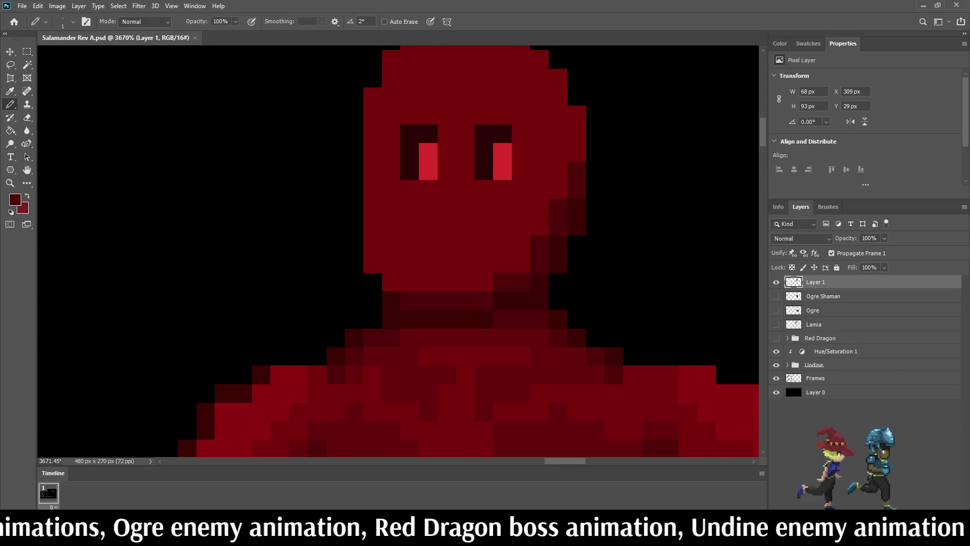
- Darken the head's top-left pixel and its whole left edge column down to the lower left
click(373, 96)
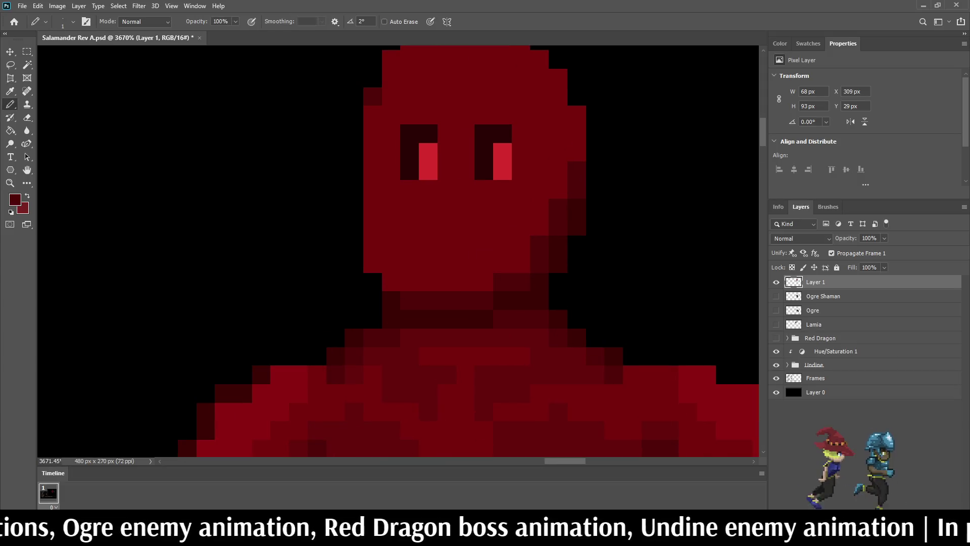
drag(373, 97, 373, 264)
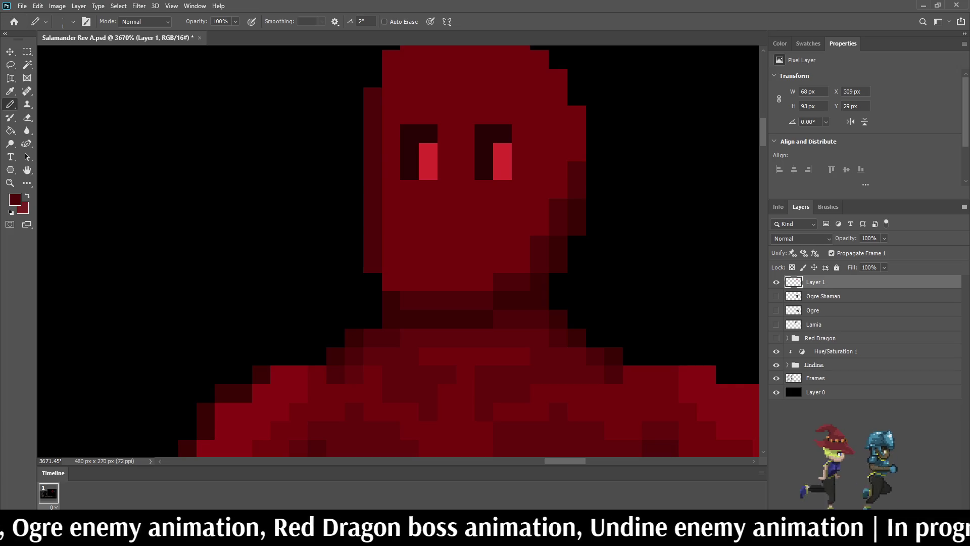
click(391, 282)
scroll(455, 203, down, 1)
scroll(455, 202, up, 2)
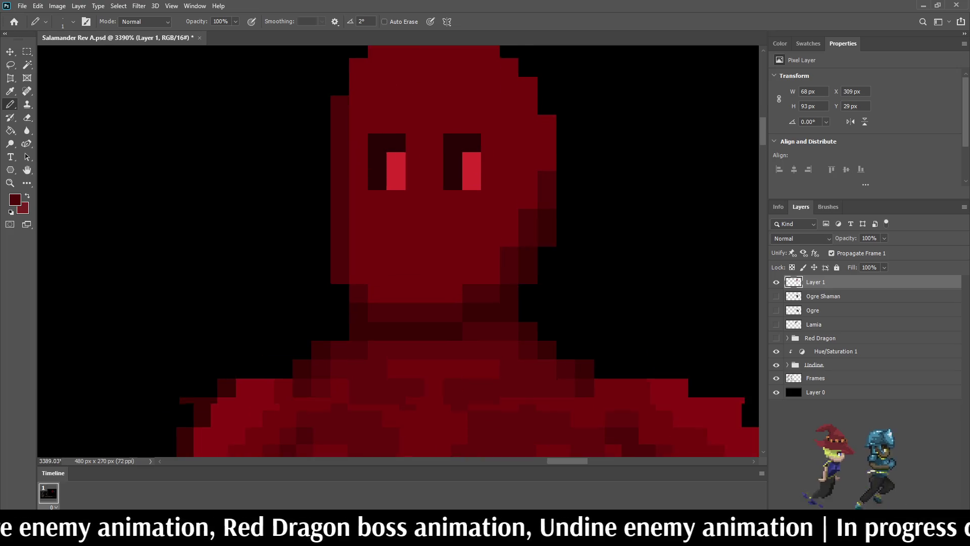
- Darken the red head's right edge with a pencil stroke
mouse_move(549, 163)
mouse_down()
mouse_move(549, 120)
mouse_move(528, 99)
mouse_move(528, 79)
mouse_up()
scroll(523, 141, down, 8)
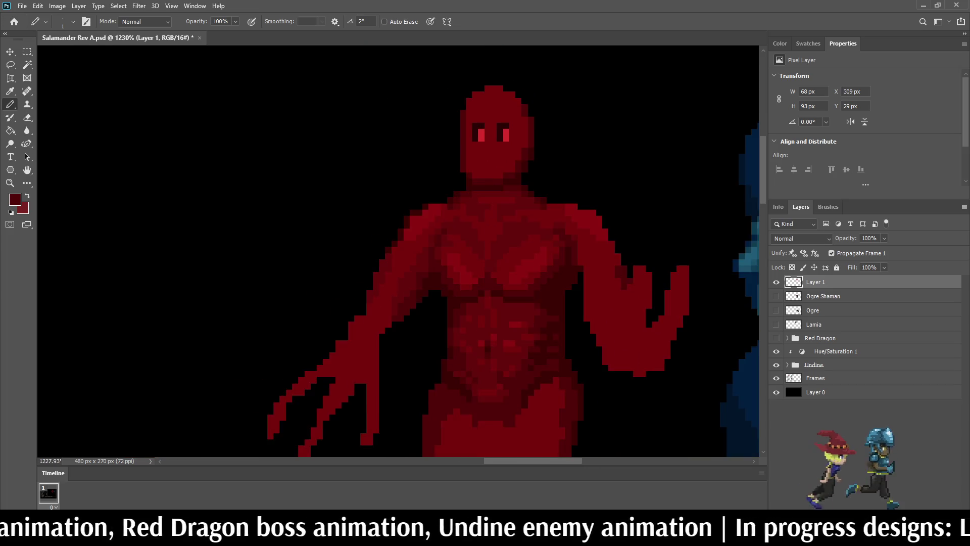
scroll(515, 114, down, 2)
scroll(515, 114, up, 6)
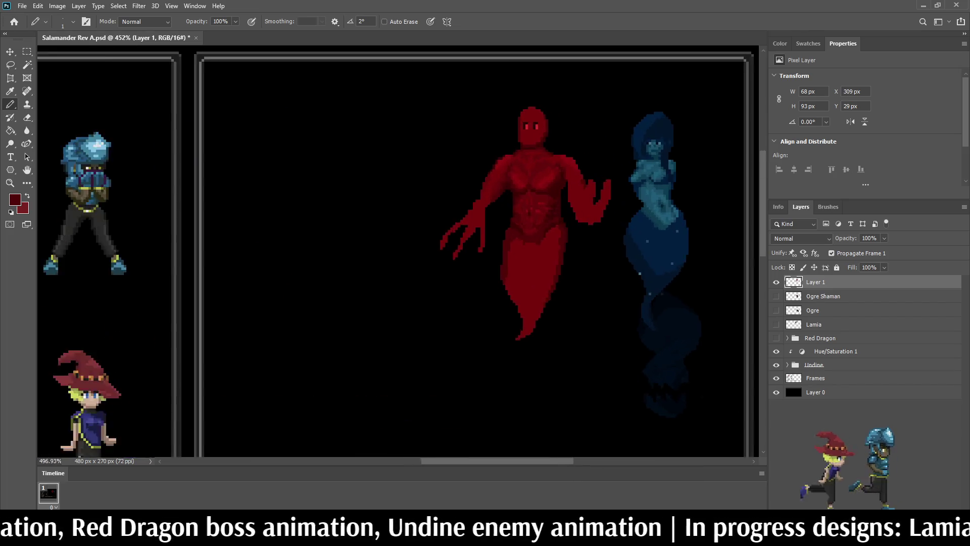
scroll(496, 264, up, 4)
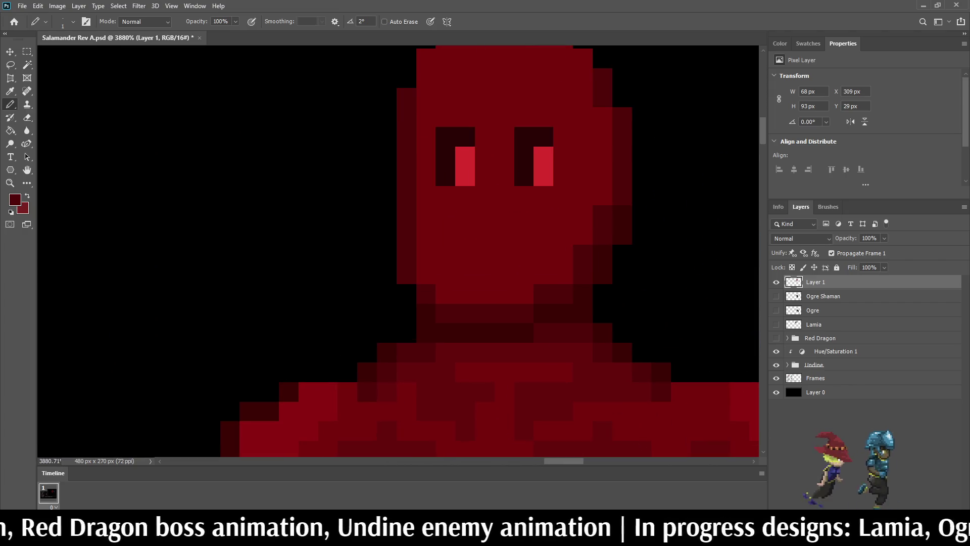
scroll(505, 253, down, 2)
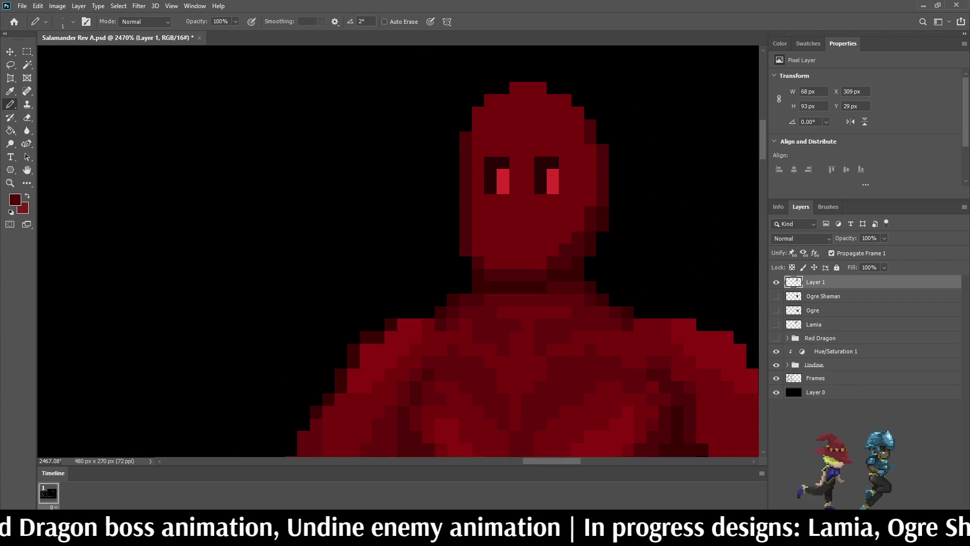
scroll(506, 252, up, 3)
- Darken a couple of pixels along the head's upper-left edge
click(508, 91)
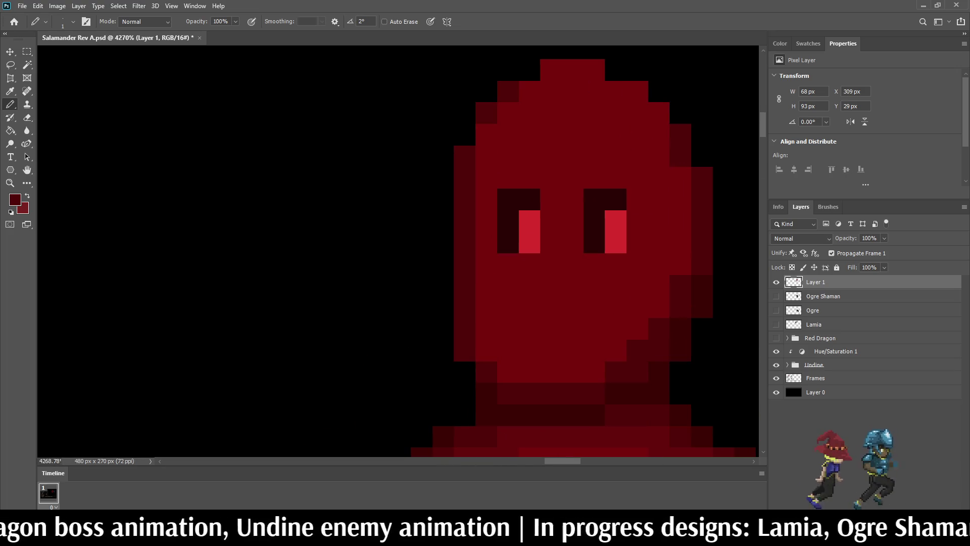
click(486, 135)
scroll(450, 151, down, 6)
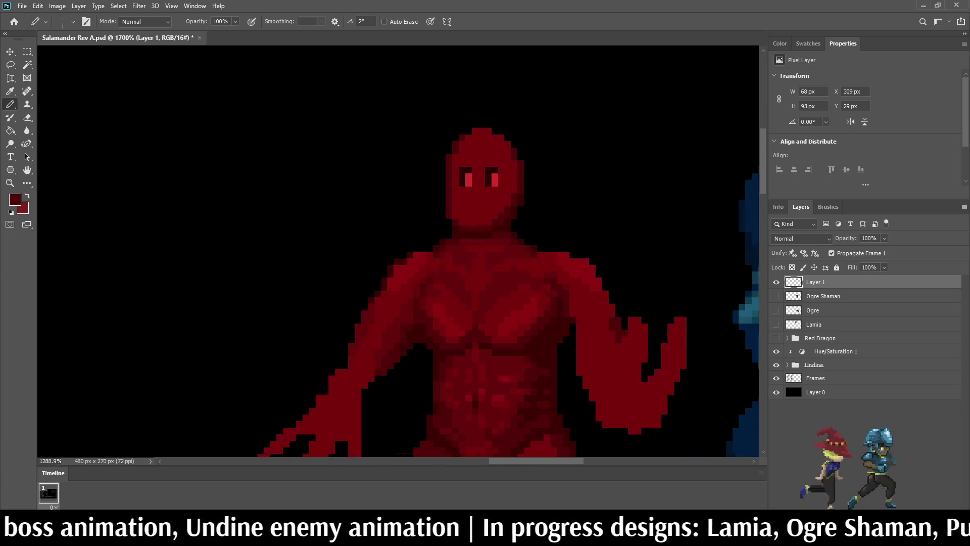
scroll(469, 144, up, 3)
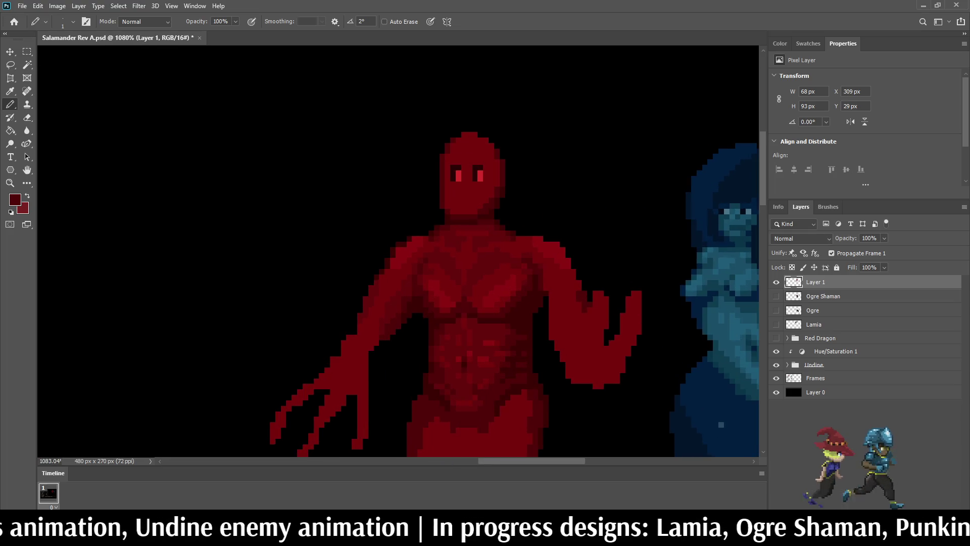
scroll(468, 156, up, 10)
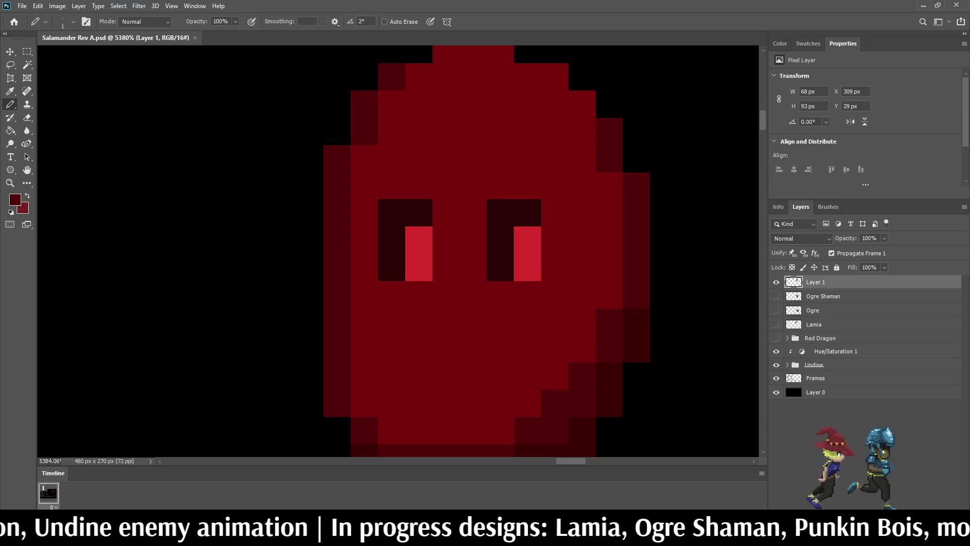
- Paint a dark brow mark above the left eye, then undo it
drag(391, 158, 419, 158)
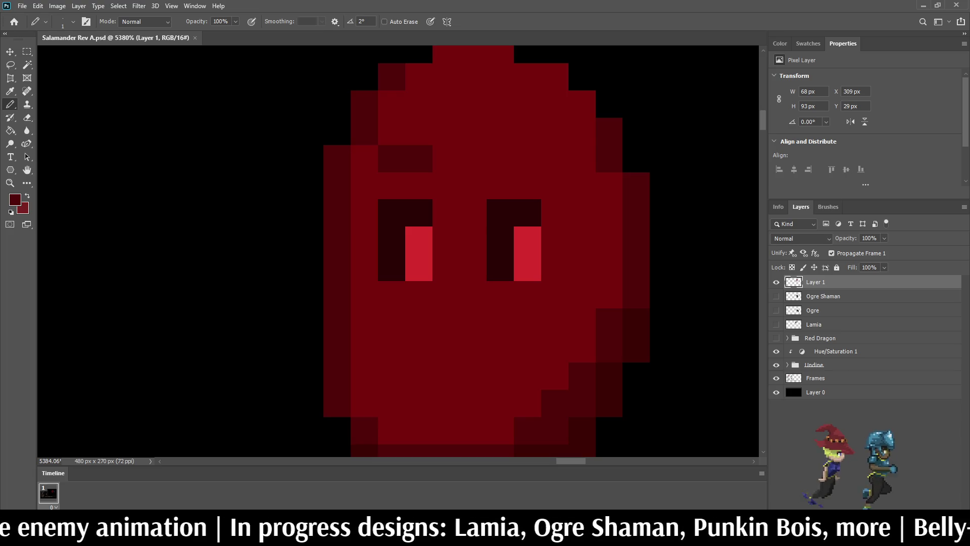
scroll(445, 171, down, 6)
key(ctrl+z)
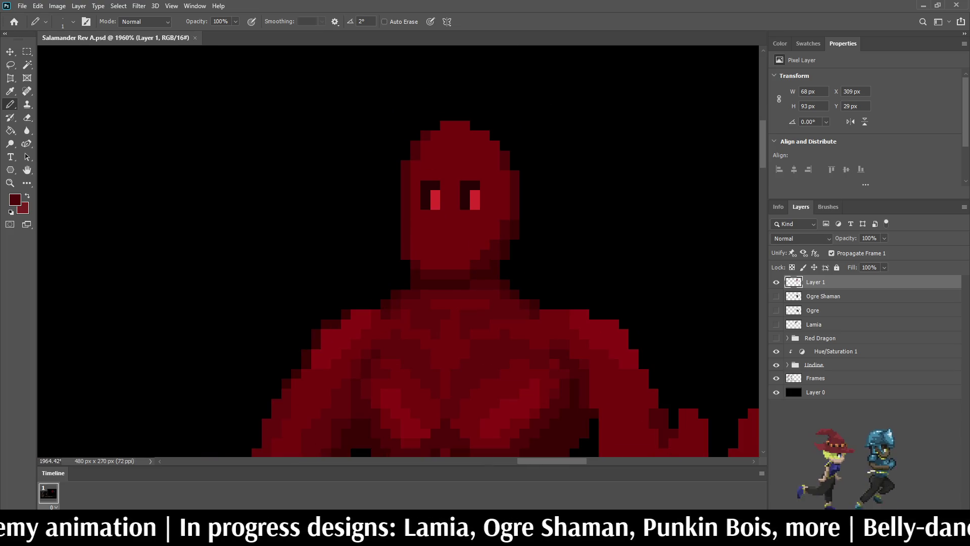
- Sample a red from the canvas and pencil a small nose shadow on the face
key(i)
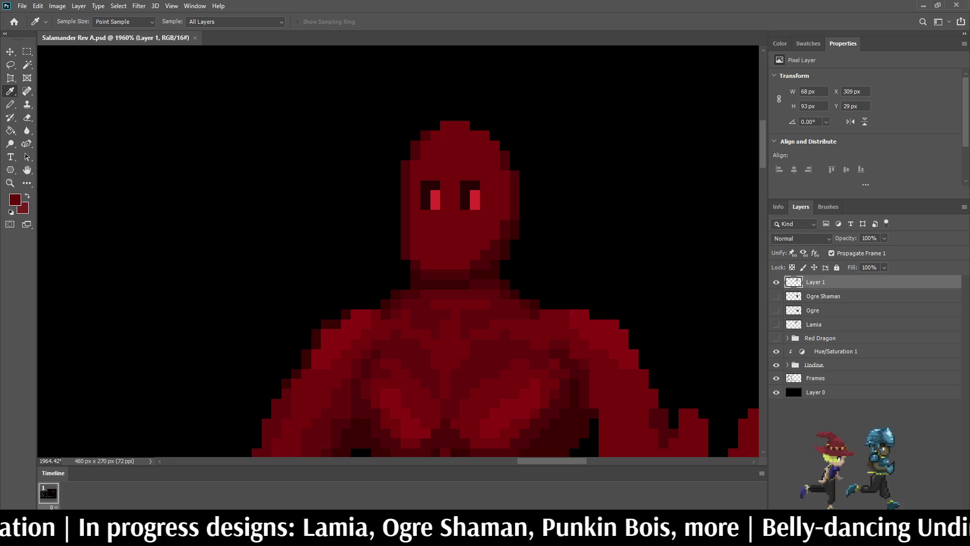
key(b)
scroll(426, 142, up, 4)
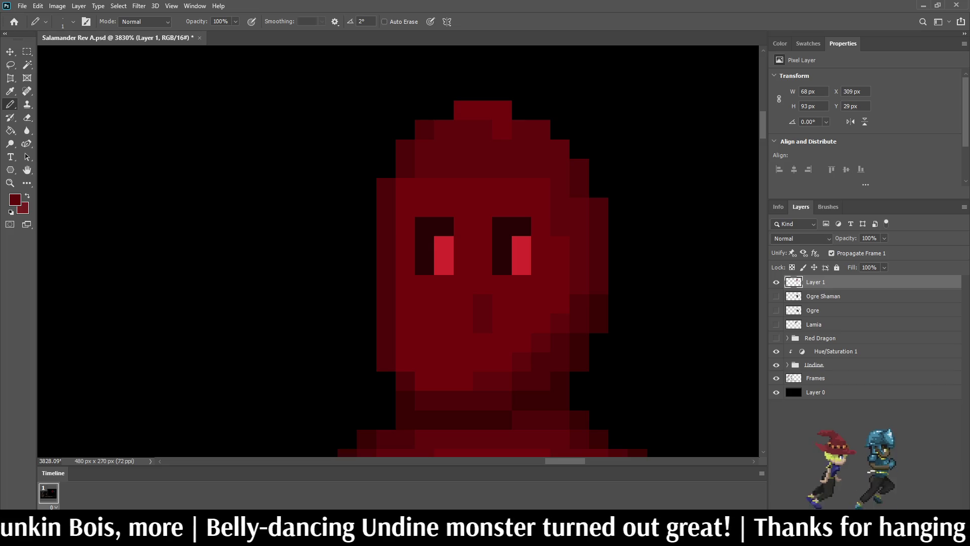
scroll(526, 245, down, 10)
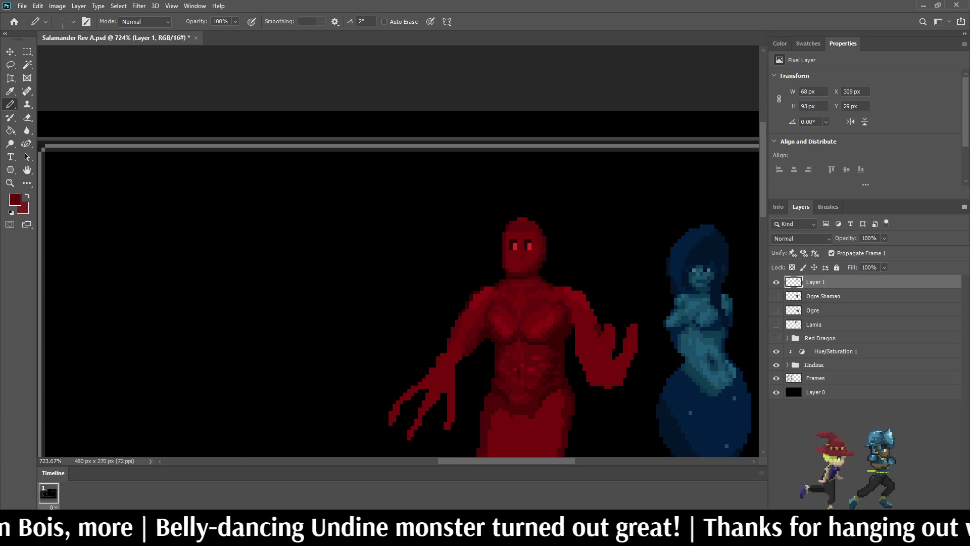
scroll(525, 223, up, 8)
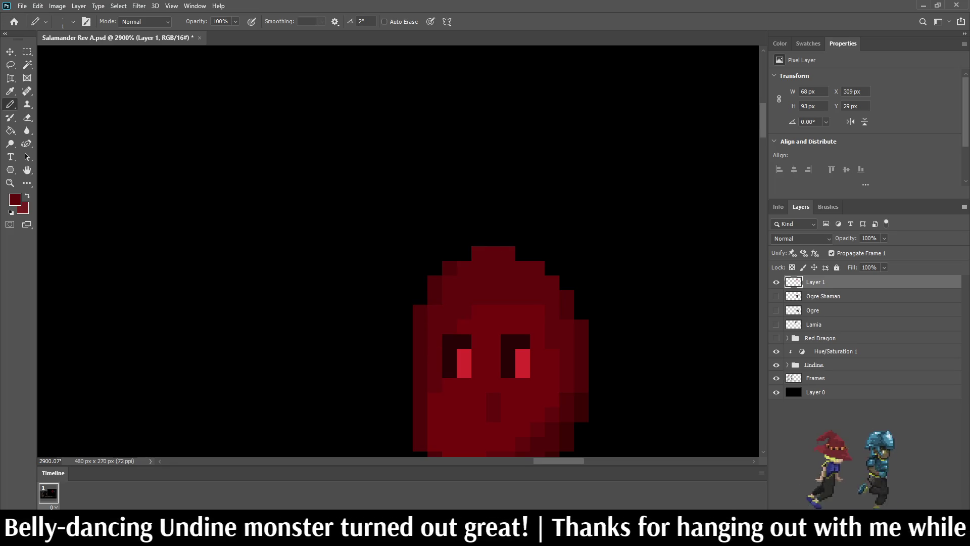
scroll(398, 251, down, 3)
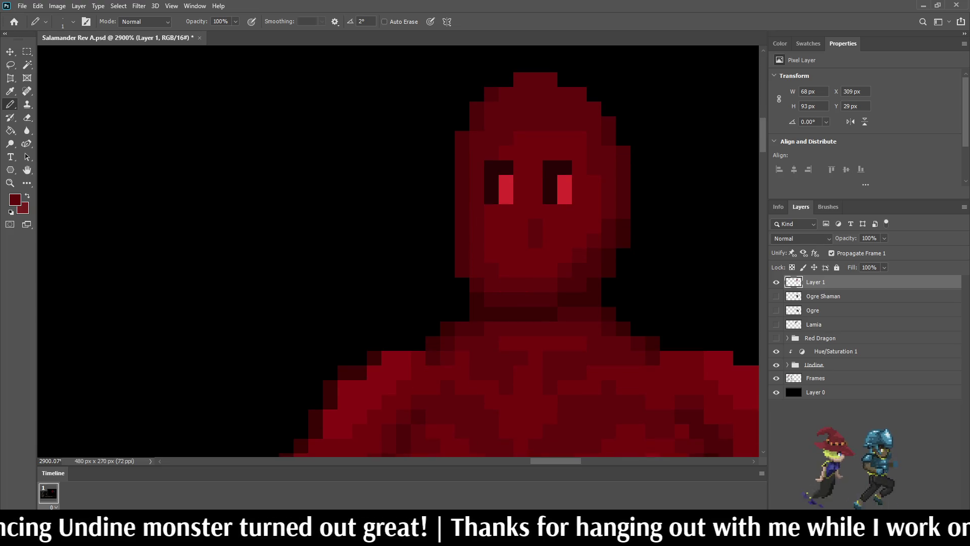
scroll(552, 241, down, 5)
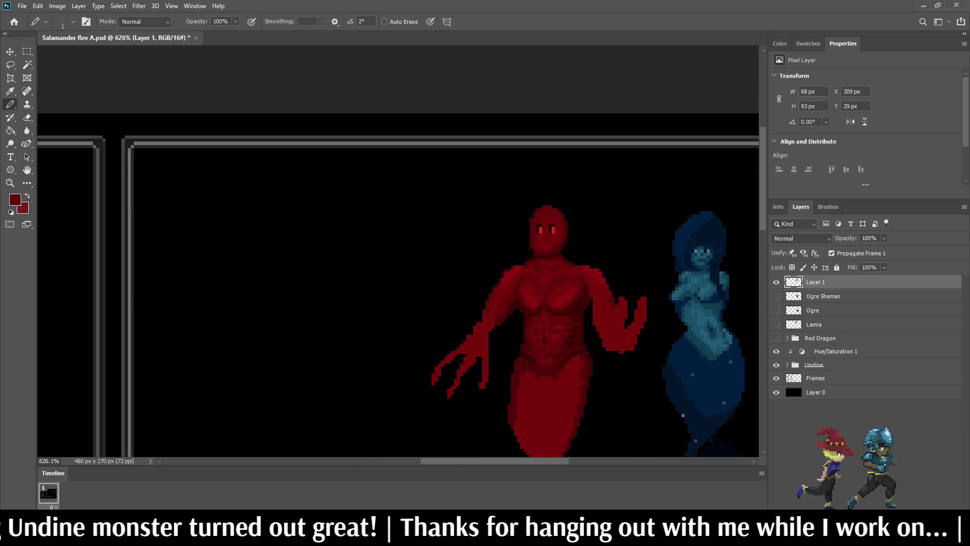
- Save the document and make Ogre Shaman the active layer
key(ctrl+s)
scroll(454, 227, down, 5)
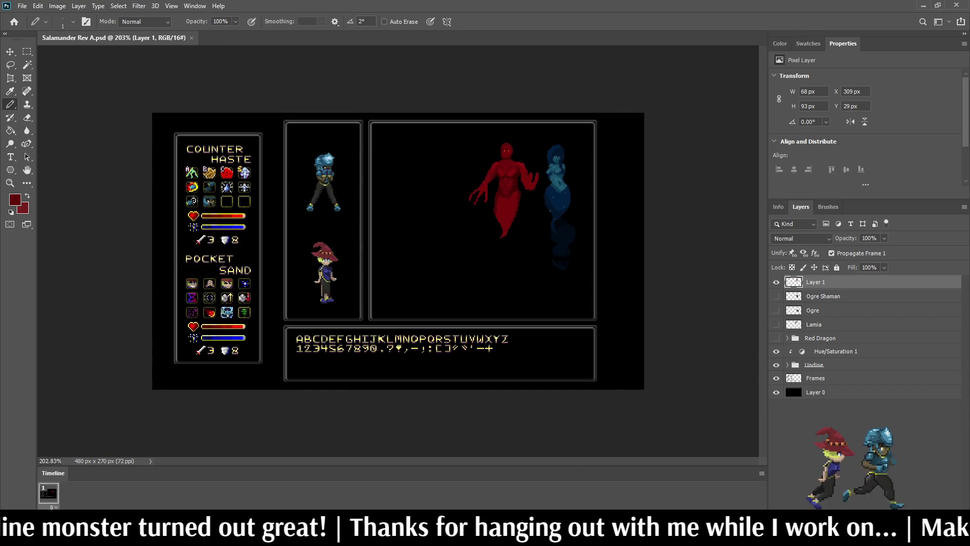
scroll(395, 250, down, 2)
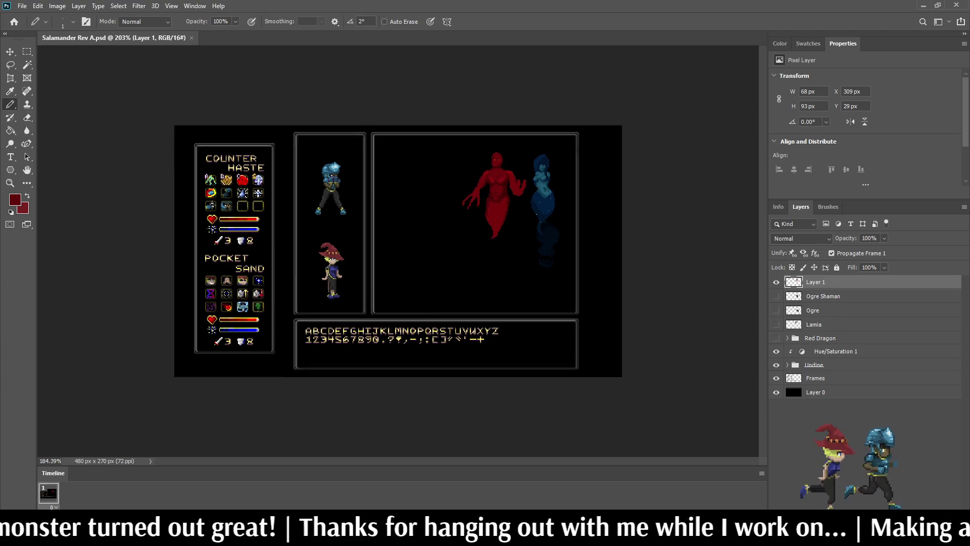
scroll(425, 171, up, 6)
scroll(576, 76, up, 3)
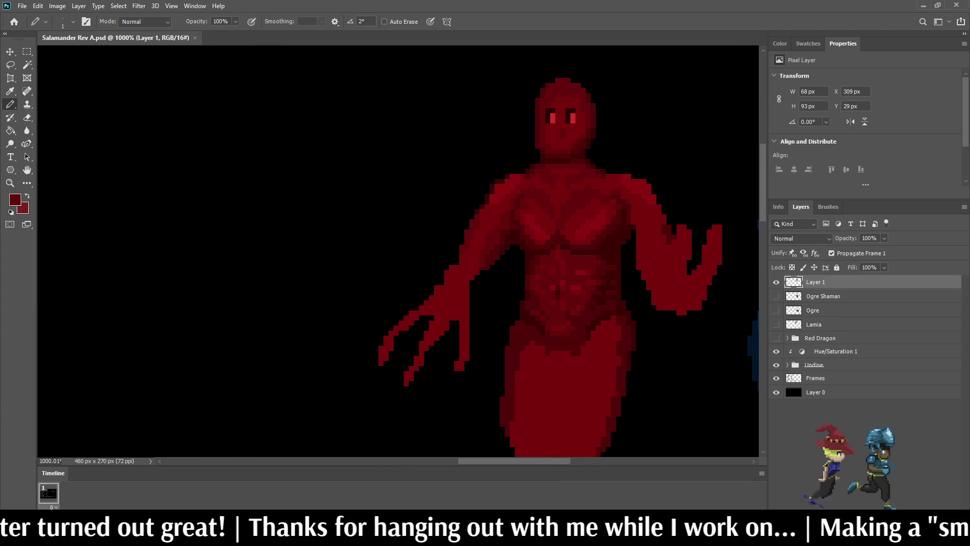
click(823, 296)
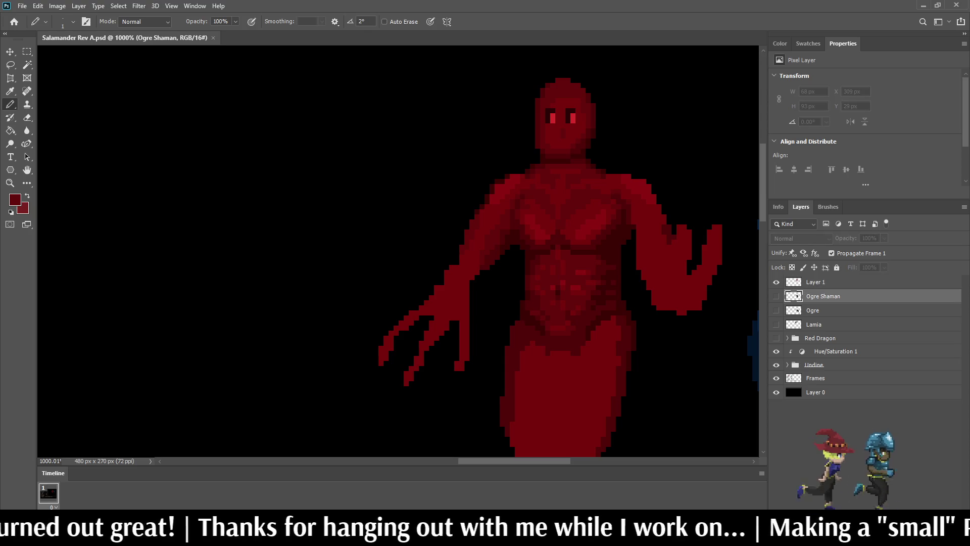
- Add a new empty layer above Ogre Shaman, sample yellow as the pencil colour, and save
key(ctrl+shift+alt+n)
mouse_move(453, 314)
mouse_down()
mouse_move(408, 460)
mouse_move(413, 442)
mouse_up()
key(i)
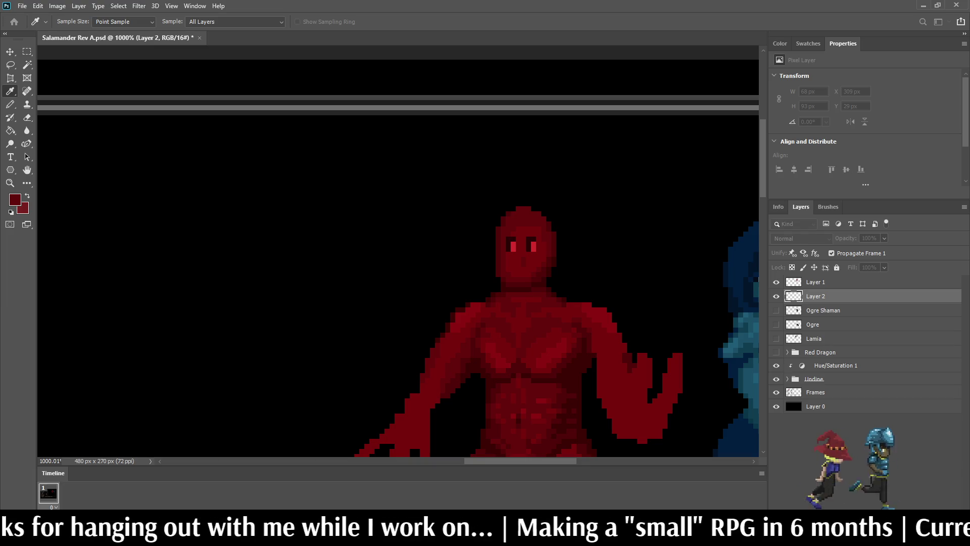
key(b)
key(ctrl+s)
- Zoom in on the mockup and sketch a yellow hair outline over the head
key(ctrl+1)
key(ctrl+plus)
key(ctrl+plus)
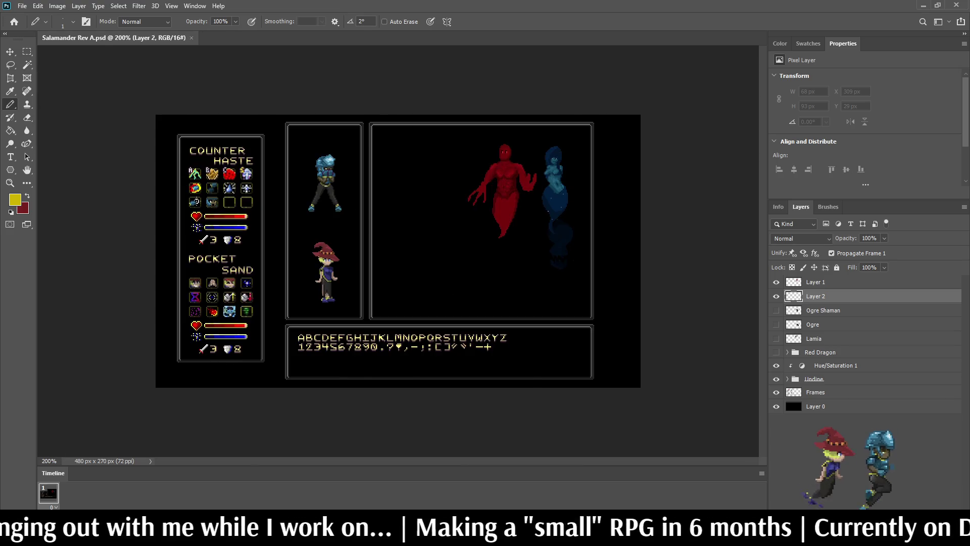
scroll(583, 71, down, 2)
scroll(582, 71, up, 8)
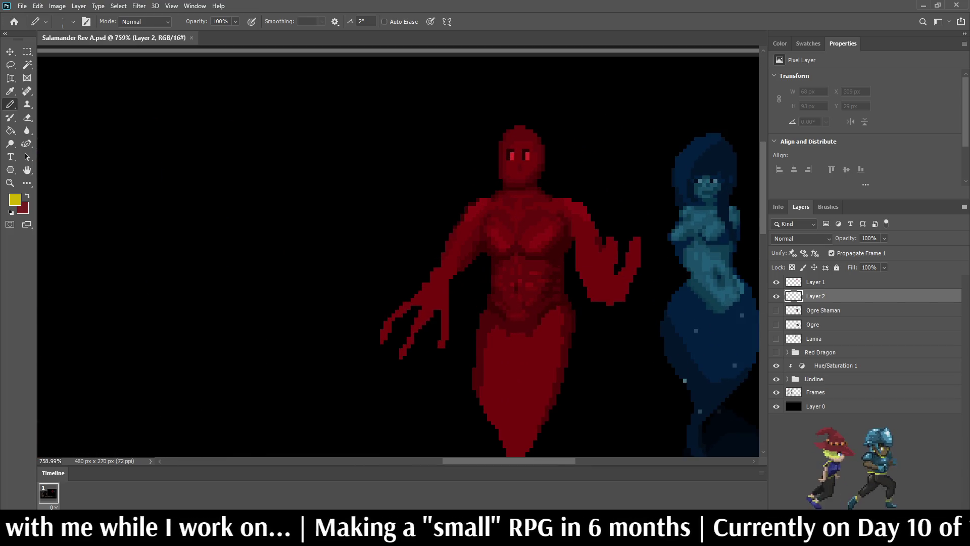
scroll(520, 103, up, 3)
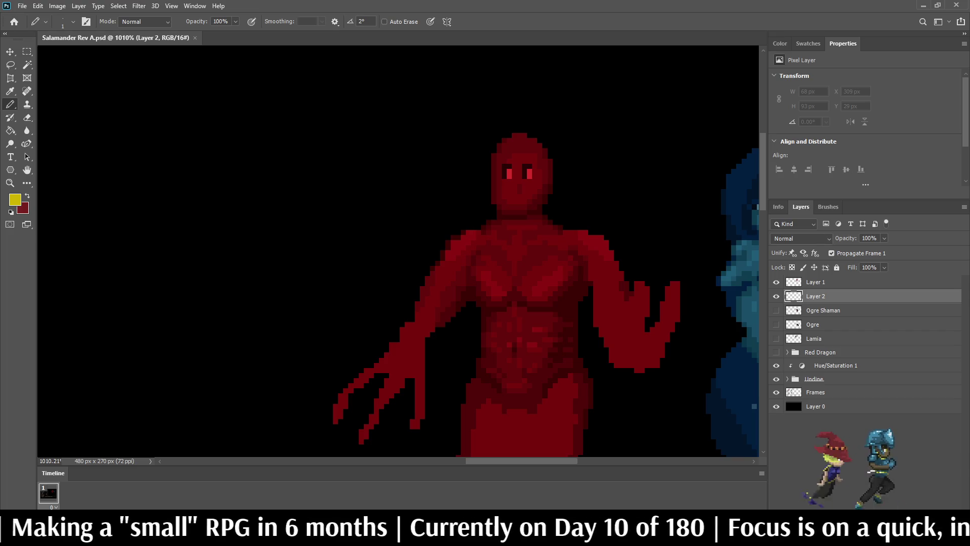
mouse_move(493, 150)
mouse_down()
mouse_move(489, 139)
mouse_move(508, 121)
mouse_move(538, 116)
mouse_move(559, 131)
mouse_move(569, 157)
mouse_move(557, 193)
mouse_move(566, 202)
mouse_up()
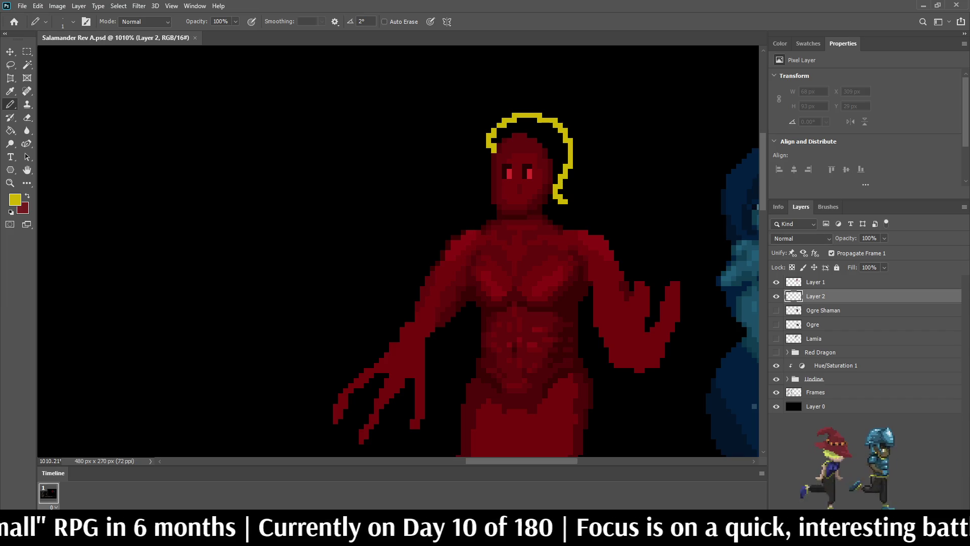
- Add a short yellow stroke beside the head, then create Layer 3 above Layer 1
mouse_move(551, 156)
mouse_down()
mouse_move(505, 135)
mouse_move(528, 122)
mouse_move(561, 161)
mouse_move(555, 168)
mouse_move(555, 130)
mouse_up()
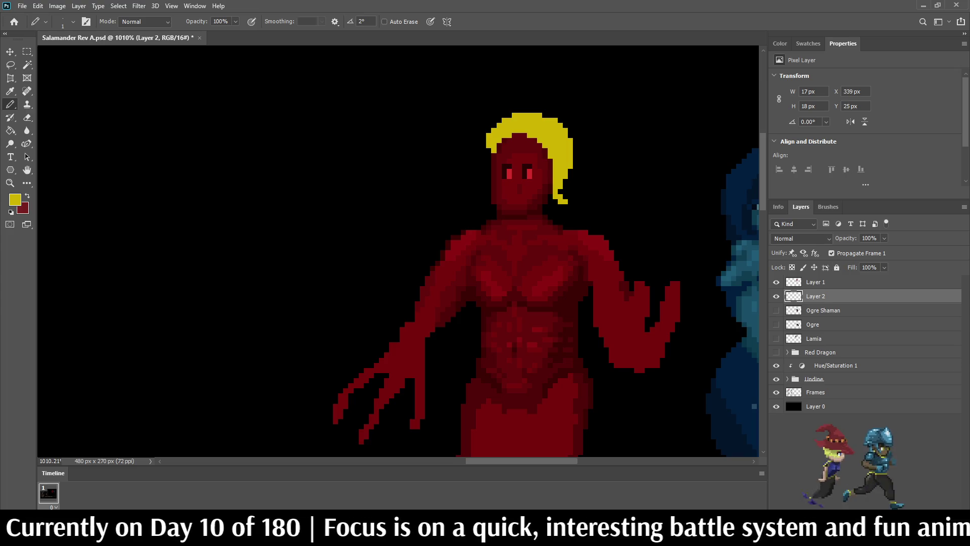
key(alt+bracketright)
key(ctrl+shift+alt+n)
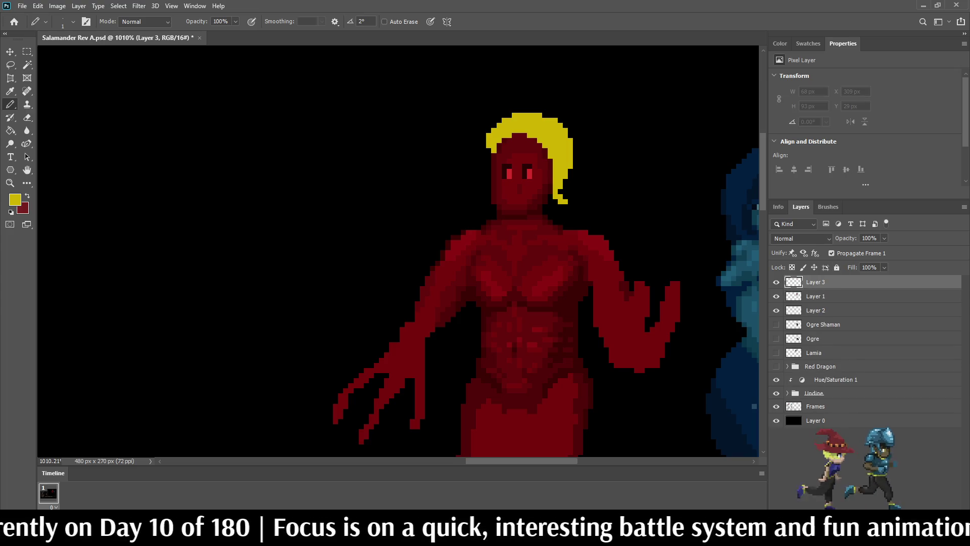
- Draw a yellow line along the hair's inner edge, undoing two stray strokes
mouse_move(499, 146)
mouse_down()
mouse_move(535, 150)
mouse_move(550, 191)
mouse_move(535, 140)
mouse_move(550, 167)
mouse_up()
scroll(566, 80, down, 10)
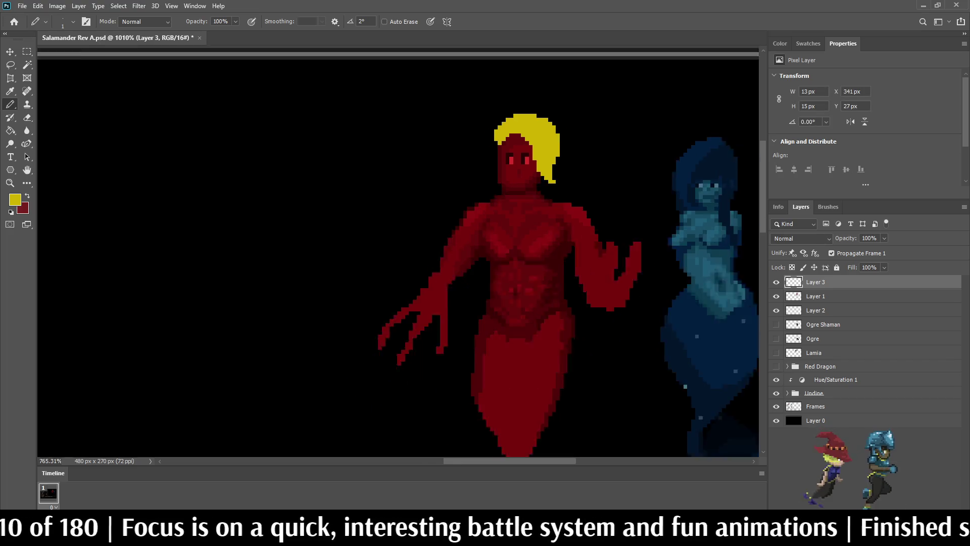
scroll(563, 75, up, 10)
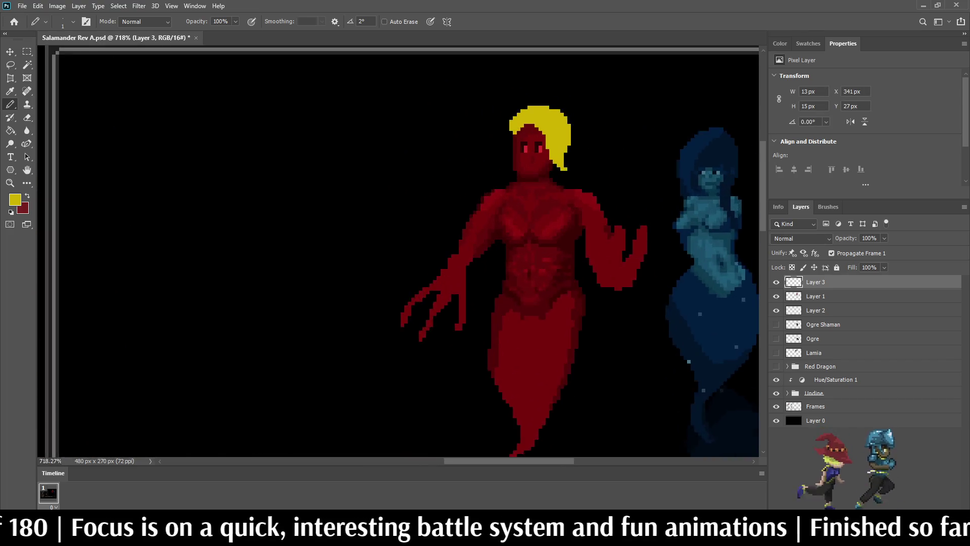
mouse_move(469, 172)
mouse_down()
mouse_move(457, 235)
mouse_move(472, 175)
mouse_up()
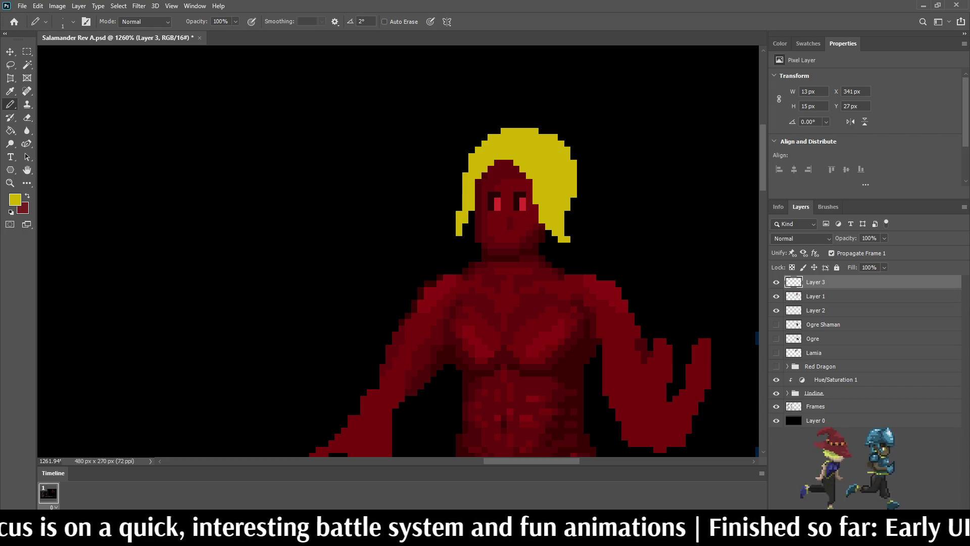
key(ctrl+z)
mouse_move(487, 139)
mouse_down()
mouse_move(490, 77)
mouse_move(497, 106)
mouse_up()
key(ctrl+z)
- Outline a tall yellow spike rising from the hair
mouse_move(457, 170)
mouse_down()
mouse_move(523, 64)
mouse_move(529, 81)
mouse_move(587, 118)
mouse_move(599, 167)
mouse_move(568, 223)
mouse_up()
scroll(398, 253, down, 8)
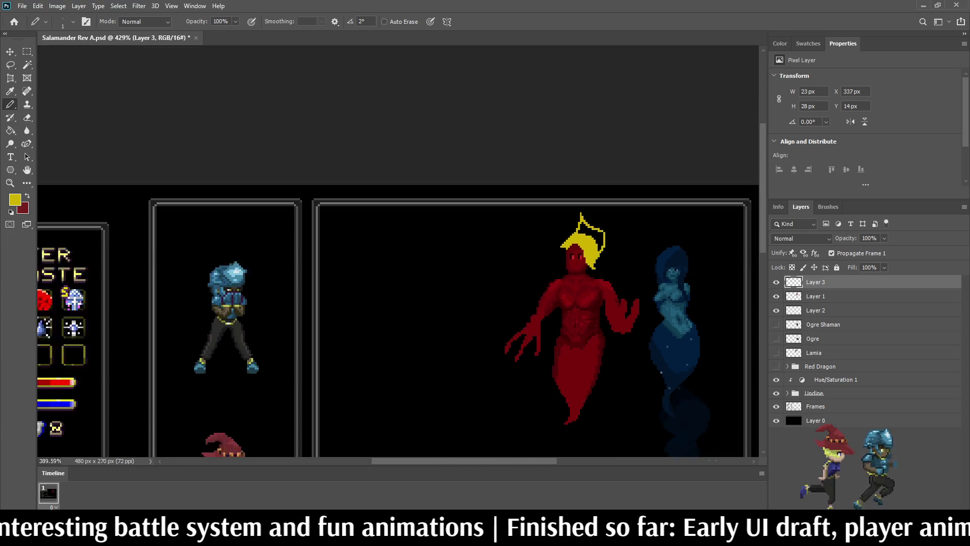
scroll(397, 253, up, 2)
scroll(505, 228, up, 2)
- Fill the hair outline with solid yellow using the Paint Bucket
key(g)
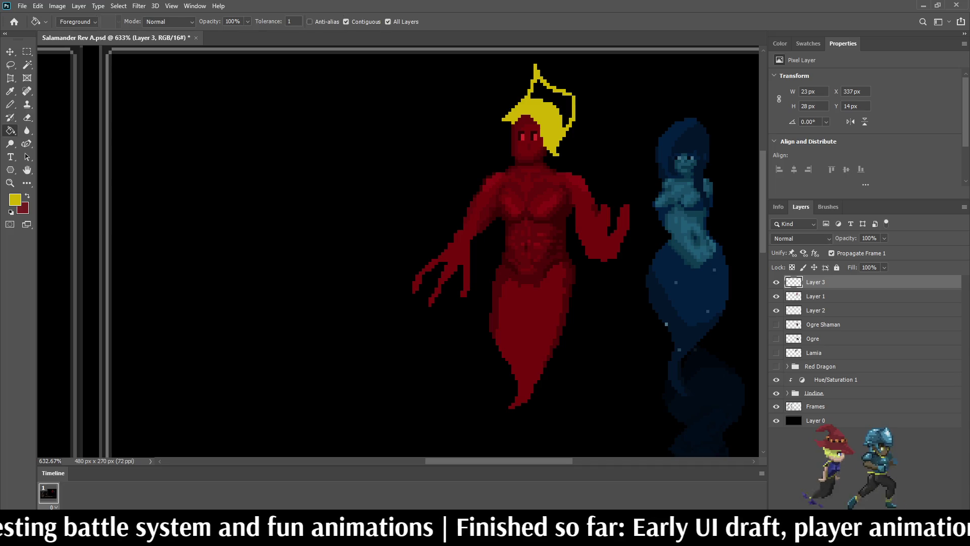
scroll(505, 227, up, 2)
click(556, 197)
scroll(556, 197, down, 5)
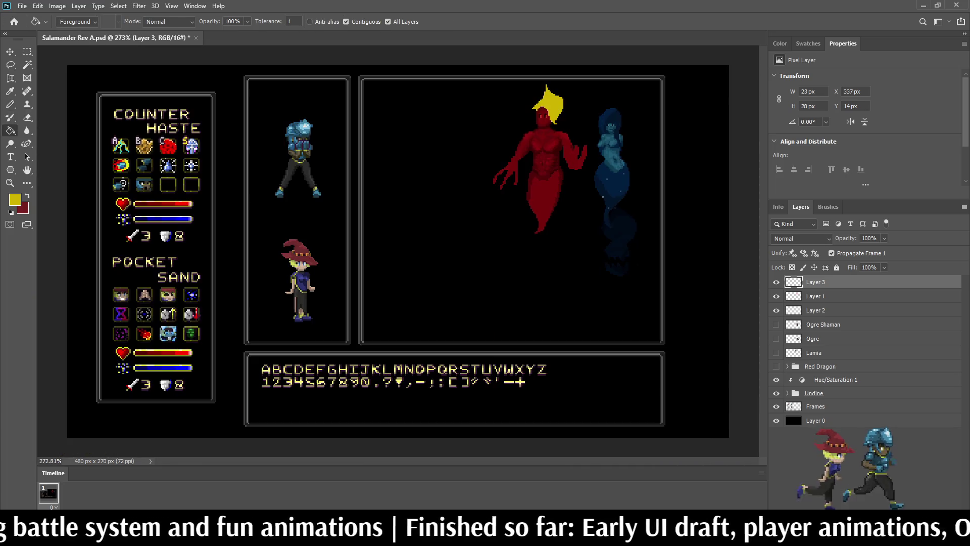
scroll(538, 94, up, 4)
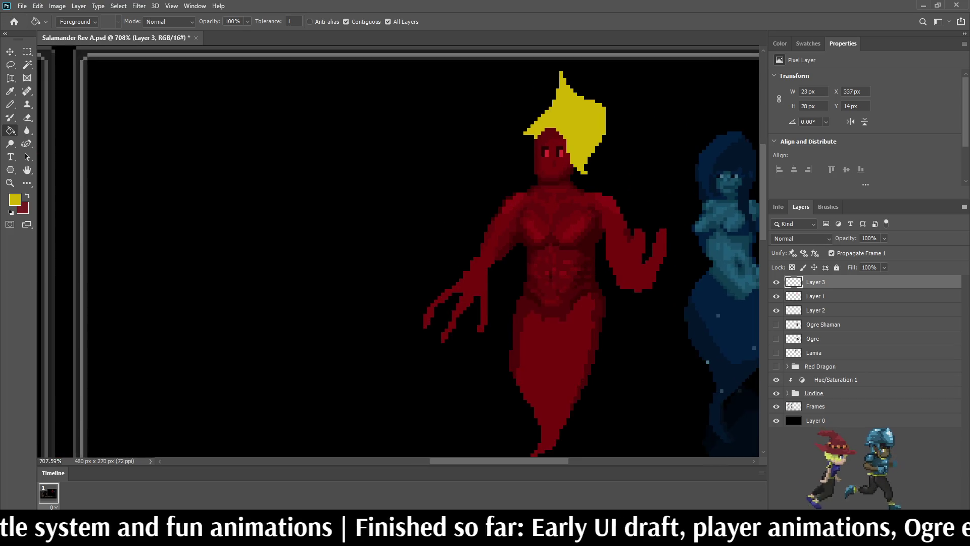
- Pencil yellow strands up and down the hair's left side and fill its gaps
key(b)
scroll(556, 202, down, 3)
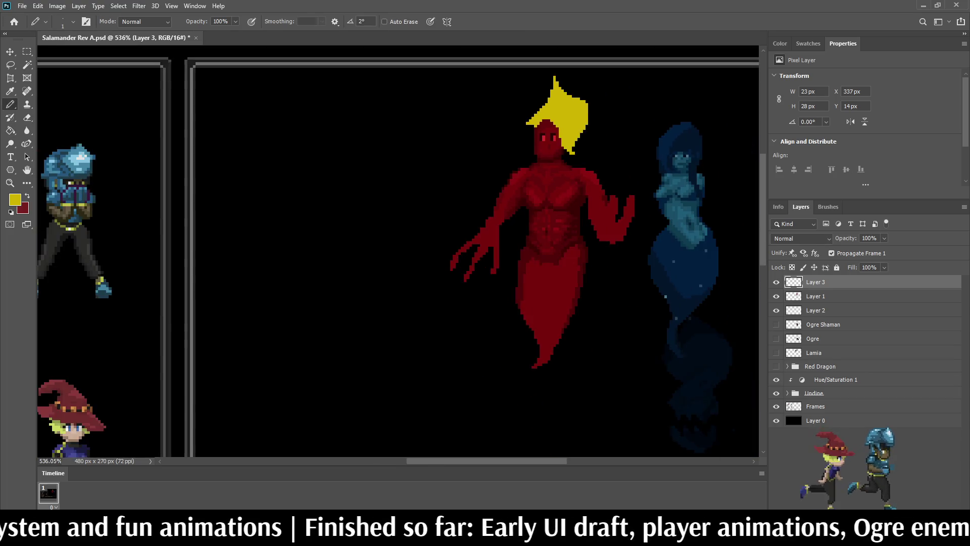
scroll(555, 203, up, 5)
scroll(556, 167, up, 2)
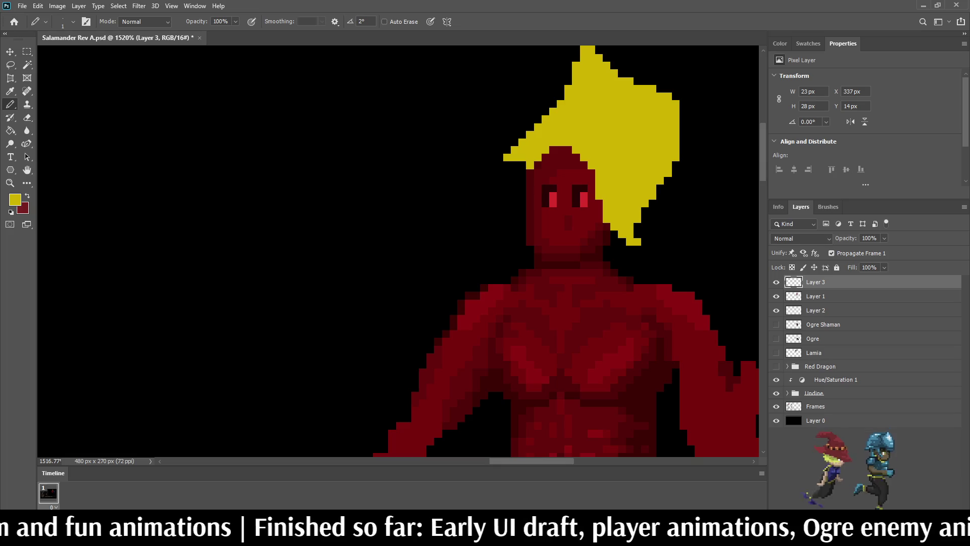
mouse_move(530, 196)
mouse_down()
mouse_move(507, 95)
mouse_move(483, 57)
mouse_up()
mouse_move(506, 95)
mouse_down()
mouse_move(515, 130)
mouse_move(492, 188)
mouse_move(522, 203)
mouse_move(518, 165)
mouse_up()
mouse_move(522, 127)
mouse_down()
mouse_move(507, 192)
mouse_move(515, 197)
mouse_up()
scroll(501, 169, down, 2)
scroll(466, 175, down, 10)
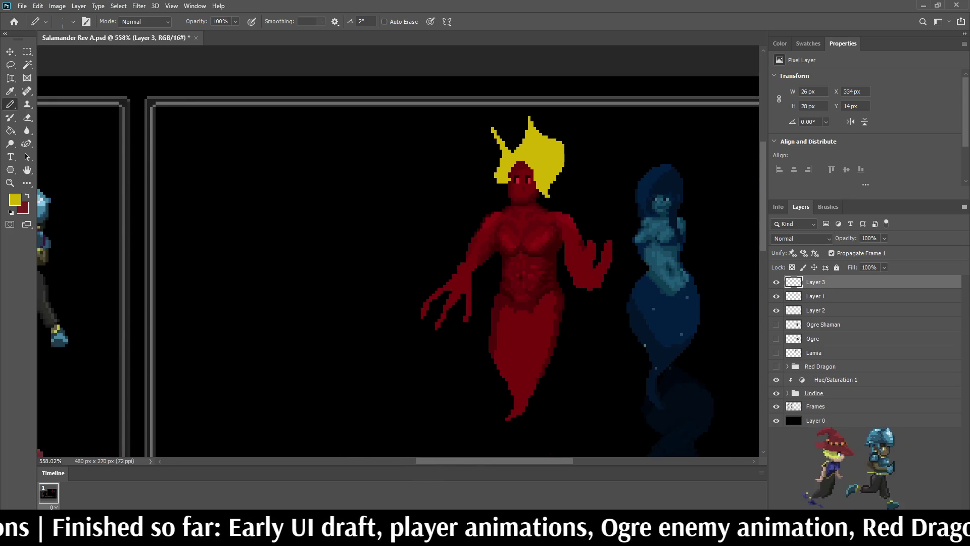
scroll(441, 203, down, 2)
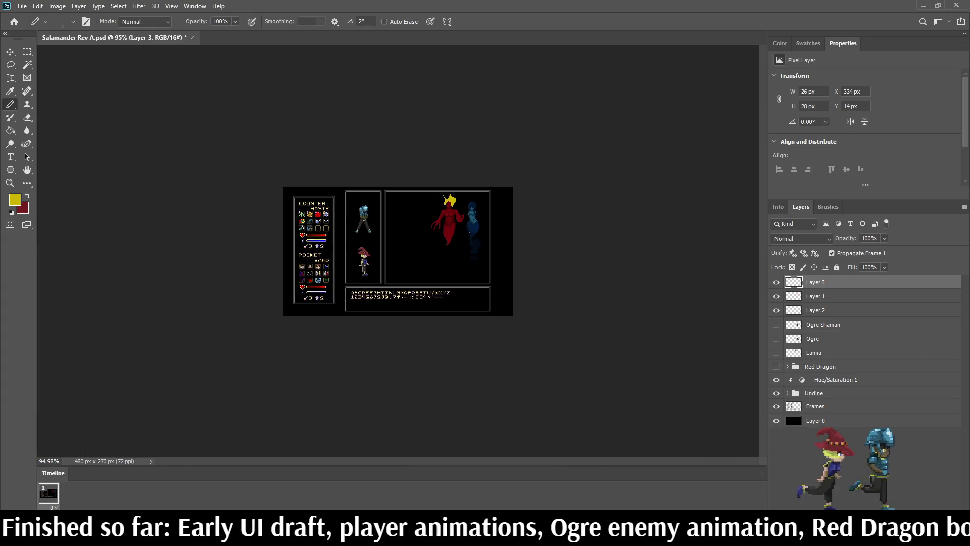
scroll(441, 203, up, 8)
scroll(577, 63, up, 3)
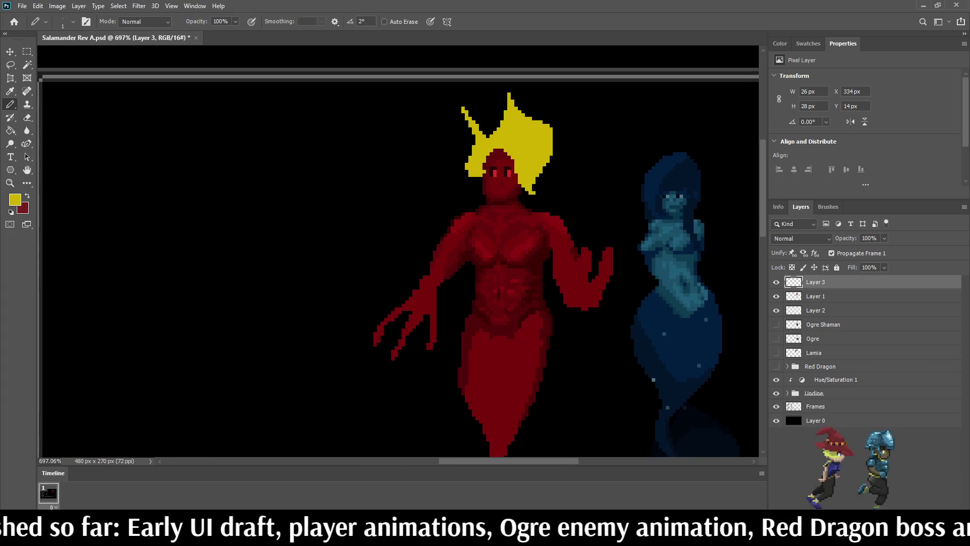
scroll(562, 99, up, 2)
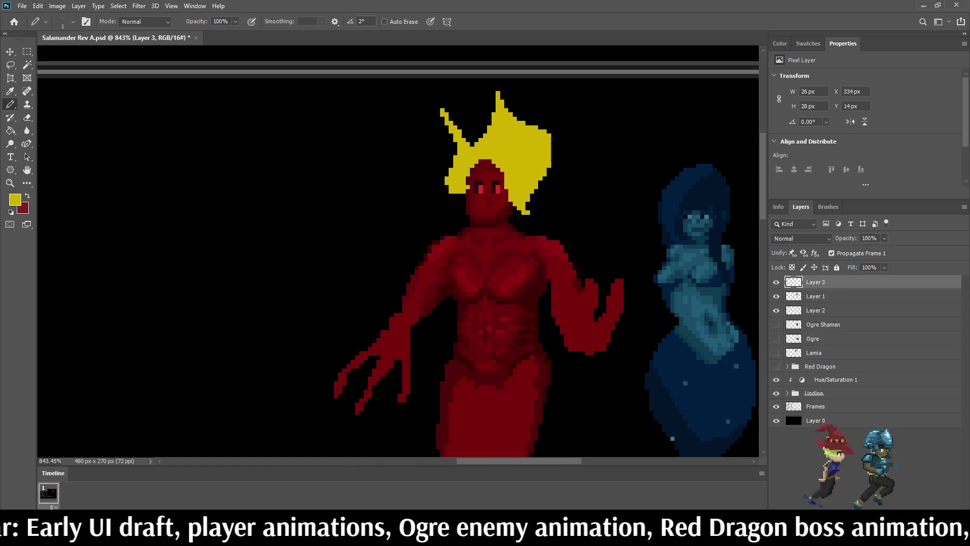
- Delete the yellow hair Layers 2 and 3 and save the file
click(776, 282)
click(776, 310)
click(776, 310)
ctrl+click(828, 311)
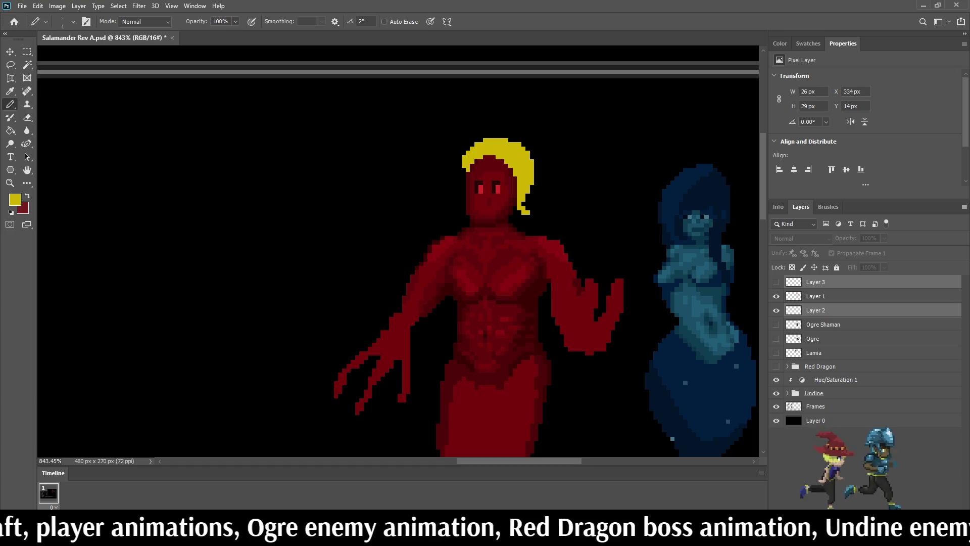
key(Delete)
key(ctrl+s)
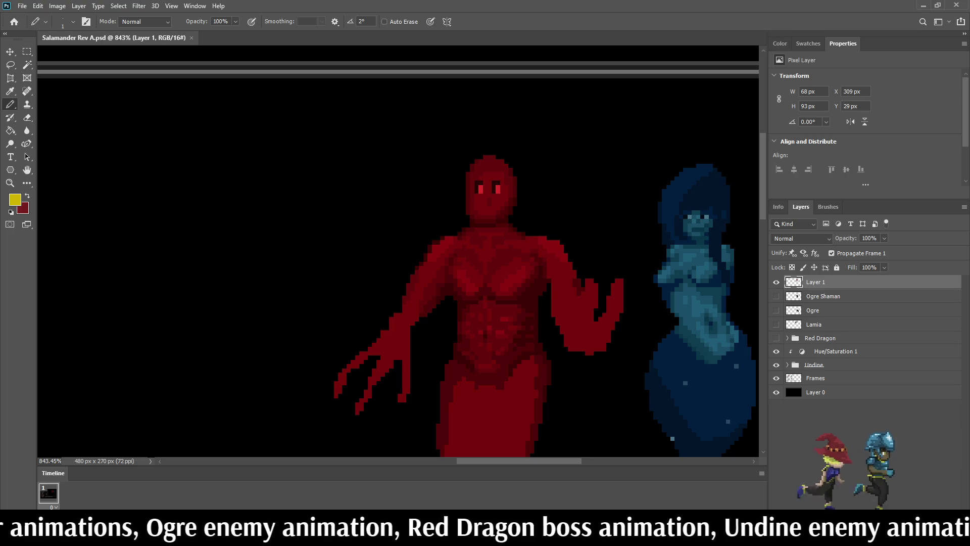
- Sample the dark red from the head and try a dark pixel, undoing it
scroll(475, 192, up, 5)
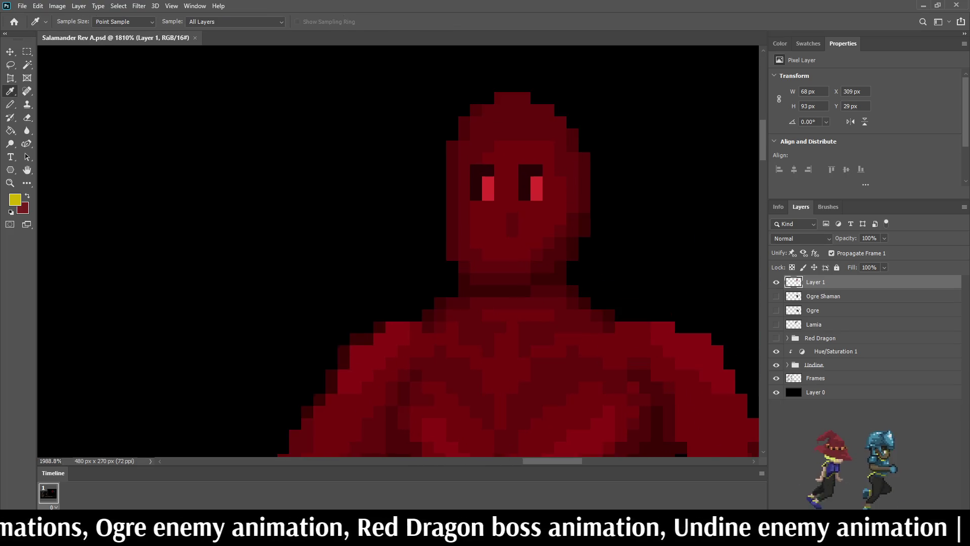
alt+click(524, 192)
scroll(524, 191, down, 5)
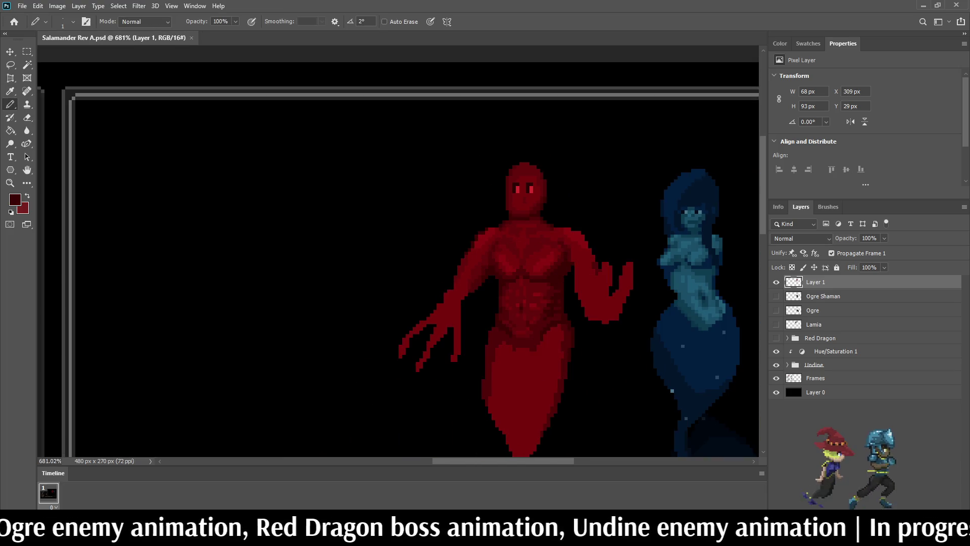
scroll(533, 170, up, 5)
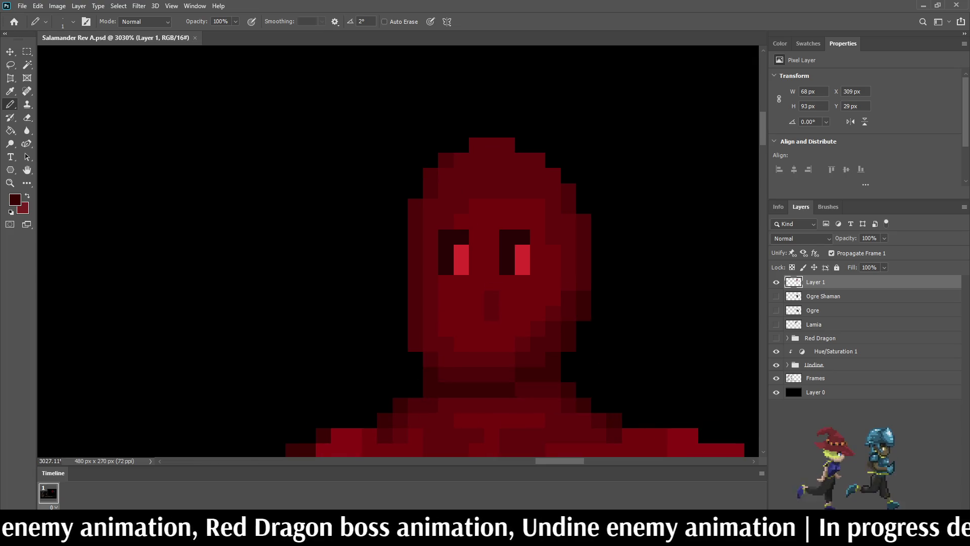
click(523, 206)
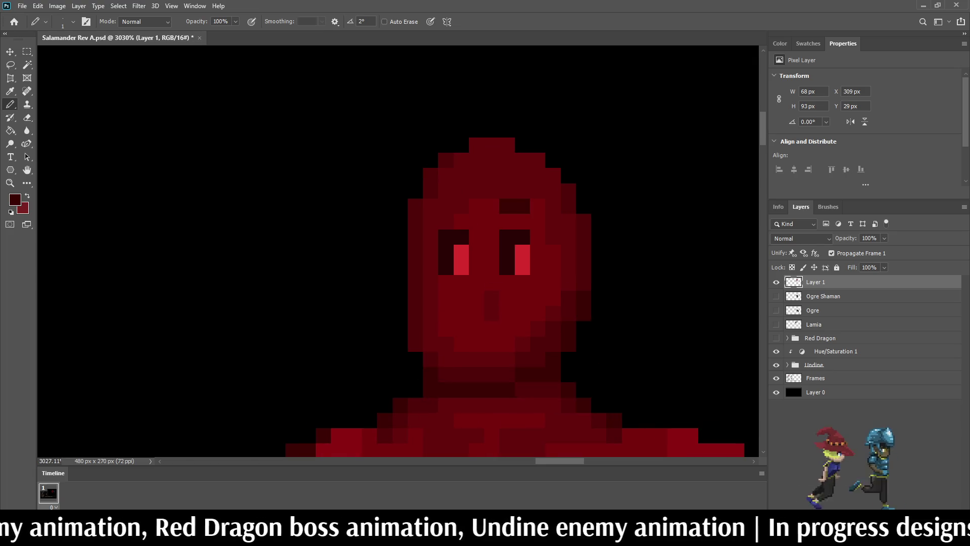
key(ctrl+z)
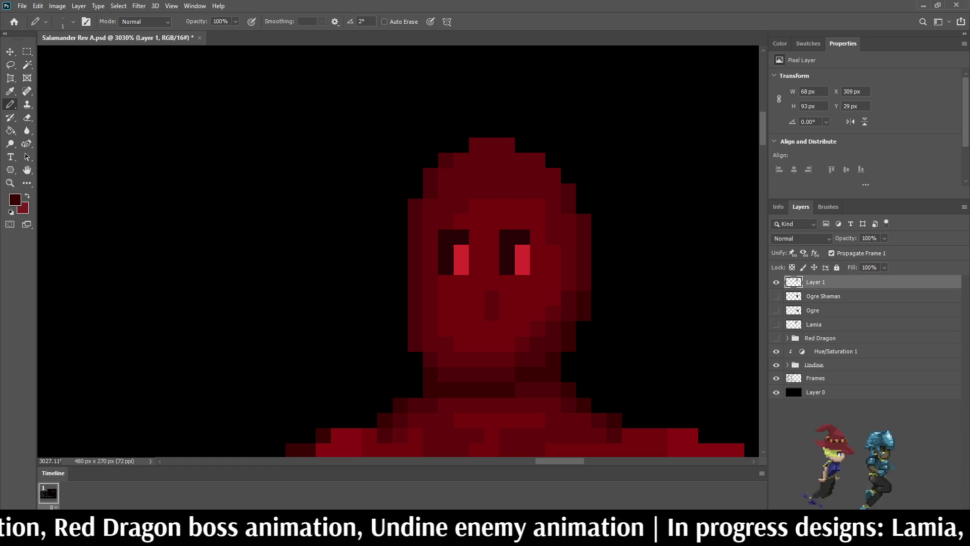
- Darken one pixel above the right eye and two above the left eye
click(537, 206)
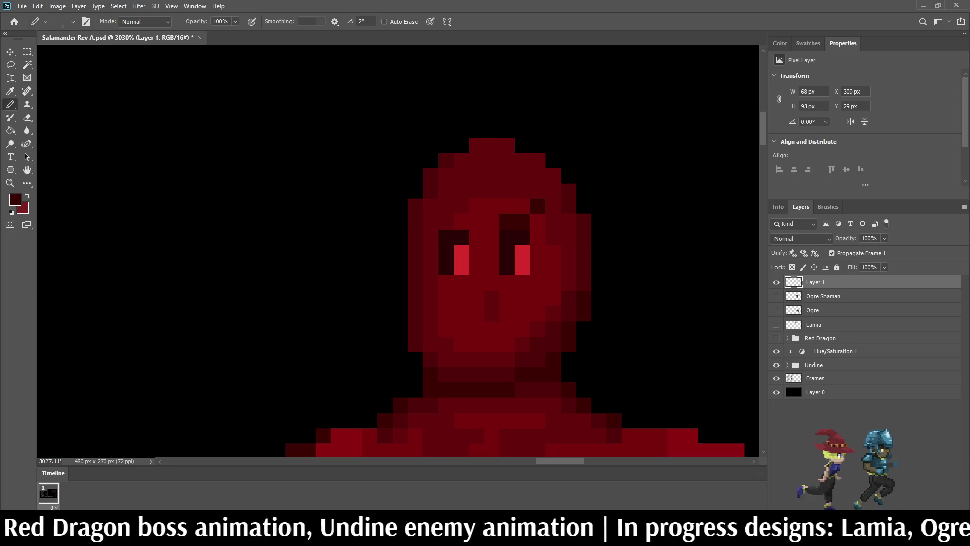
click(462, 206)
click(446, 206)
scroll(444, 222, down, 5)
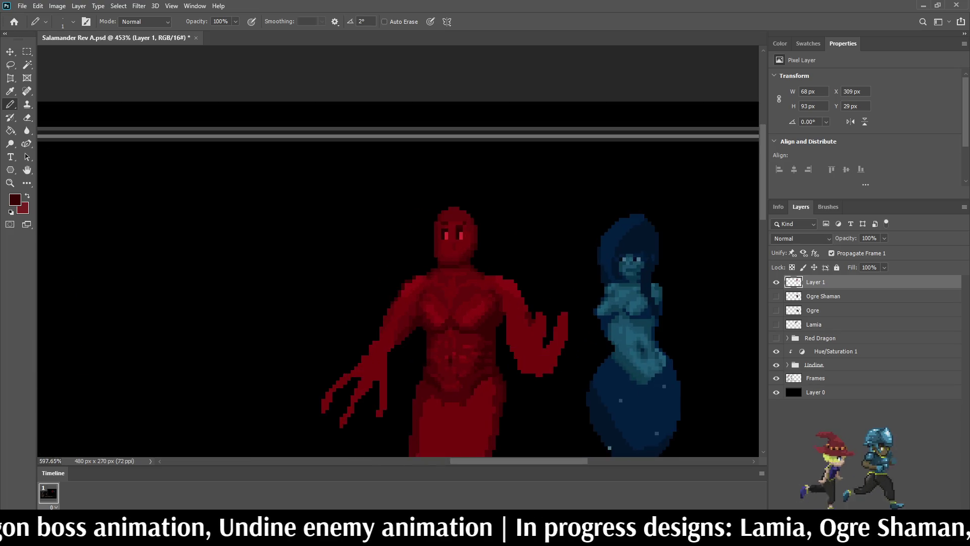
scroll(460, 230, up, 3)
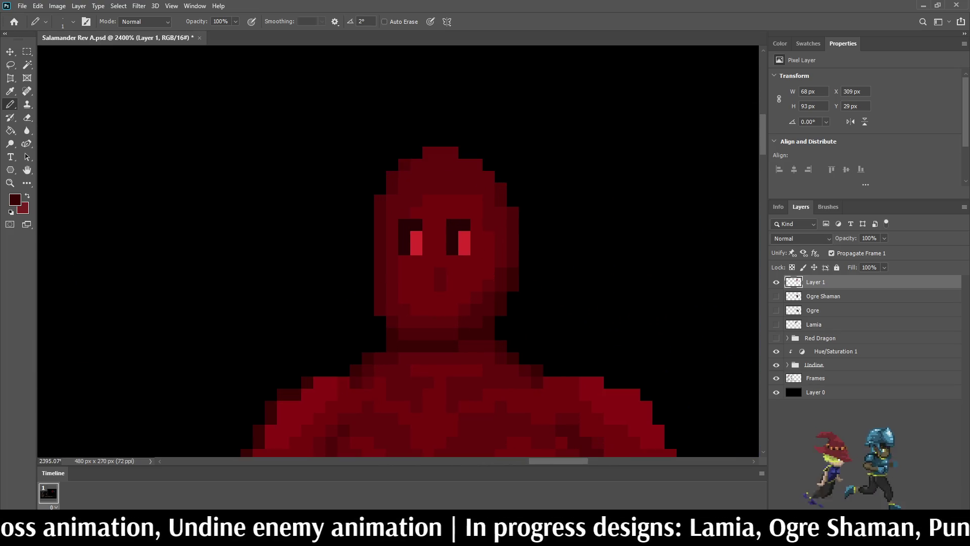
scroll(449, 243, up, 2)
scroll(450, 243, down, 1)
scroll(427, 319, up, 2)
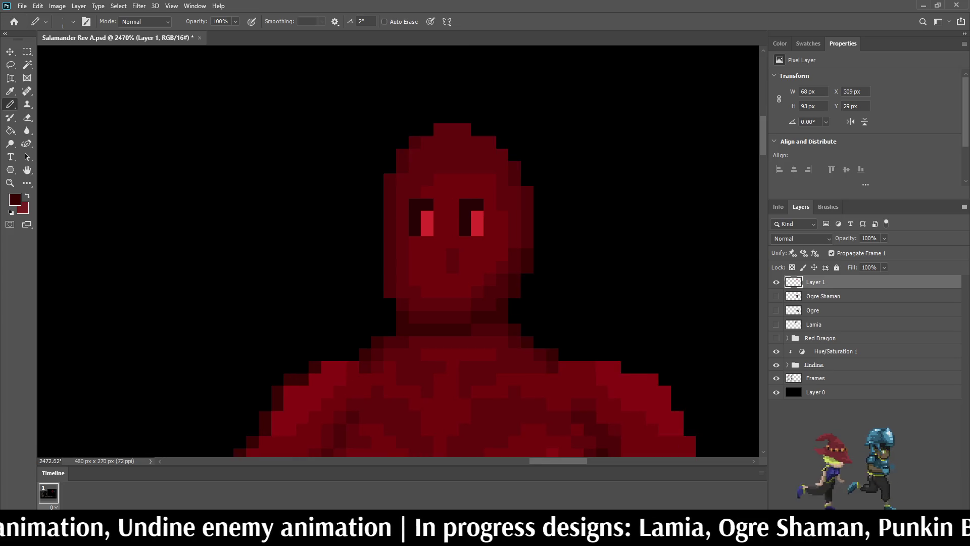
- Darken a few pixels on the left side of the chin plus one more chin pixel
drag(411, 272, 426, 288)
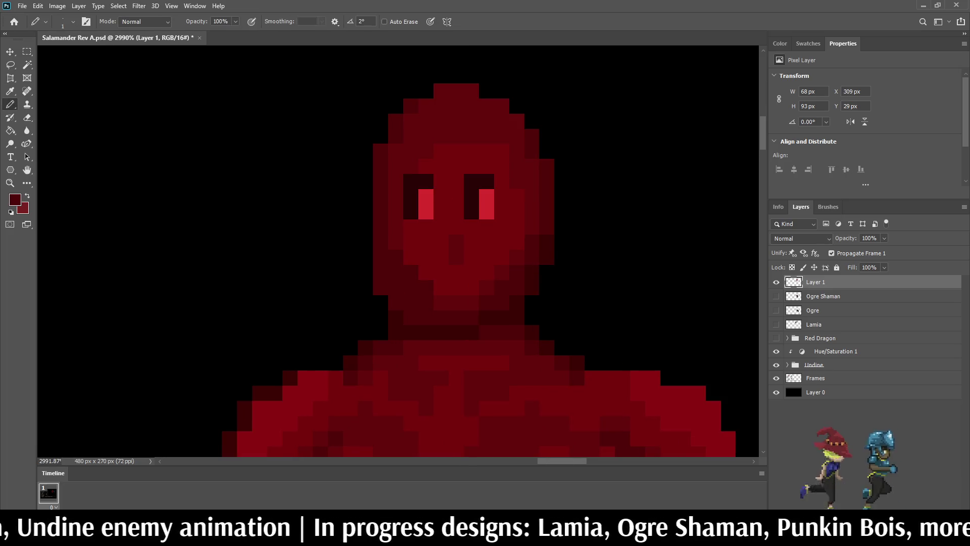
click(472, 288)
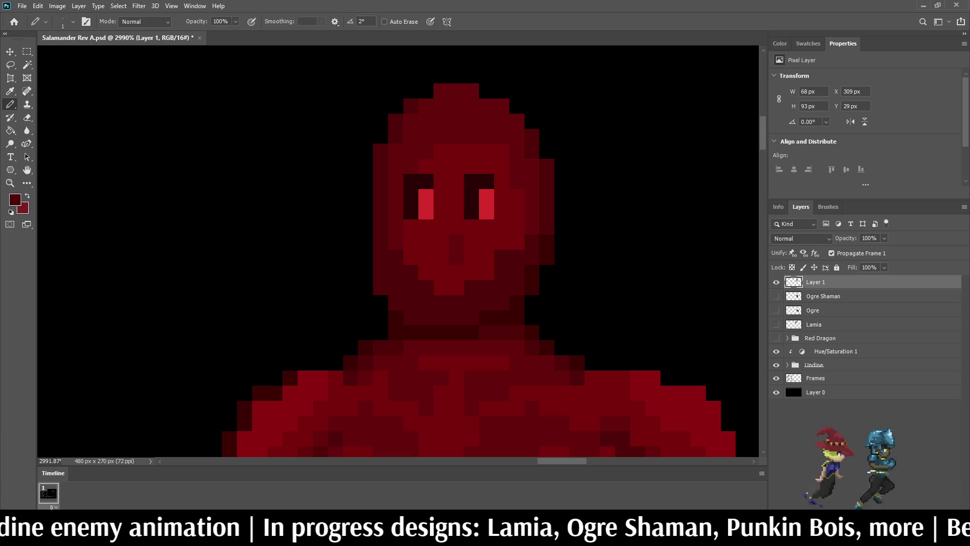
scroll(516, 222, down, 5)
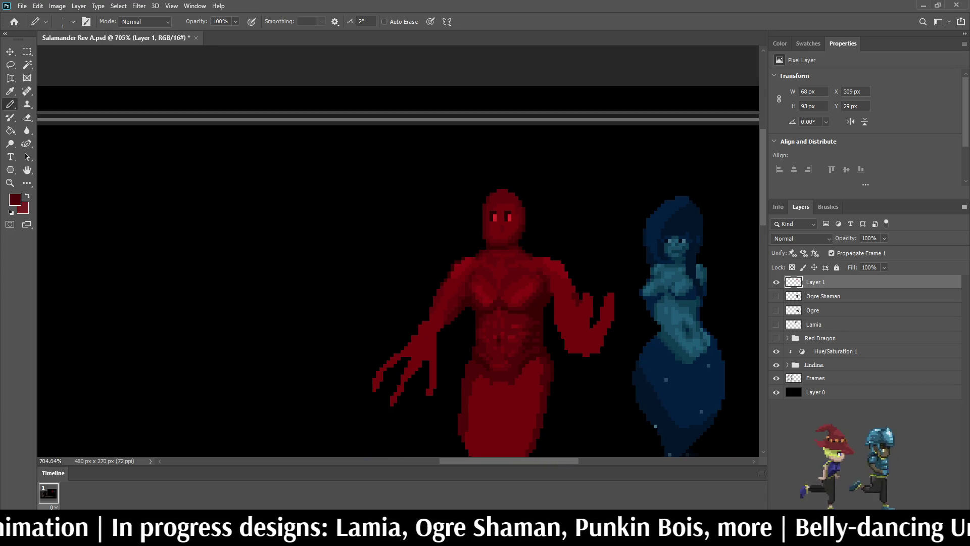
scroll(504, 204, up, 6)
click(449, 233)
drag(491, 234, 534, 234)
click(554, 255)
click(491, 256)
click(491, 277)
click(470, 255)
click(470, 276)
scroll(527, 282, down, 5)
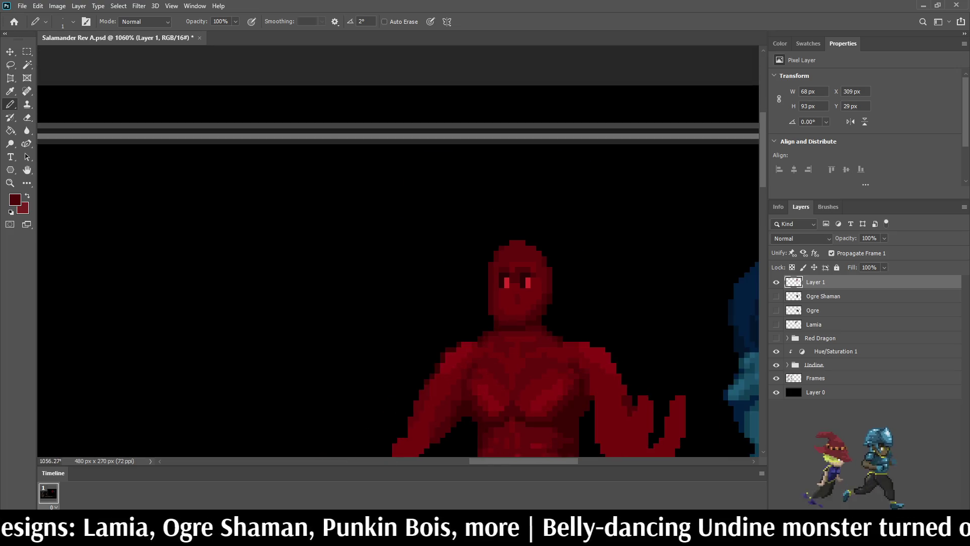
scroll(531, 288, down, 3)
scroll(531, 288, up, 8)
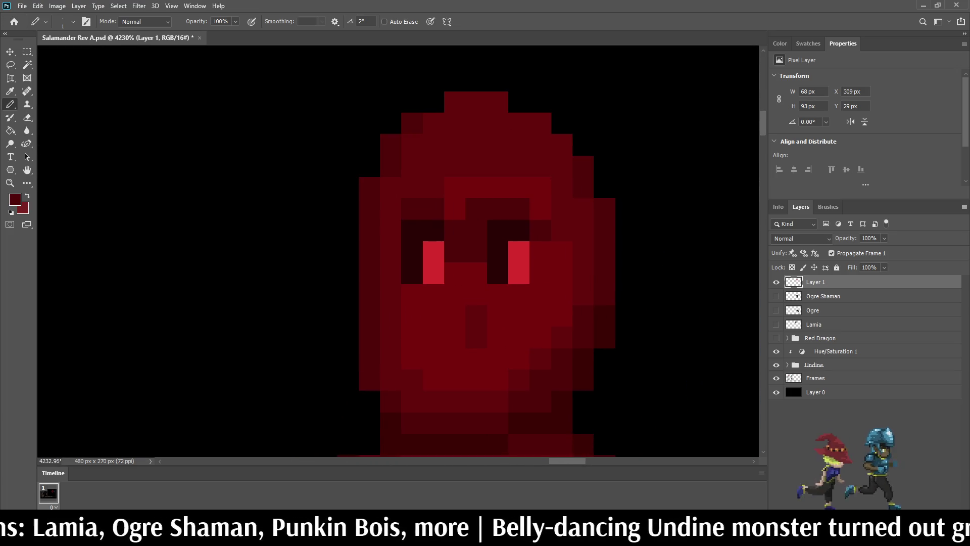
click(539, 251)
click(540, 273)
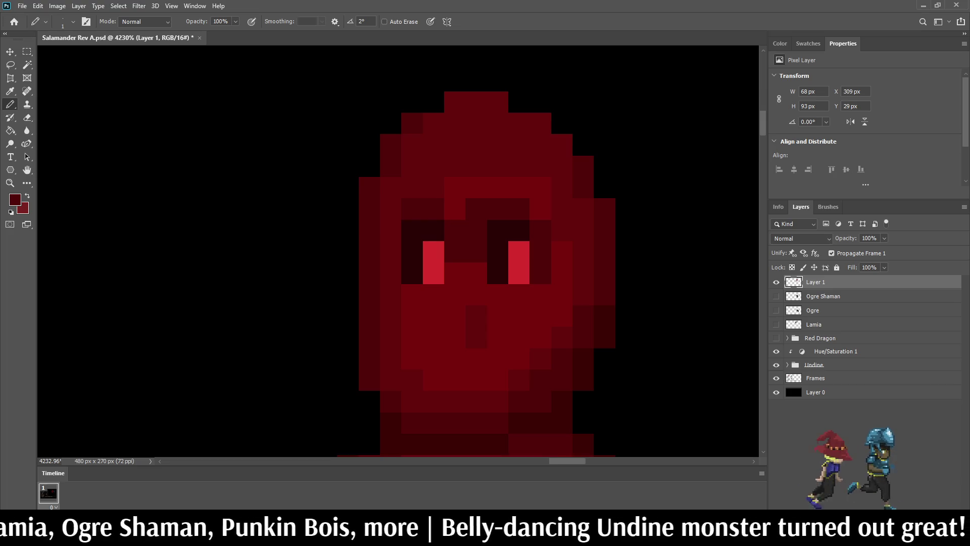
click(454, 272)
drag(412, 294, 433, 294)
click(433, 273)
scroll(506, 253, down, 12)
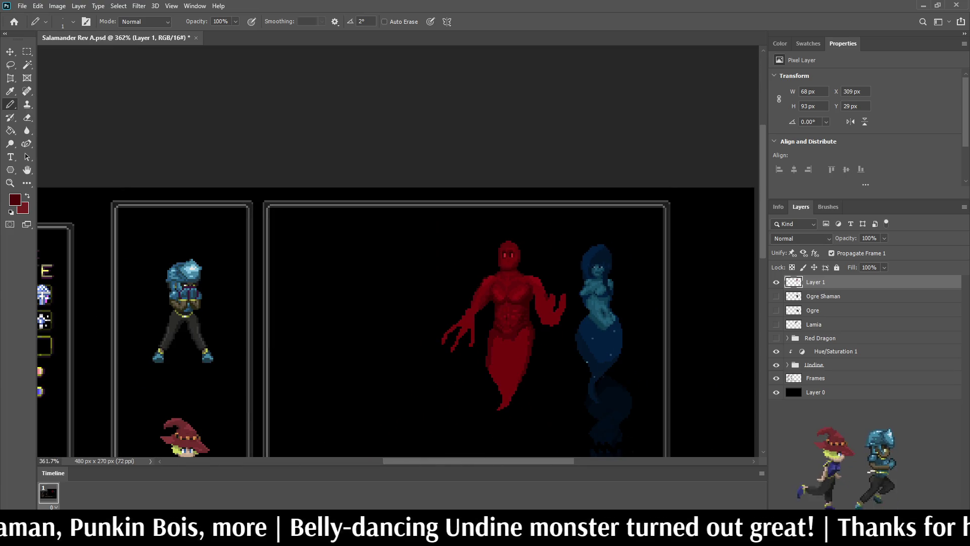
scroll(514, 247, up, 8)
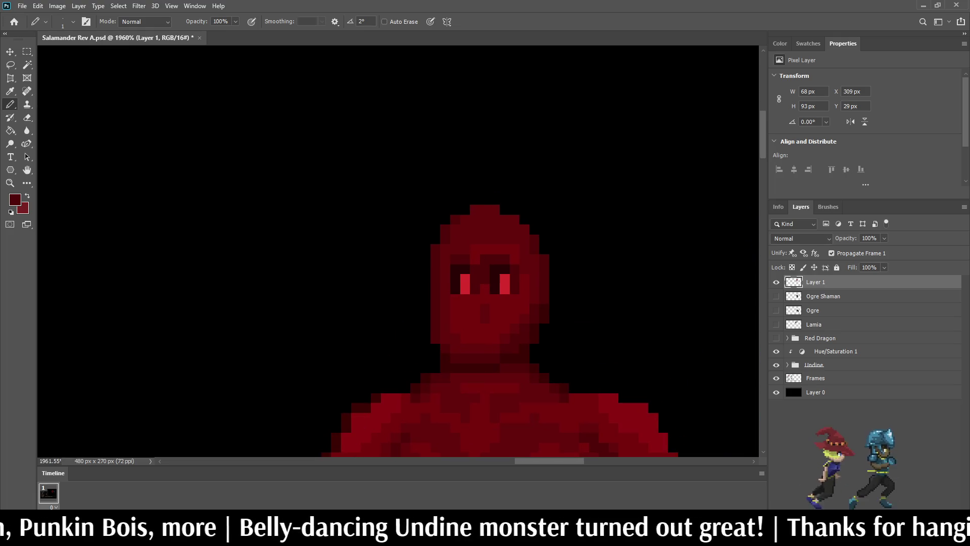
scroll(479, 294, up, 2)
scroll(479, 293, down, 2)
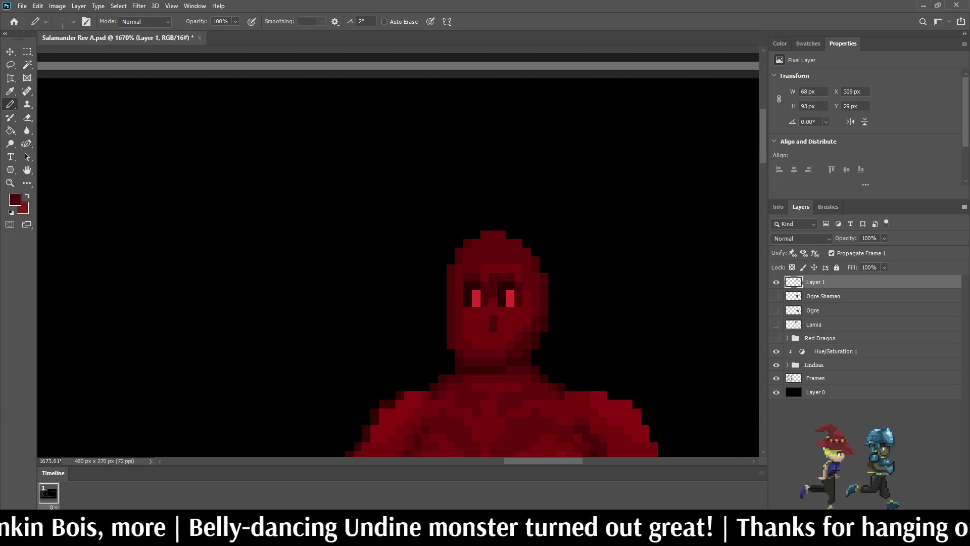
scroll(479, 293, up, 4)
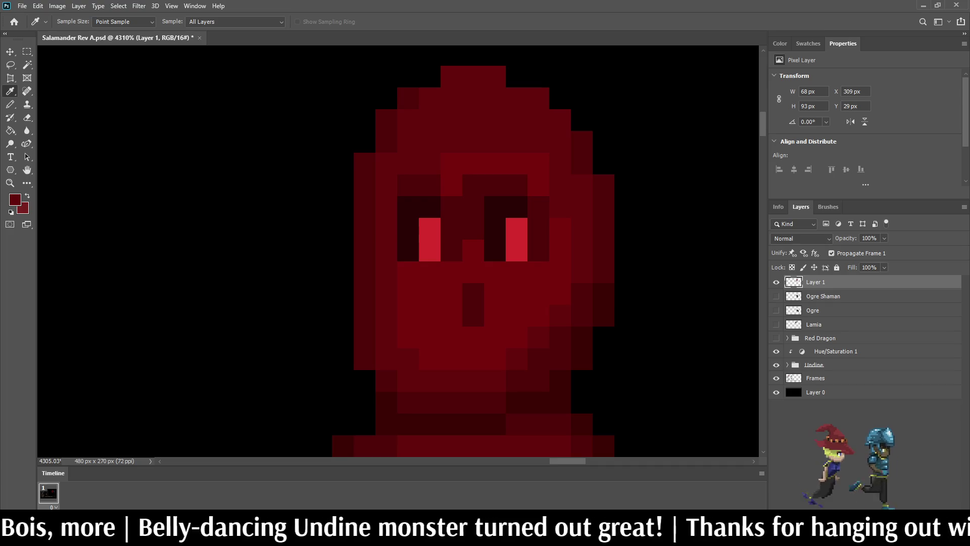
key(alt)
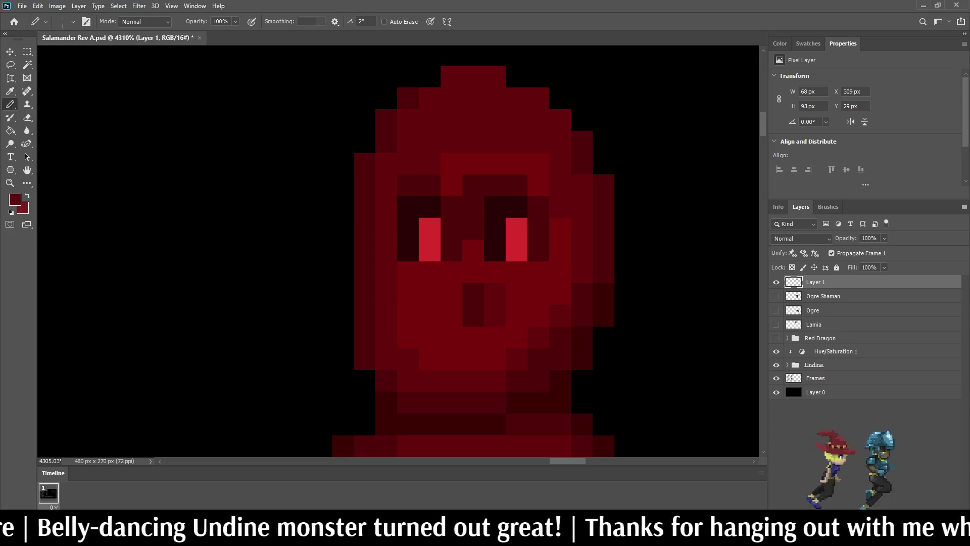
scroll(500, 298, down, 3)
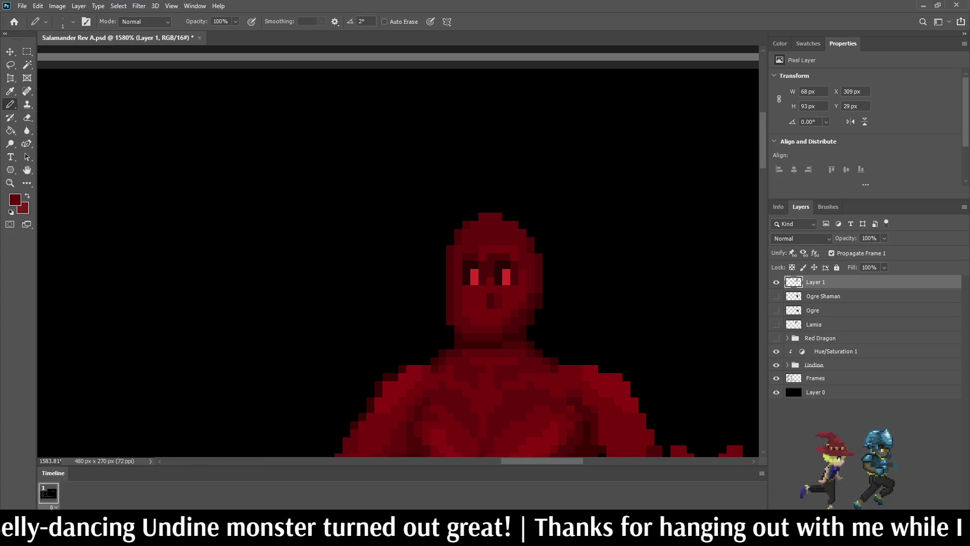
scroll(495, 291, up, 3)
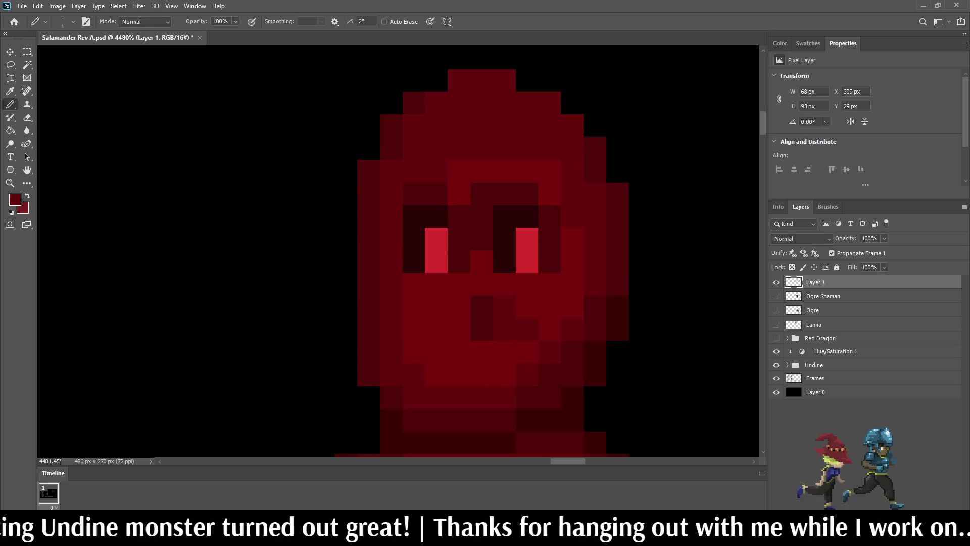
key(i)
key(b)
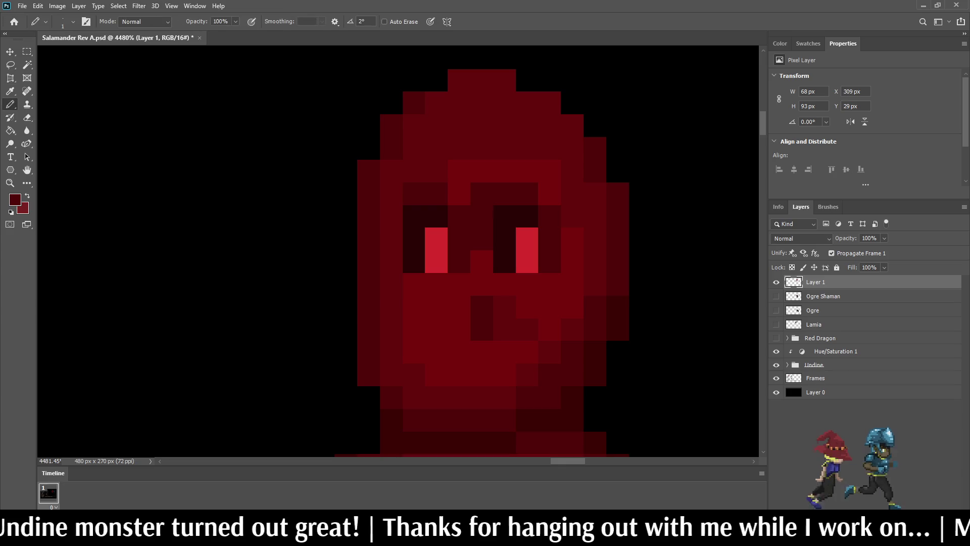
scroll(584, 268, down, 5)
key(ctrl+0)
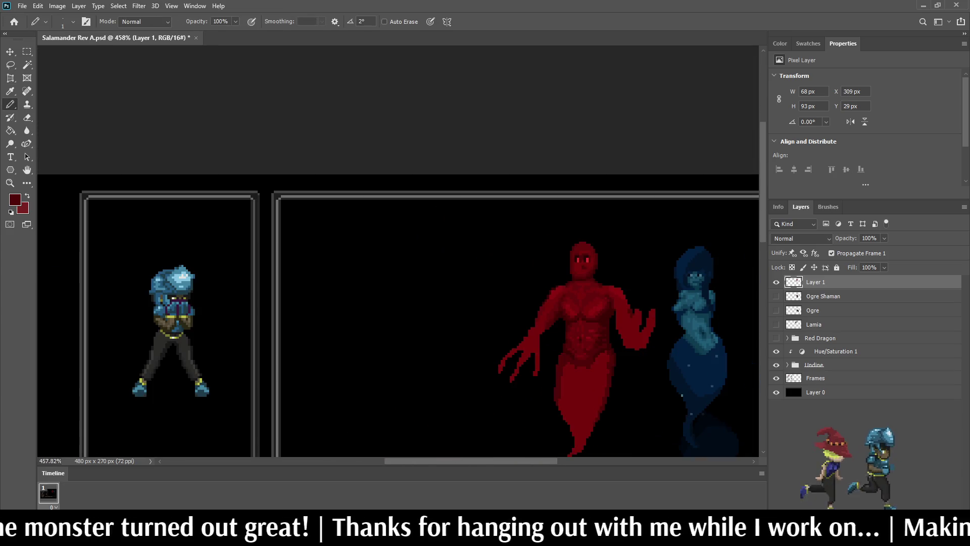
scroll(548, 106, up, 5)
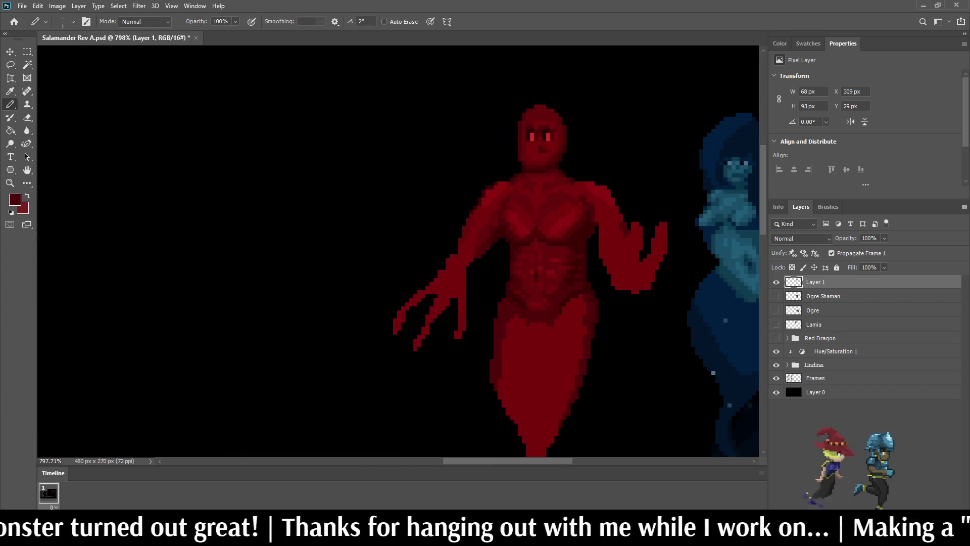
scroll(548, 152, up, 2)
alt+click(548, 151)
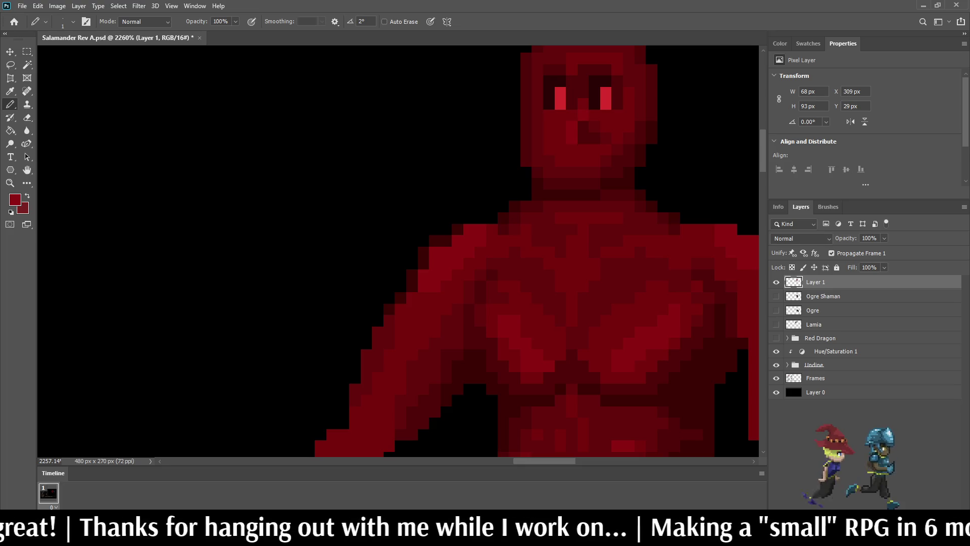
scroll(586, 181, down, 2)
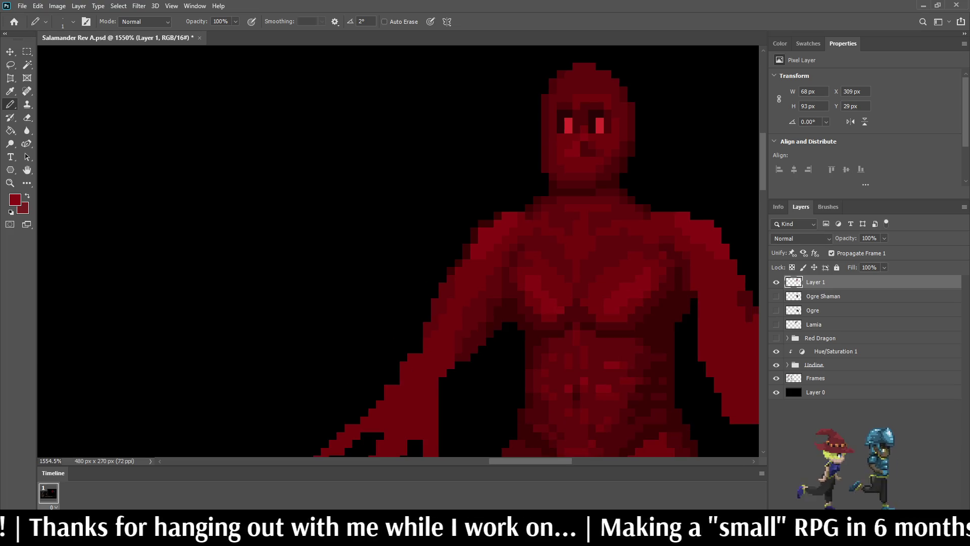
scroll(541, 210, up, 2)
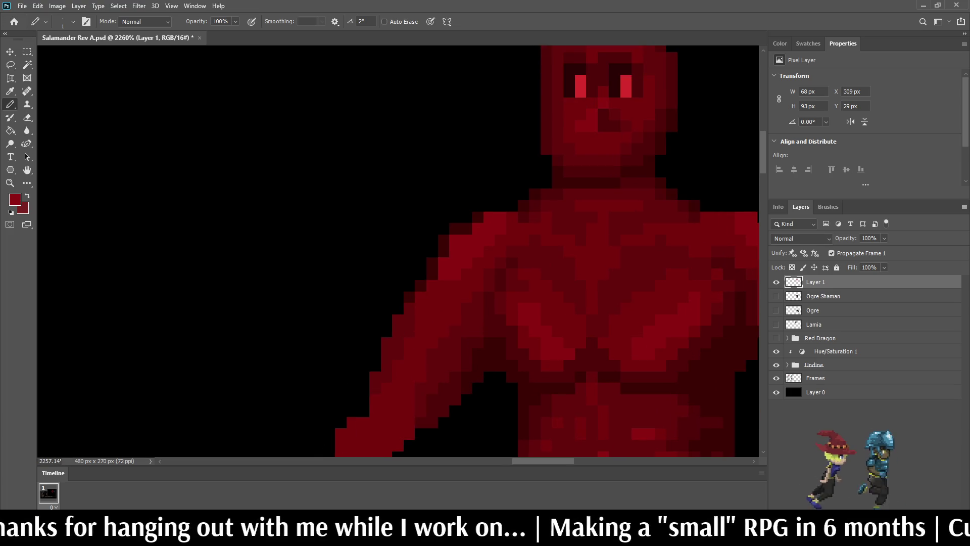
alt+click(562, 217)
scroll(562, 216, down, 3)
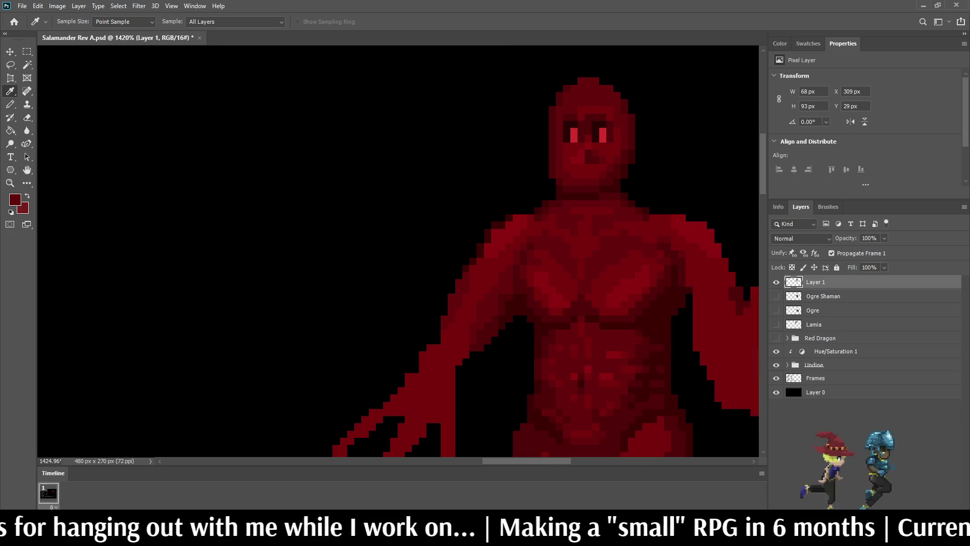
scroll(570, 149, up, 3)
key(g)
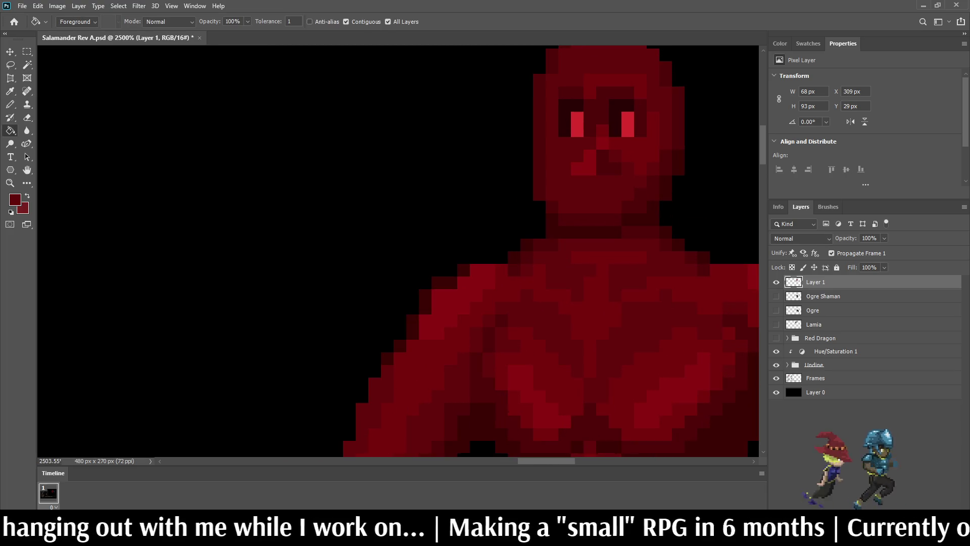
scroll(596, 134, down, 8)
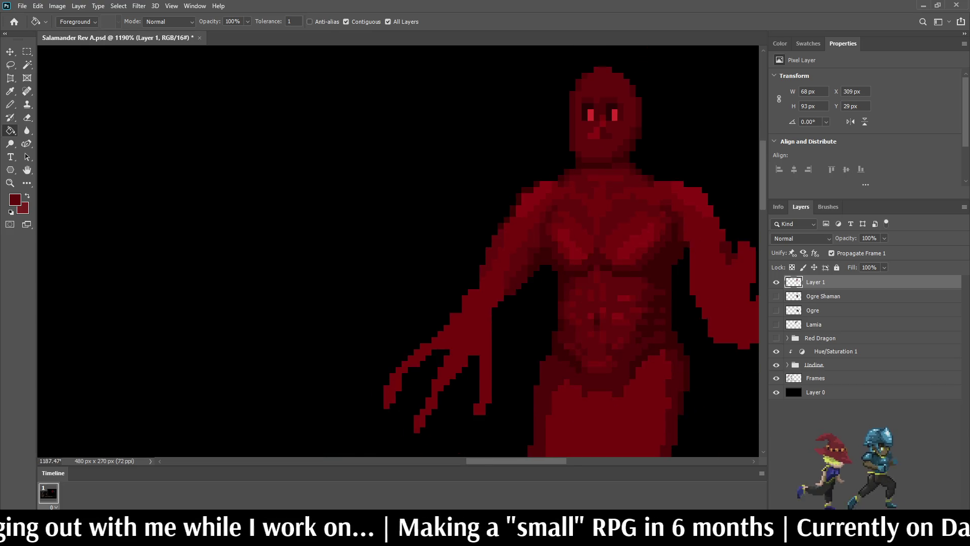
scroll(560, 167, up, 8)
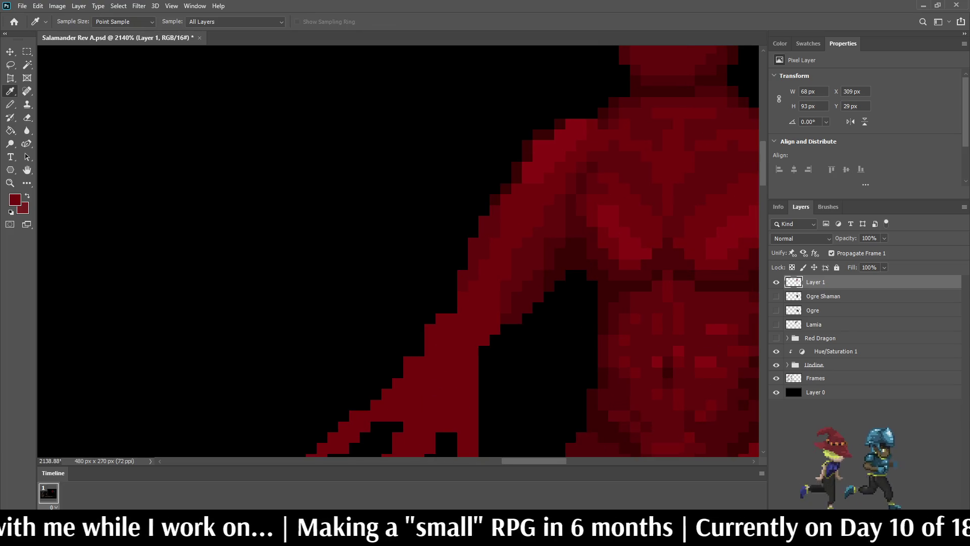
scroll(607, 152, down, 6)
key(b)
scroll(606, 152, up, 7)
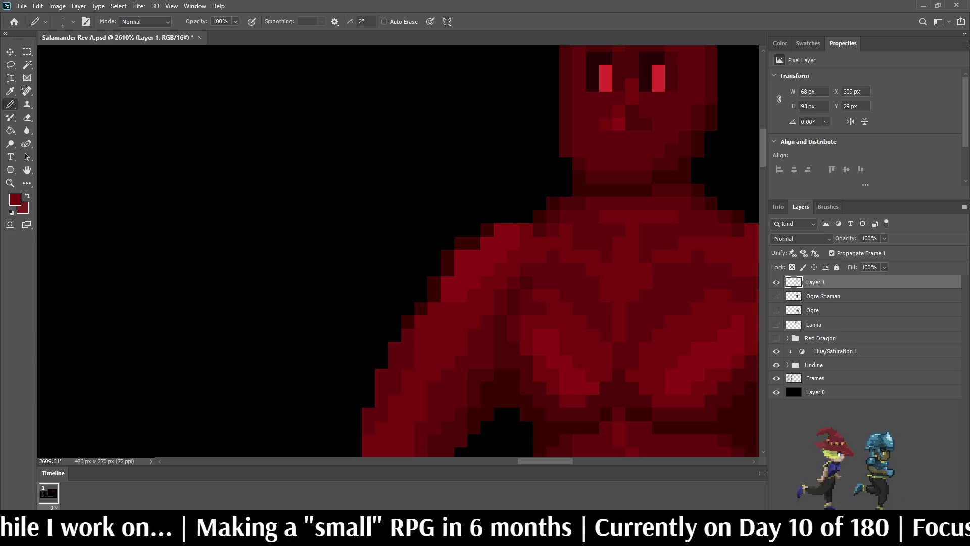
scroll(541, 177, down, 8)
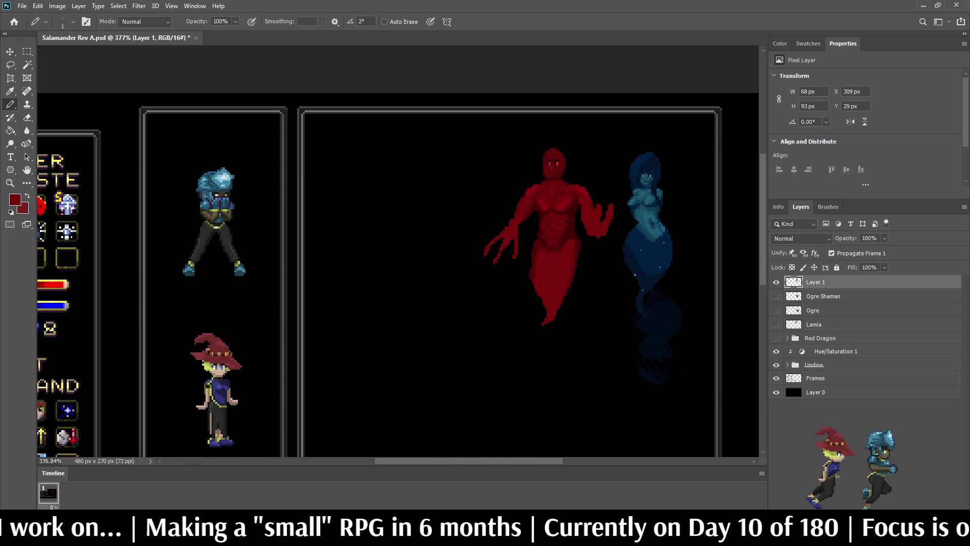
- Sample the eyes' bright red and paint a short mouth below the nose with a right-corner pixel
scroll(552, 165, up, 8)
scroll(530, 204, up, 1)
scroll(530, 204, down, 2)
scroll(530, 204, up, 4)
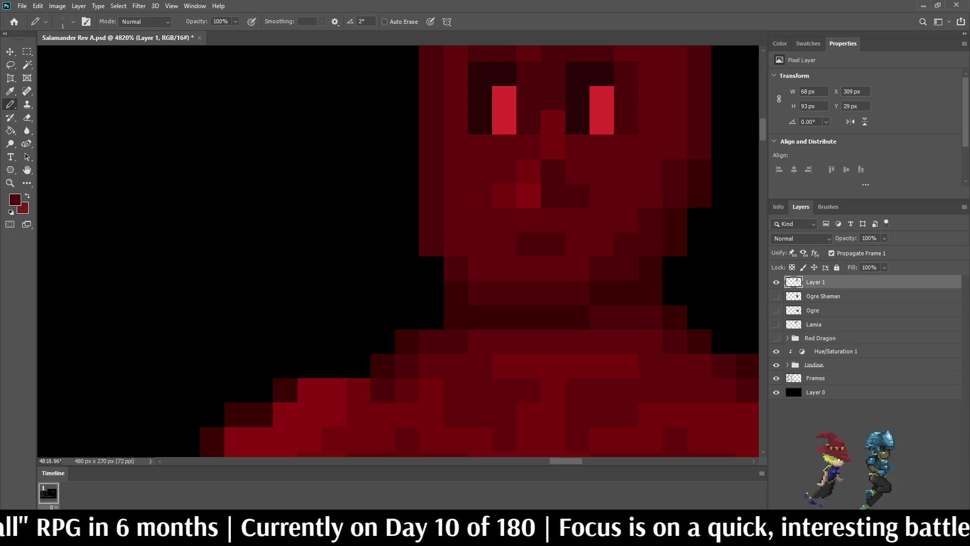
key(i)
click(504, 110)
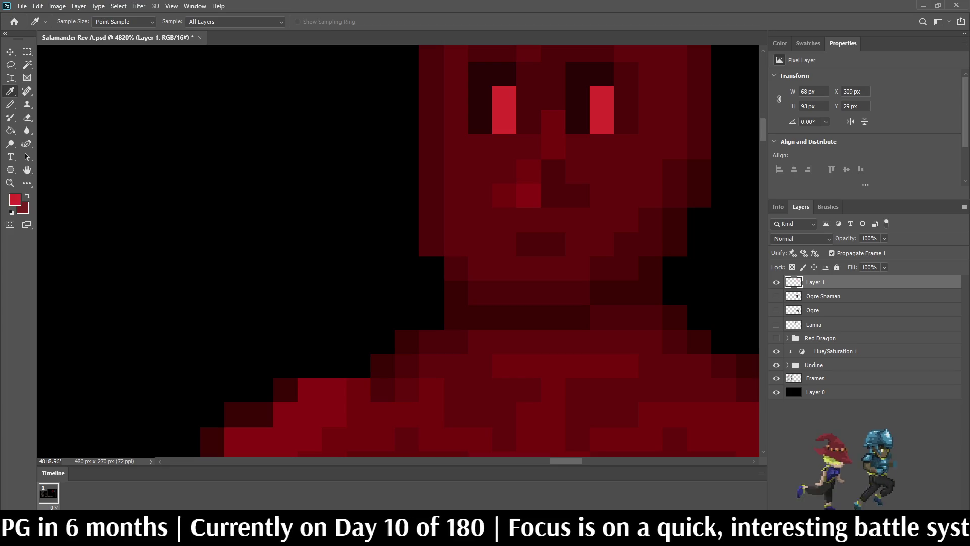
key(b)
drag(528, 244, 553, 244)
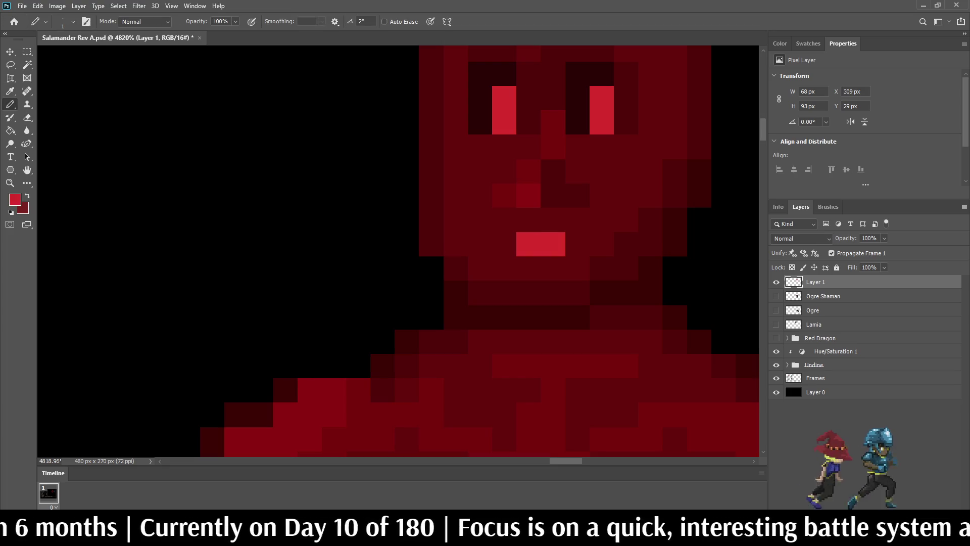
click(602, 220)
- Sample a dark red from the figure's face as the new pencil colour
scroll(626, 227, down, 5)
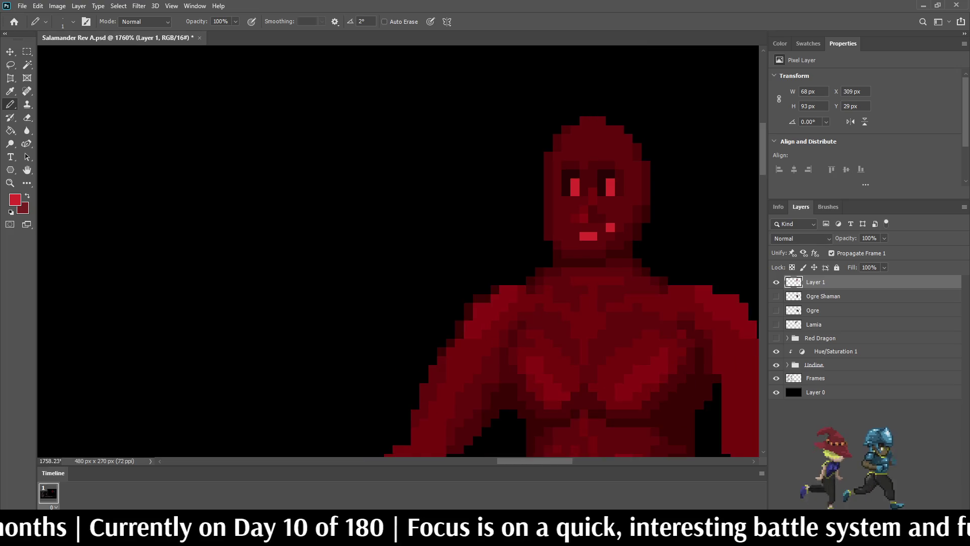
scroll(610, 232, down, 5)
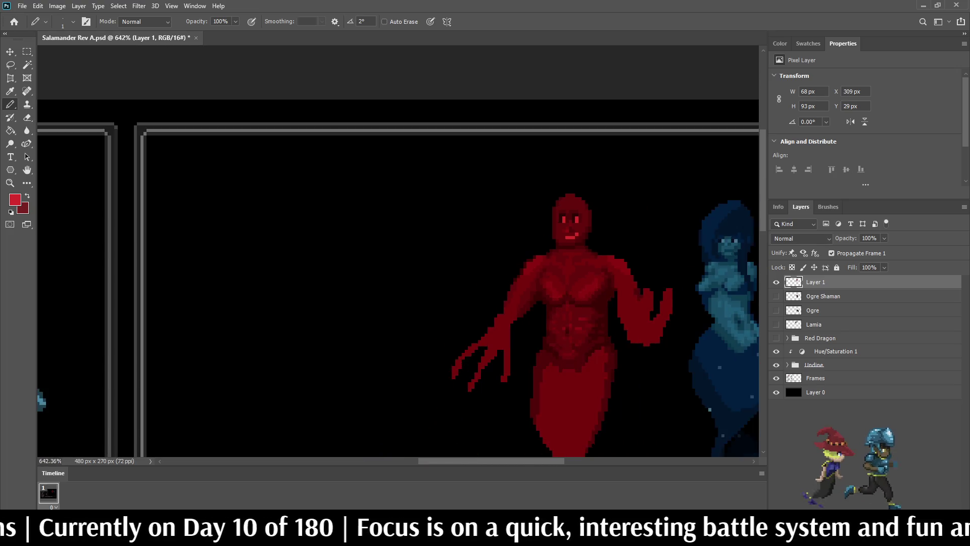
scroll(519, 134, up, 5)
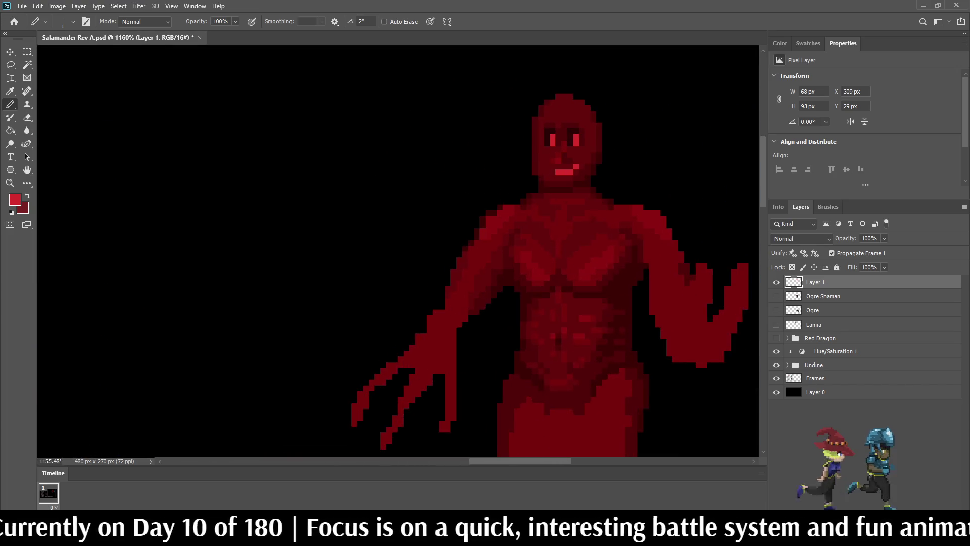
scroll(563, 142, up, 2)
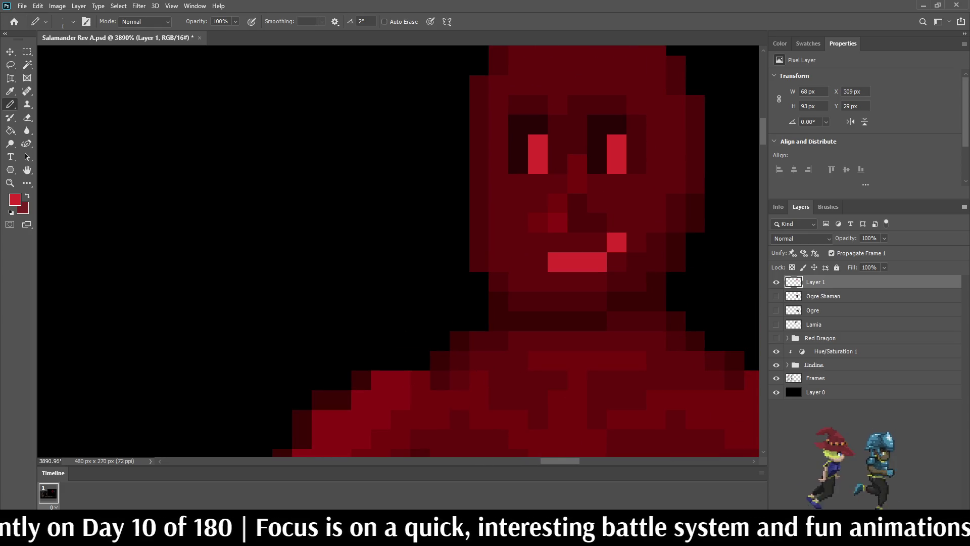
key(i)
click(586, 76)
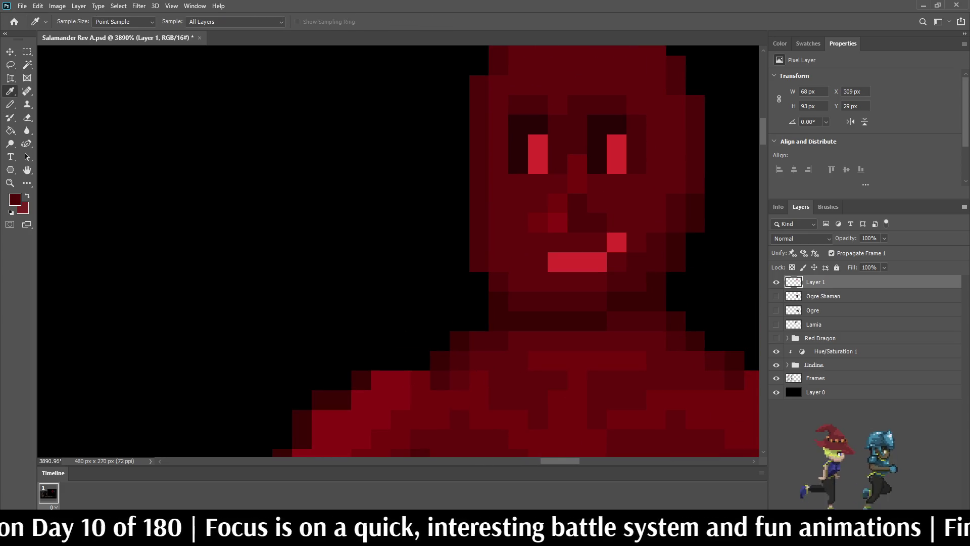
key(b)
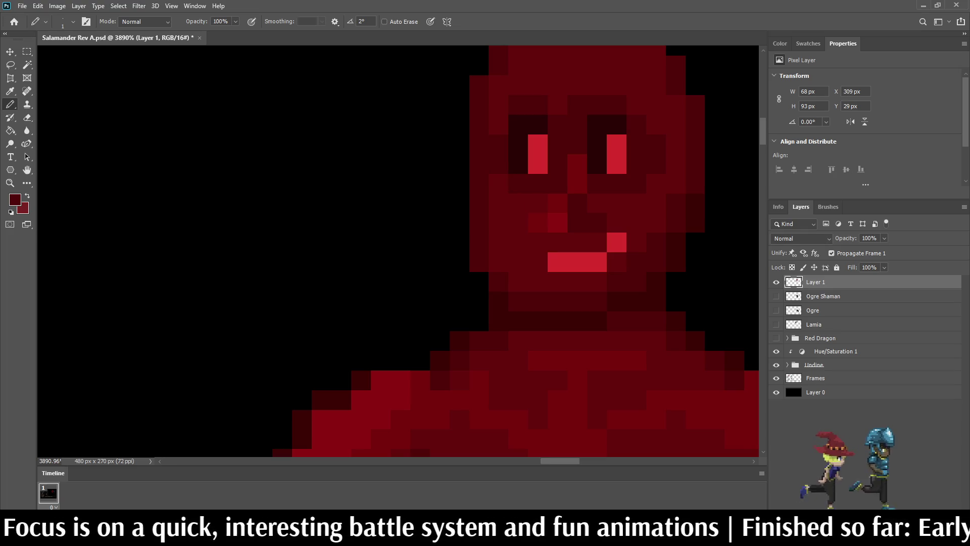
scroll(555, 152, down, 10)
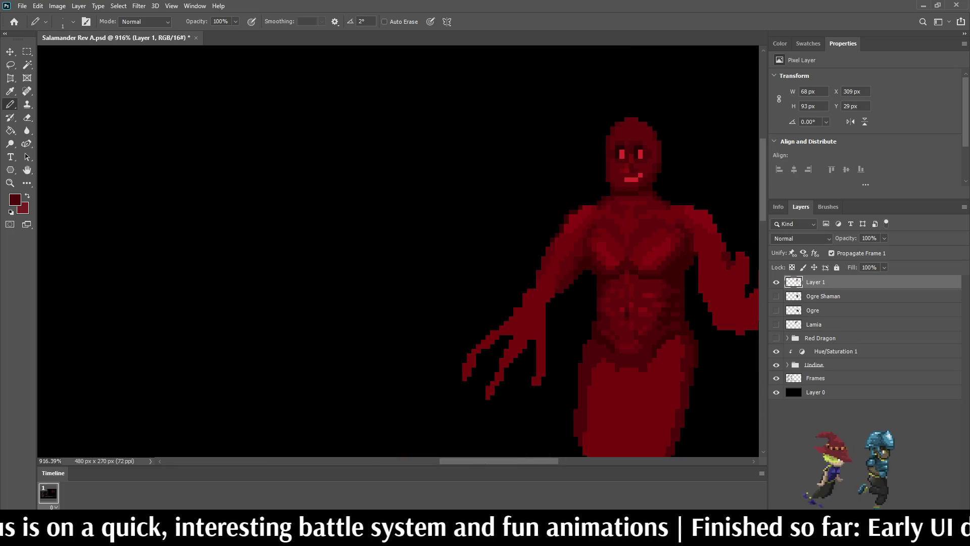
scroll(525, 129, up, 8)
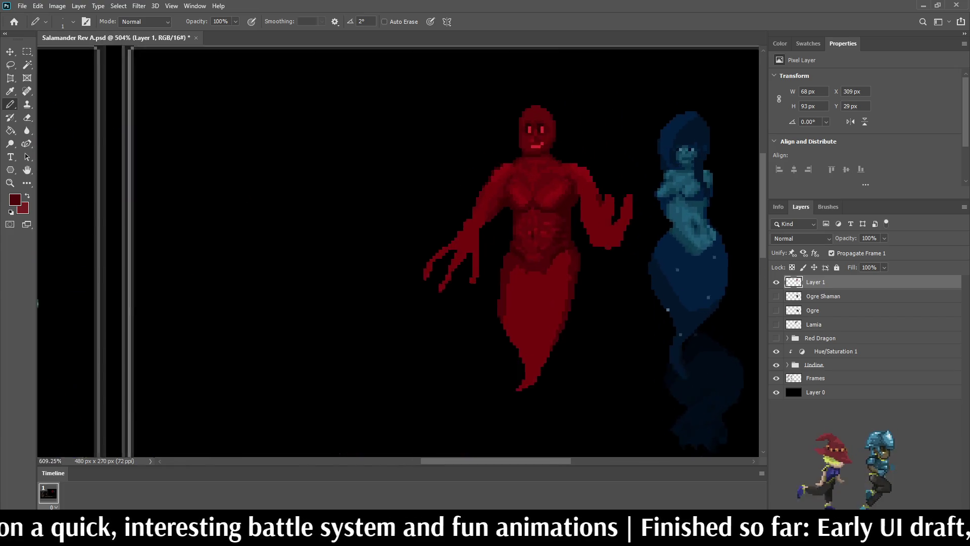
scroll(545, 135, up, 5)
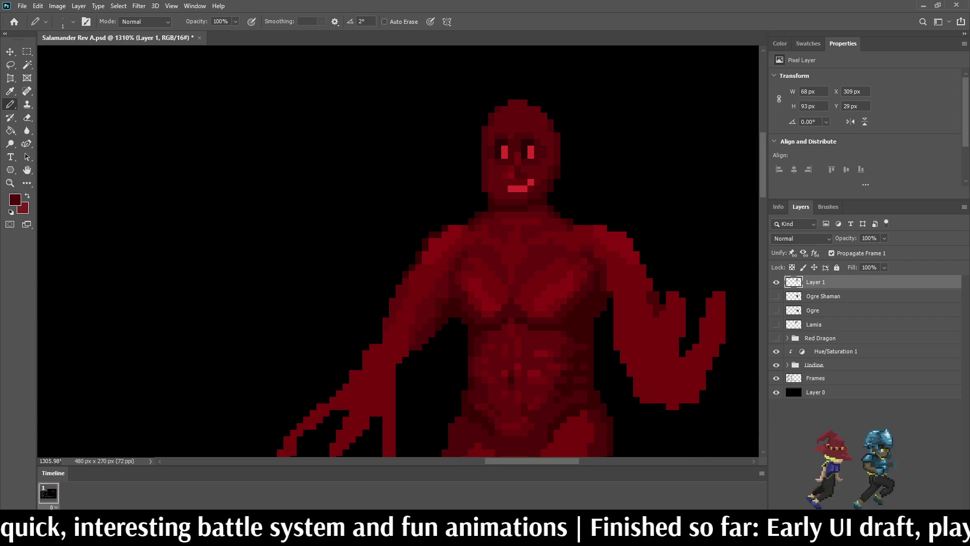
scroll(556, 132, down, 4)
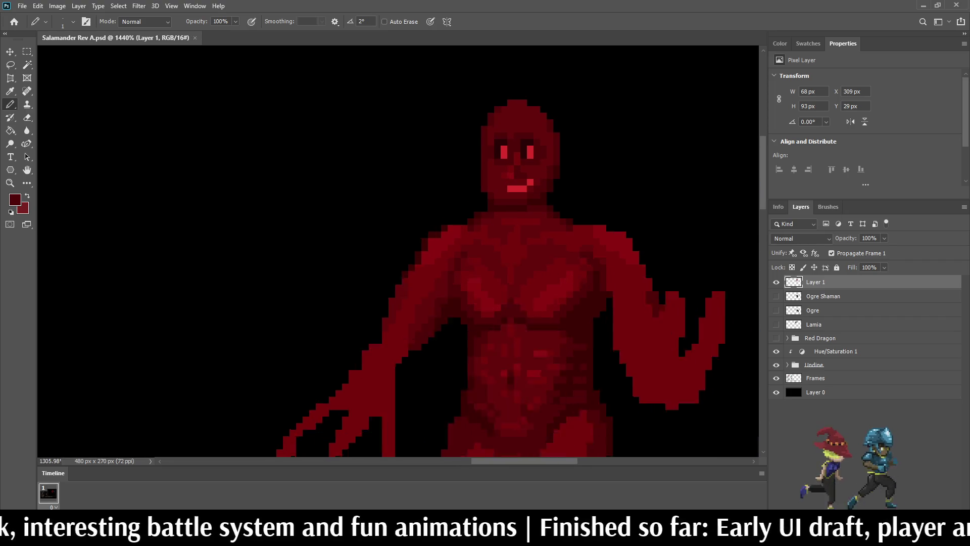
scroll(556, 131, up, 3)
scroll(539, 169, up, 6)
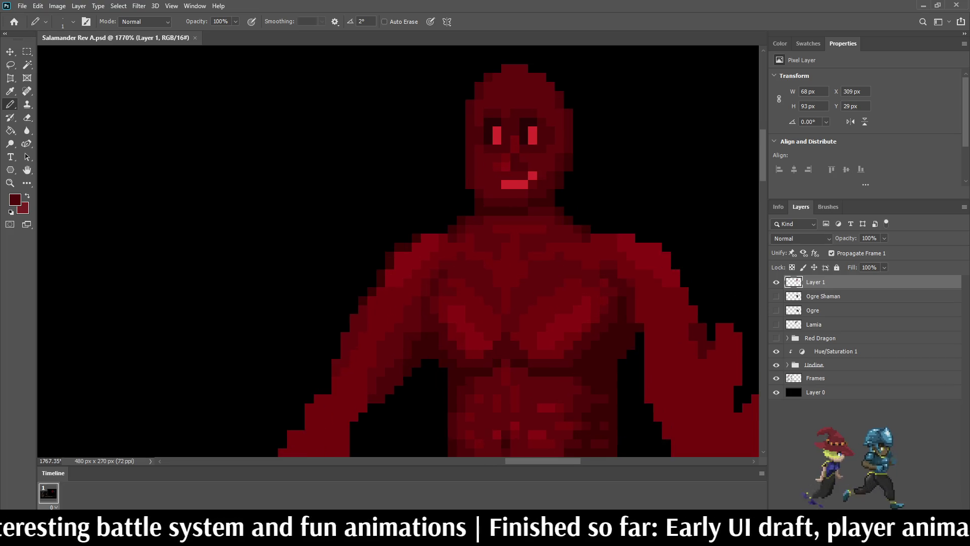
key(i)
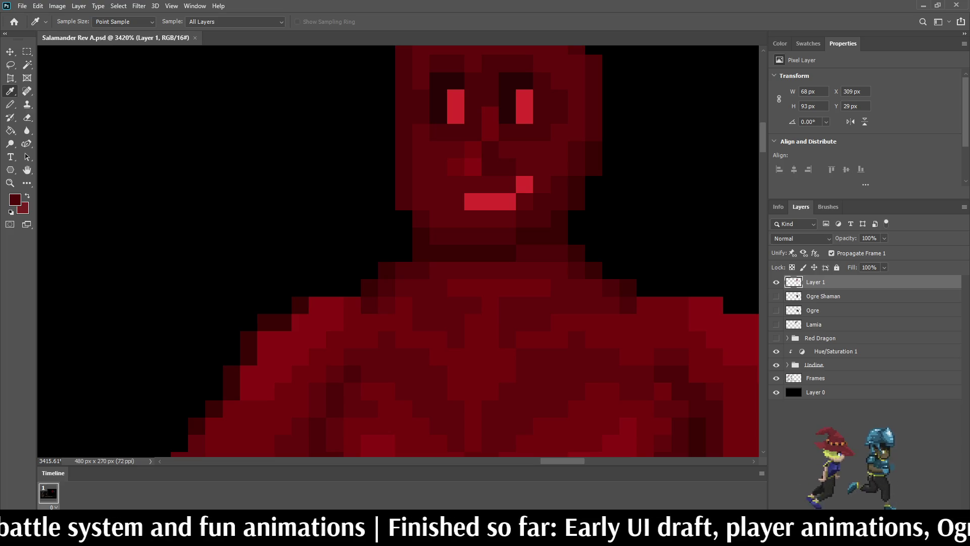
- Sample a colour from the sprite with the Eyedropper and return to the Pencil
key(b)
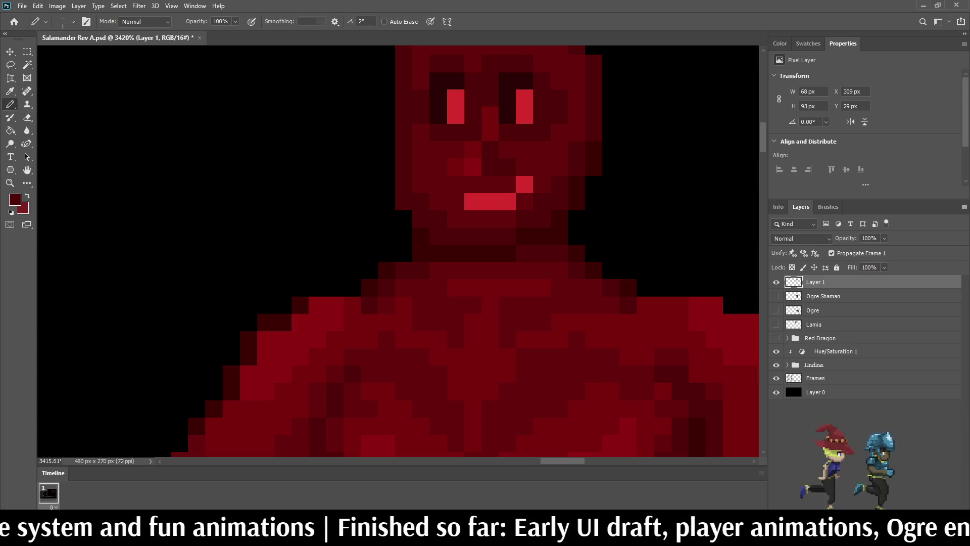
key(i)
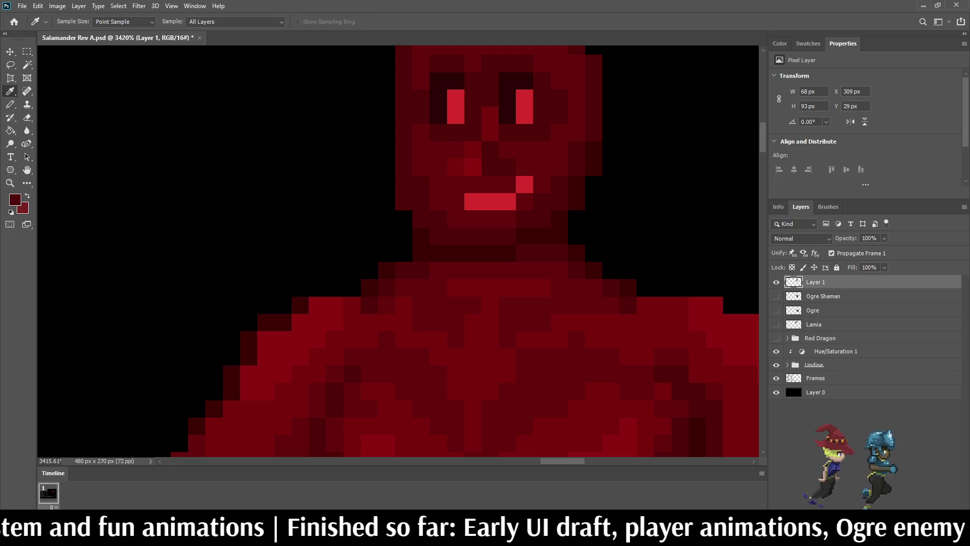
key(b)
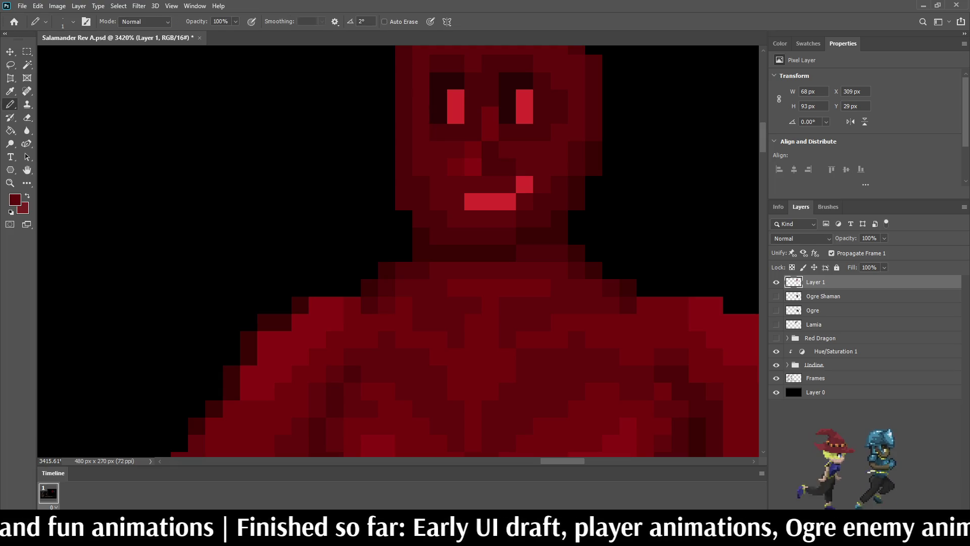
scroll(399, 252, down, 5)
scroll(399, 253, up, 3)
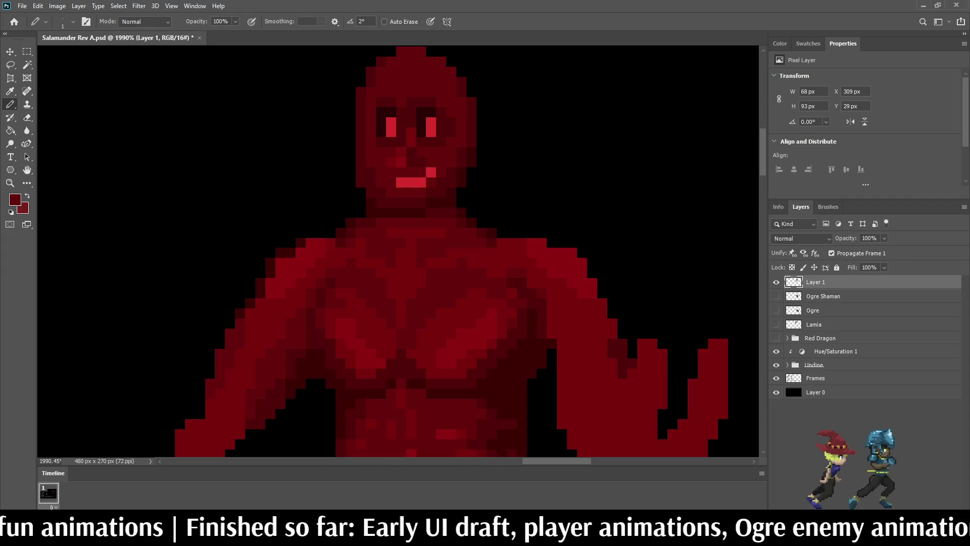
scroll(456, 100, up, 3)
scroll(429, 152, up, 1)
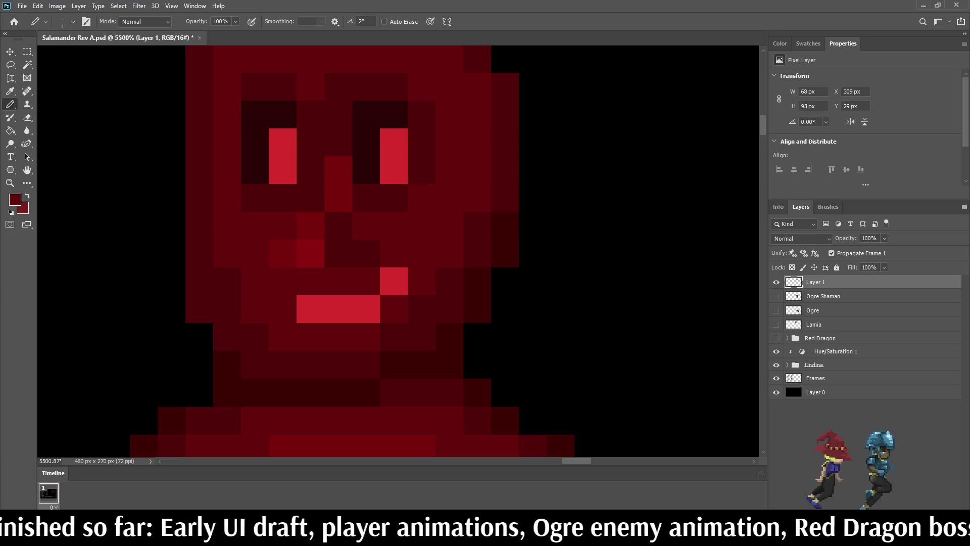
- Save the Salamander Rev A file with the finished glowing eyes and mouth
key(ctrl+s)
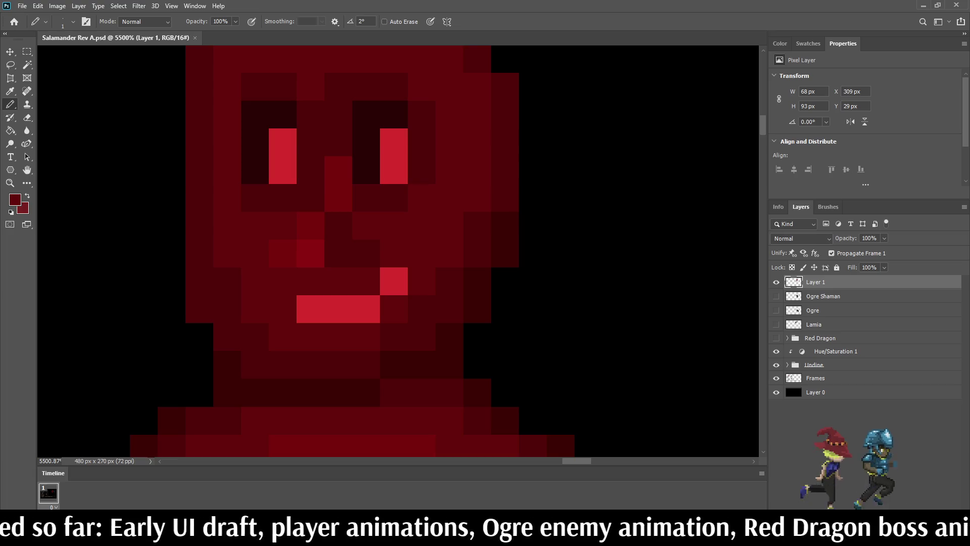
scroll(530, 143, down, 3)
scroll(399, 202, down, 4)
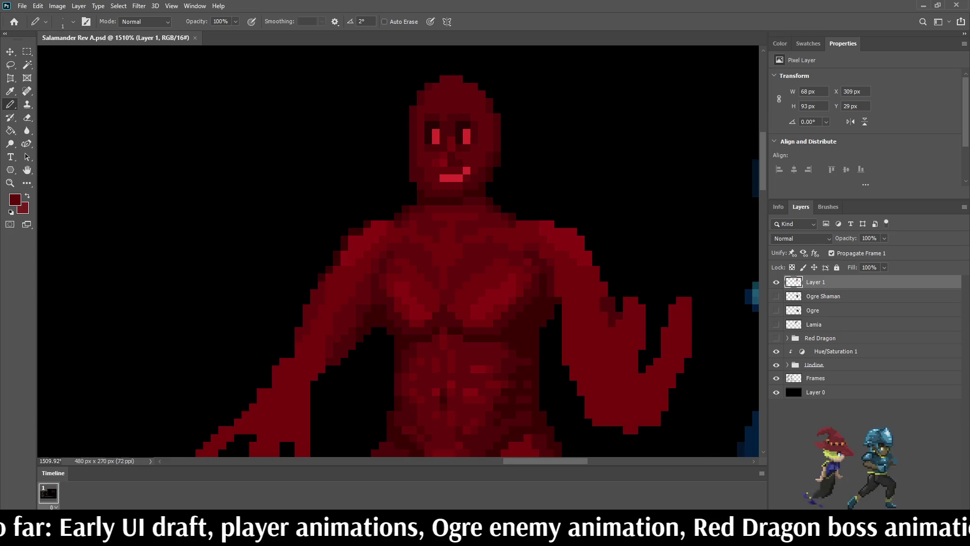
scroll(253, 71, up, 6)
scroll(461, 129, up, 2)
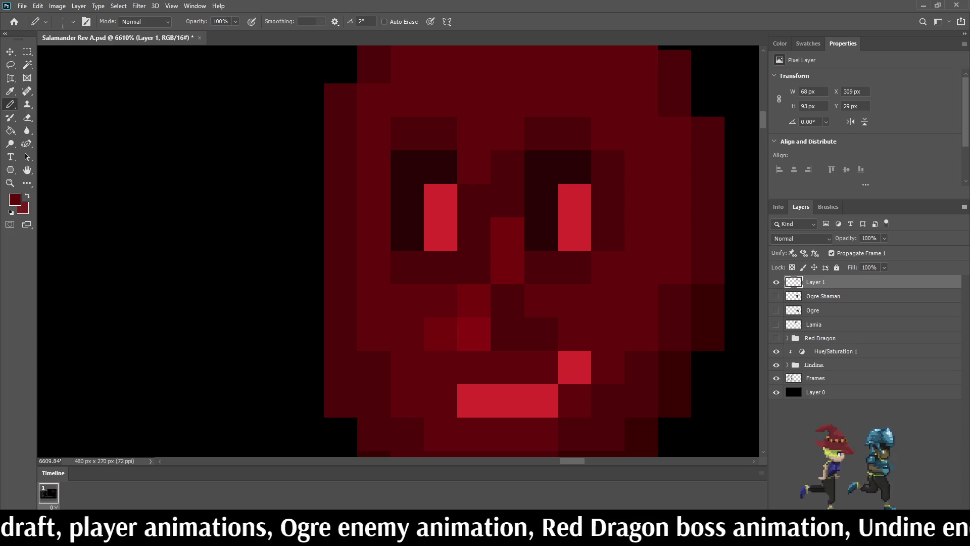
scroll(547, 154, down, 7)
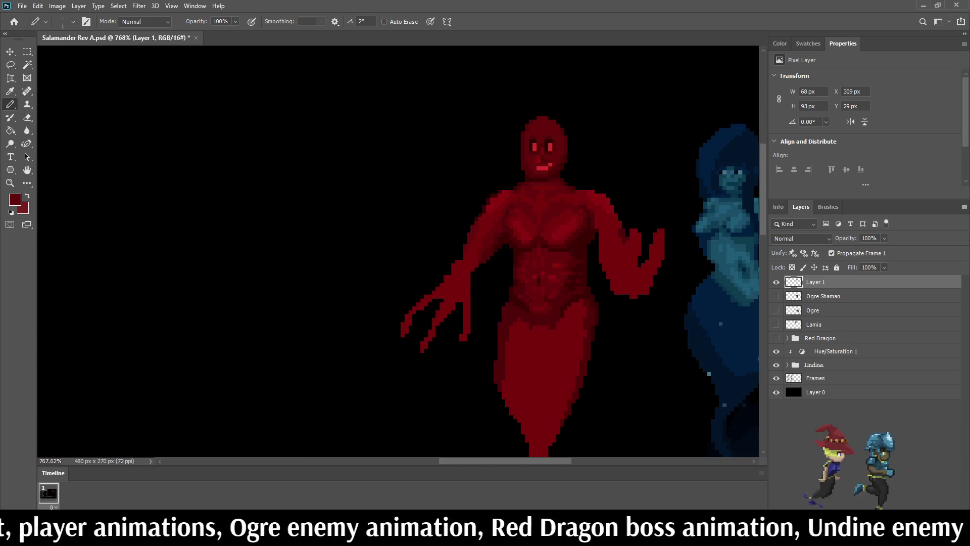
scroll(547, 154, up, 3)
scroll(525, 159, up, 4)
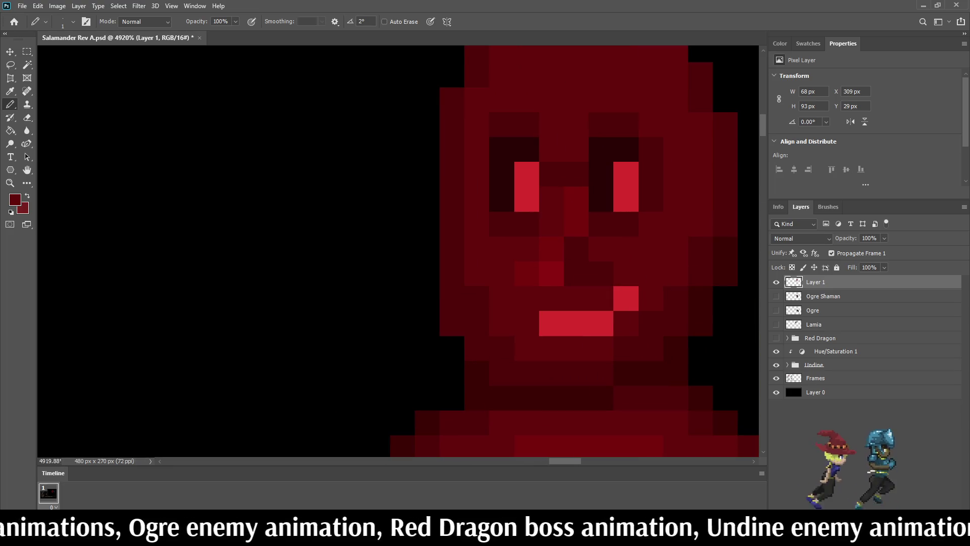
scroll(548, 237, down, 8)
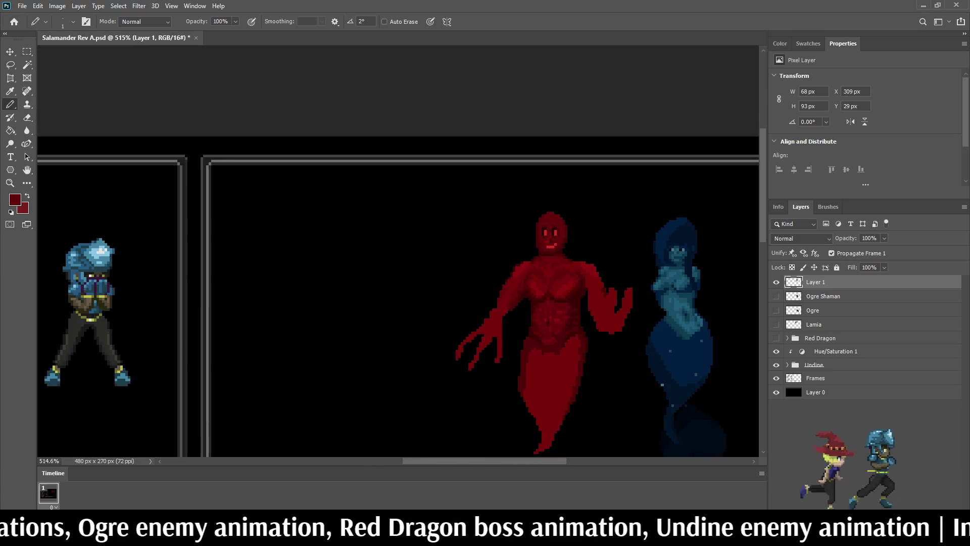
scroll(571, 230, down, 1)
scroll(573, 223, up, 2)
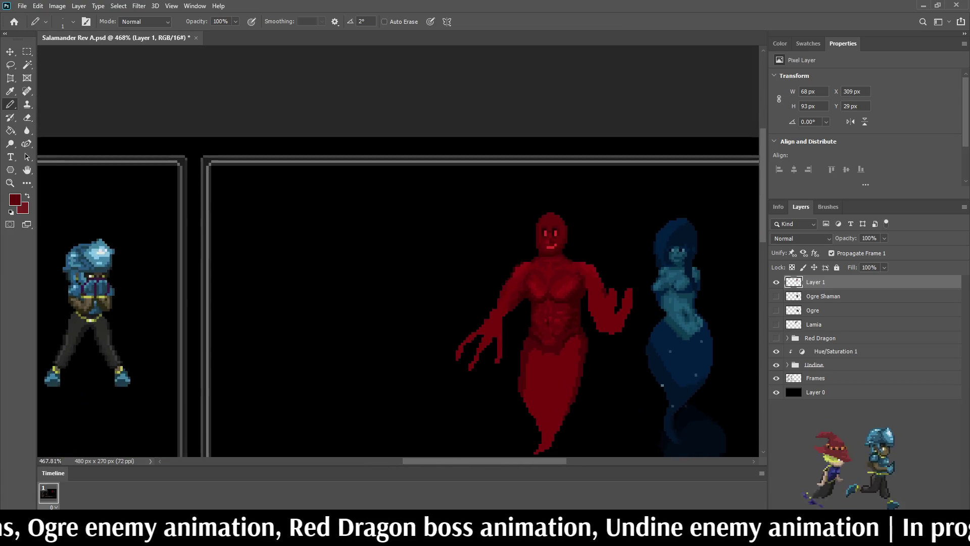
key(ctrl+s)
- Add a new empty Layer 2 above Layer 1
scroll(559, 229, up, 3)
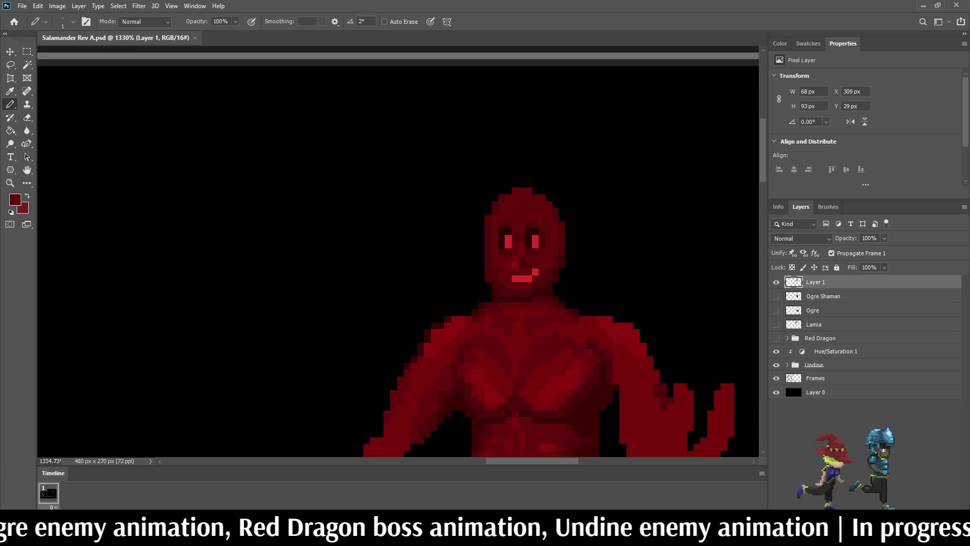
scroll(560, 230, down, 6)
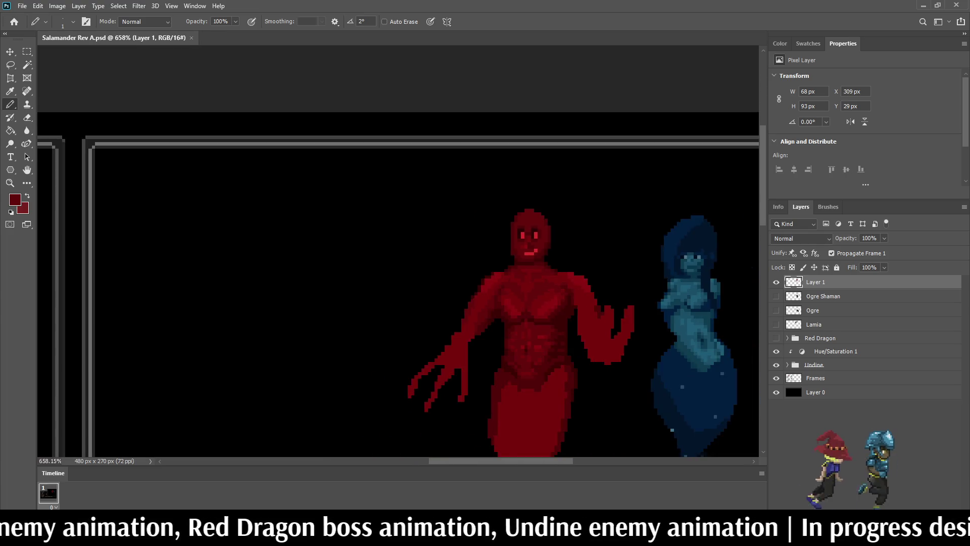
scroll(503, 142, up, 4)
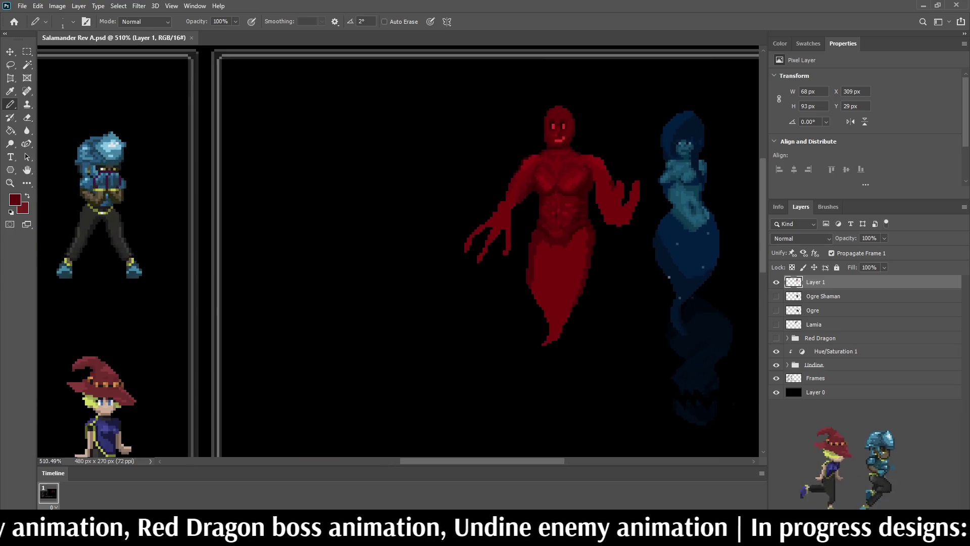
scroll(579, 103, up, 2)
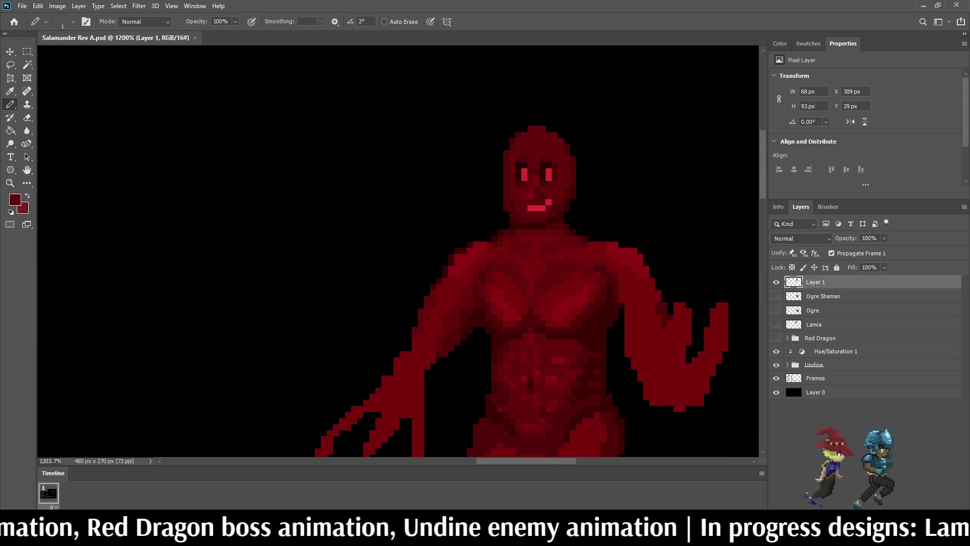
key(ctrl+shift+alt+n)
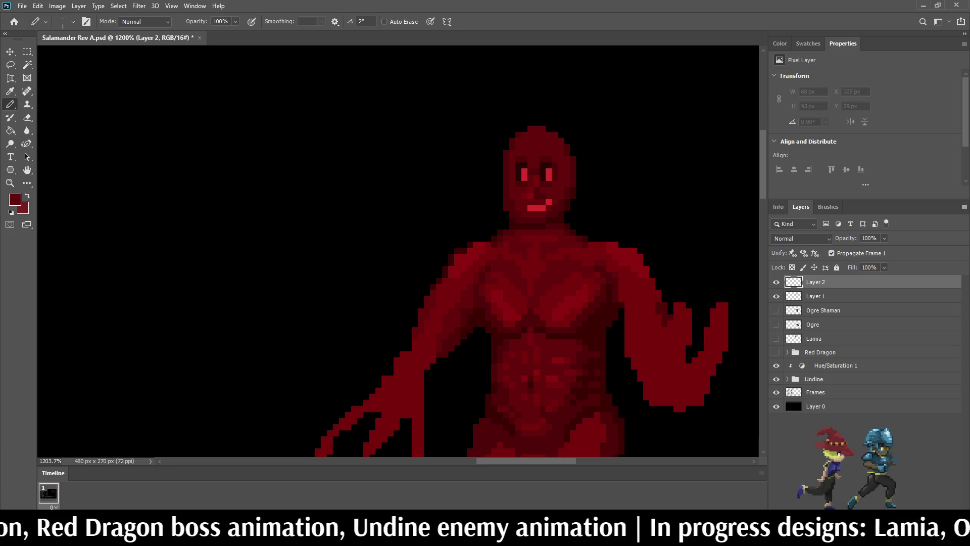
- Sample yellow-green from the canvas as the Pencil's drawing colour
key(i)
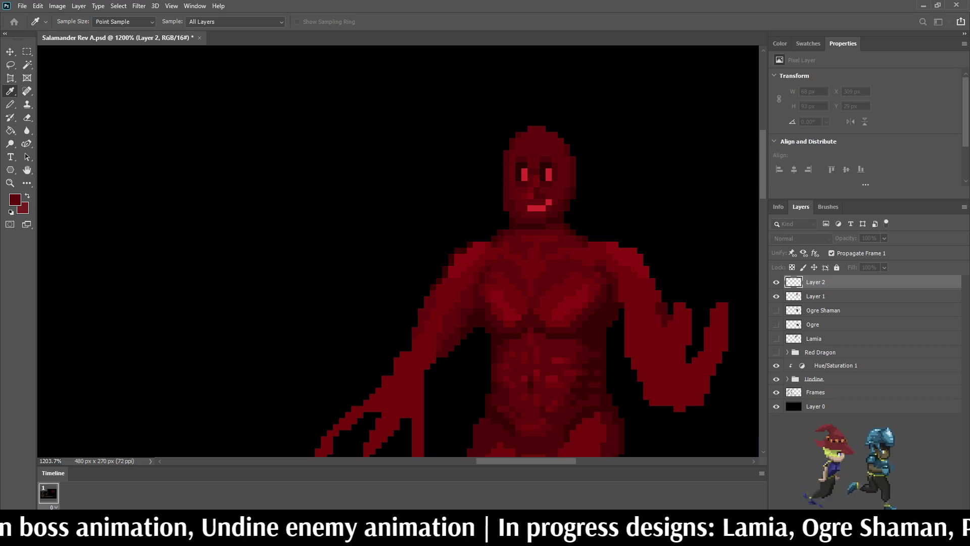
key(b)
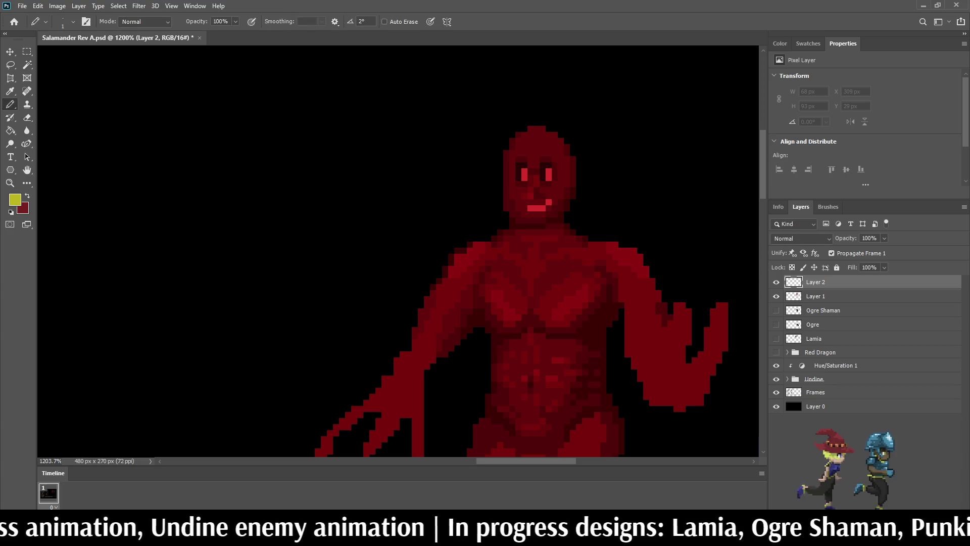
scroll(537, 313, down, 3)
scroll(537, 313, up, 2)
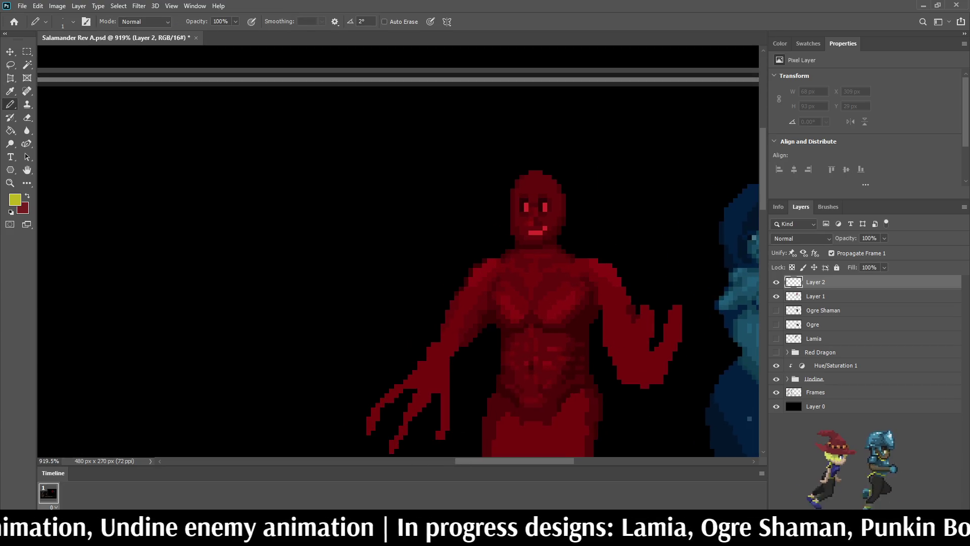
scroll(599, 156, up, 1)
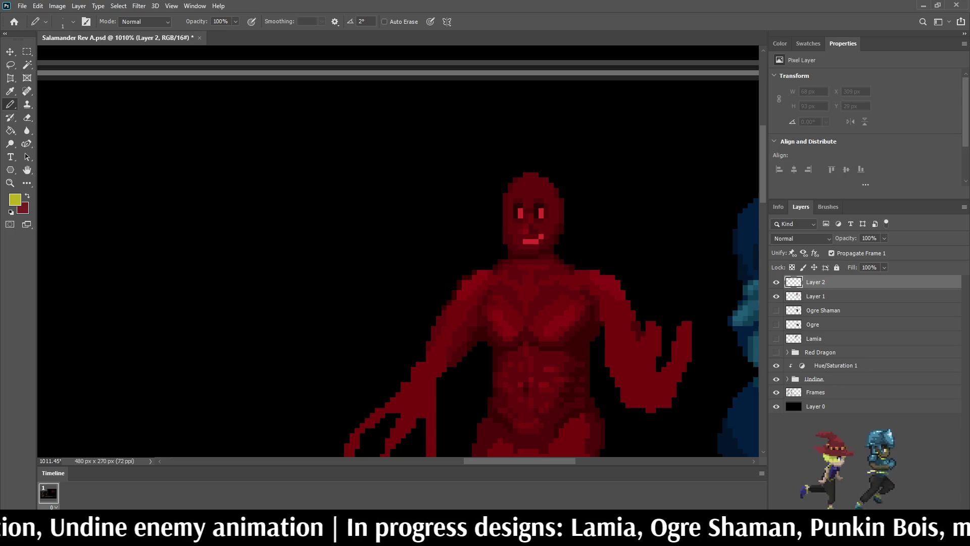
- Save the Salamander Rev A file
key(ctrl+s)
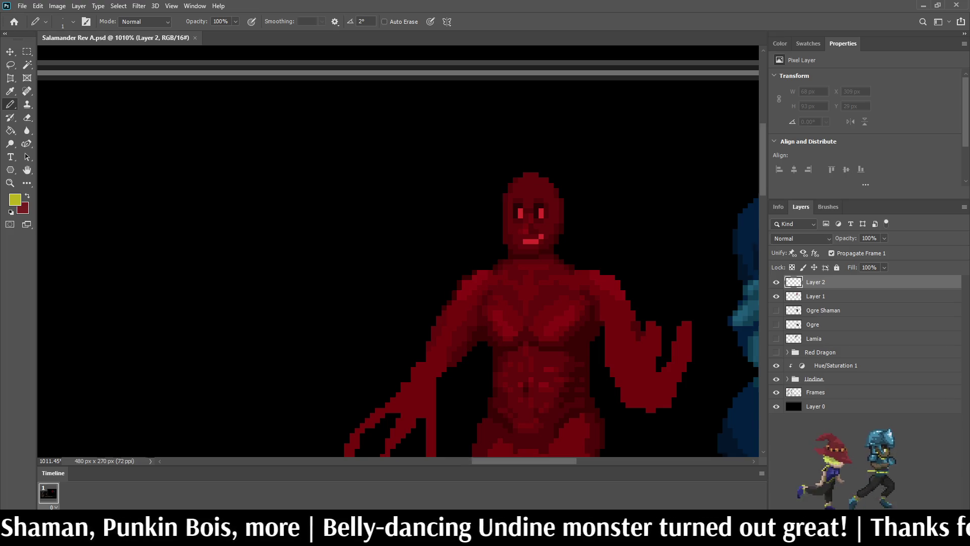
scroll(536, 149, up, 2)
scroll(584, 263, up, 2)
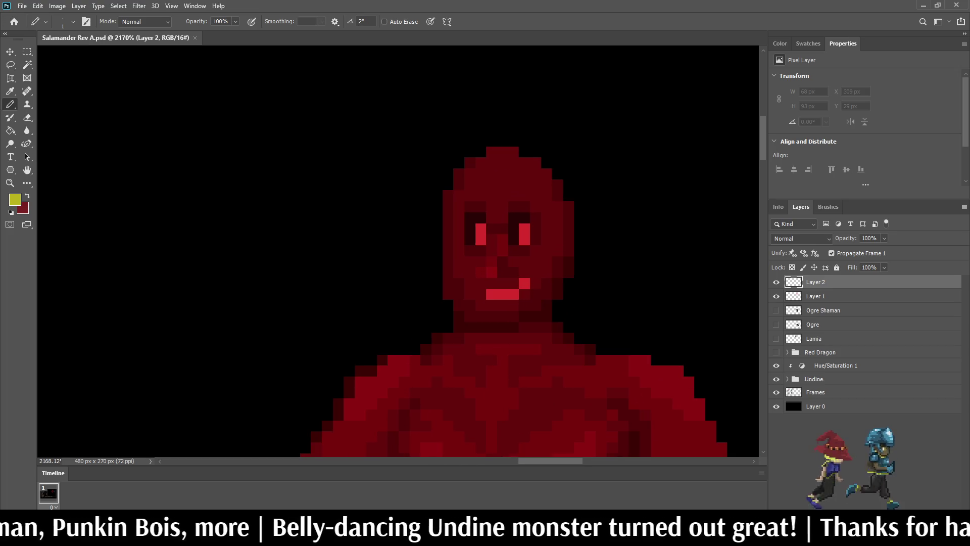
scroll(505, 252, down, 4)
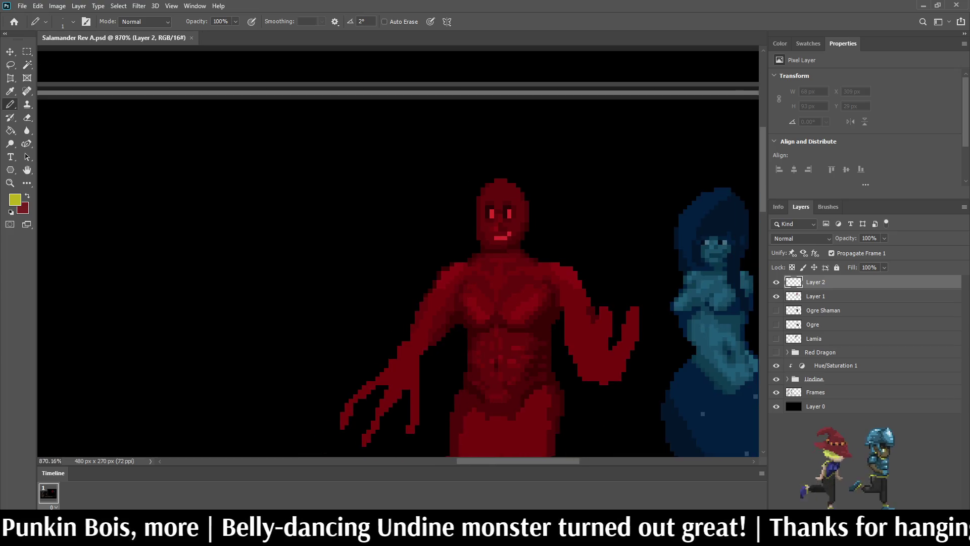
scroll(505, 252, up, 1)
scroll(523, 186, up, 1)
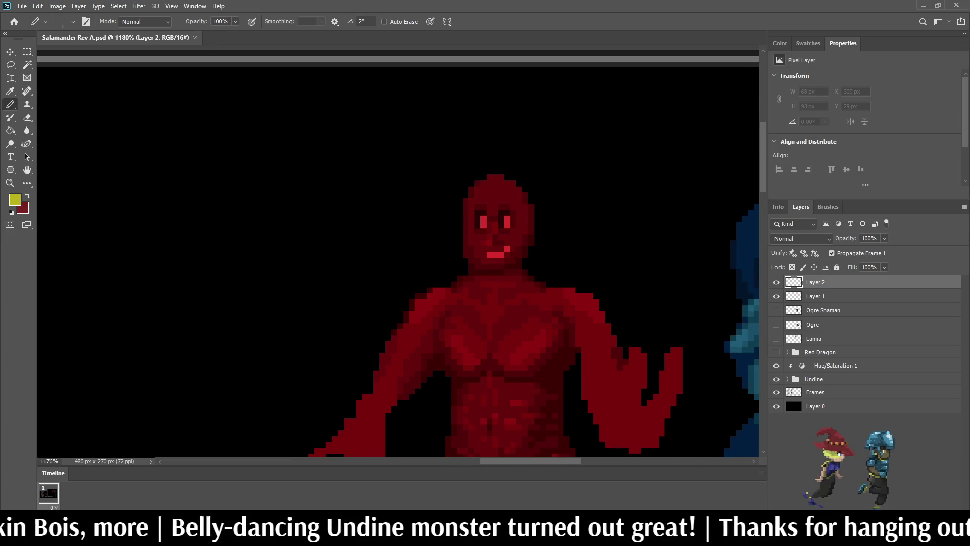
mouse_move(460, 219)
mouse_down()
mouse_move(472, 174)
mouse_move(478, 186)
mouse_move(495, 170)
mouse_move(495, 122)
mouse_move(526, 195)
mouse_move(537, 201)
mouse_move(555, 158)
mouse_move(549, 175)
mouse_up()
mouse_move(536, 220)
mouse_down()
mouse_move(529, 174)
mouse_move(525, 189)
mouse_up()
mouse_move(519, 152)
mouse_down()
mouse_move(520, 184)
mouse_move(483, 185)
mouse_move(472, 209)
mouse_move(447, 159)
mouse_up()
click(501, 171)
click(460, 184)
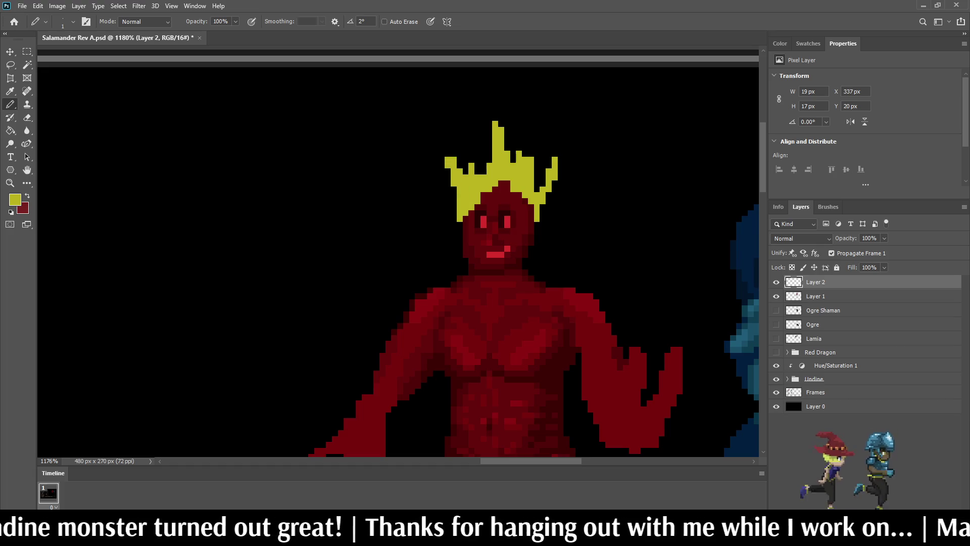
scroll(590, 202, down, 5)
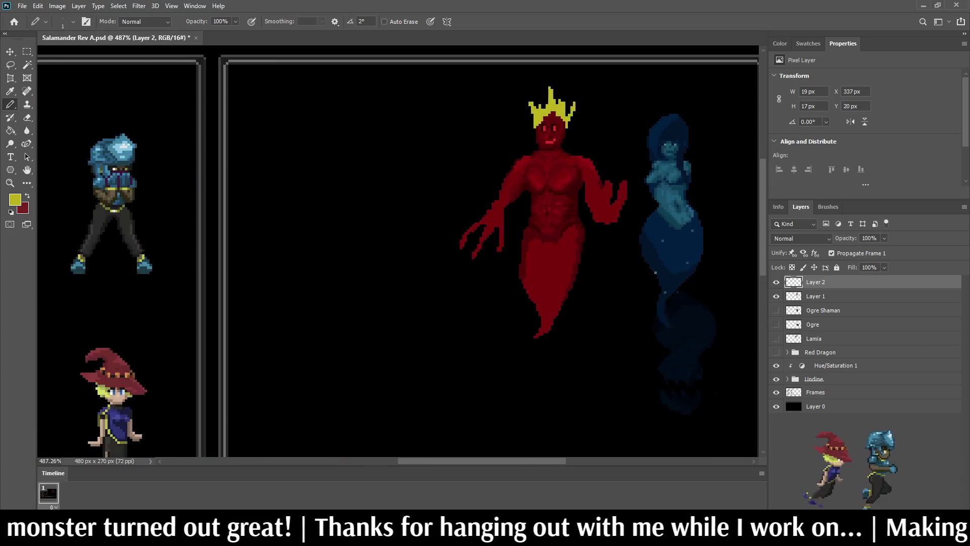
scroll(568, 127, up, 4)
key(ctrl+z)
key(ctrl+z)
key(ctrl+z)
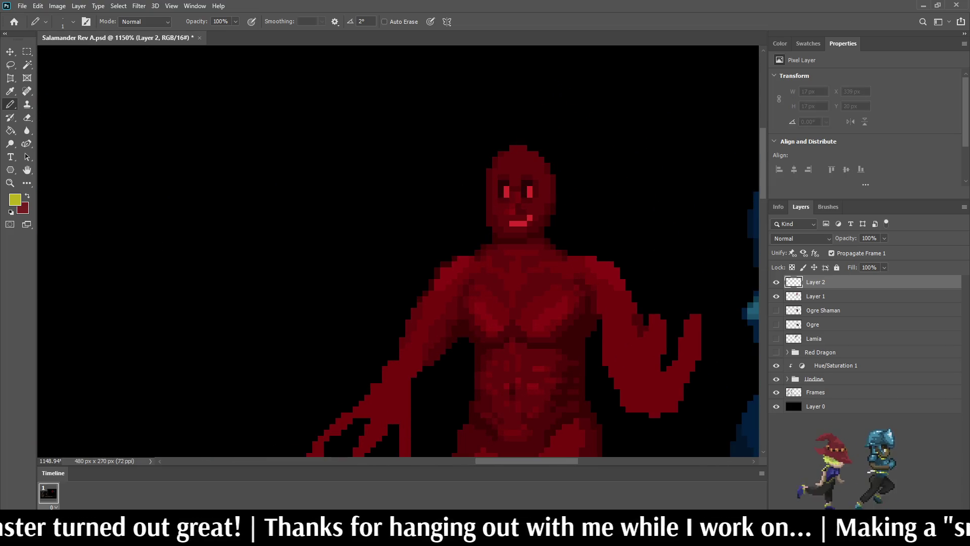
- Outline yellow hair down both the left and right sides of the head
scroll(521, 252, down, 4)
scroll(521, 253, up, 4)
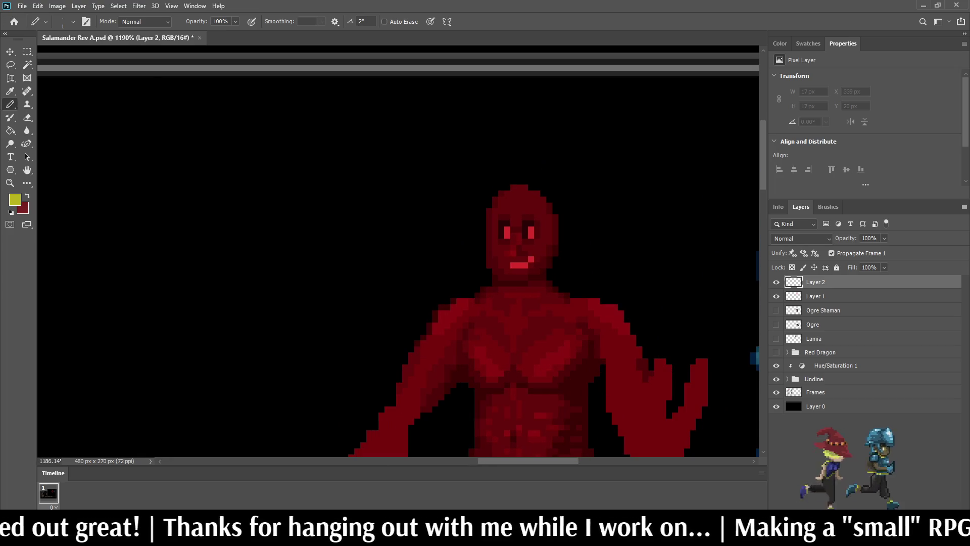
mouse_move(519, 205)
mouse_down()
mouse_move(543, 219)
mouse_move(538, 283)
mouse_move(561, 245)
mouse_move(561, 203)
mouse_move(523, 175)
mouse_move(482, 194)
mouse_move(475, 251)
mouse_move(481, 267)
mouse_move(483, 215)
mouse_move(505, 163)
mouse_move(447, 208)
mouse_move(464, 290)
mouse_up()
mouse_move(459, 253)
mouse_down()
mouse_move(495, 187)
mouse_move(487, 158)
mouse_move(453, 207)
mouse_up()
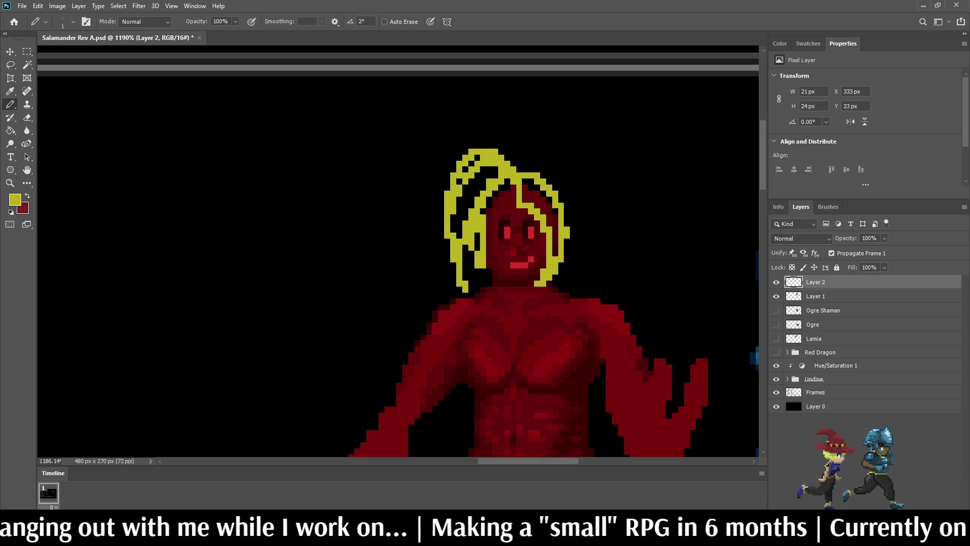
mouse_move(523, 172)
mouse_down()
mouse_move(533, 151)
mouse_move(572, 232)
mouse_move(567, 250)
mouse_up()
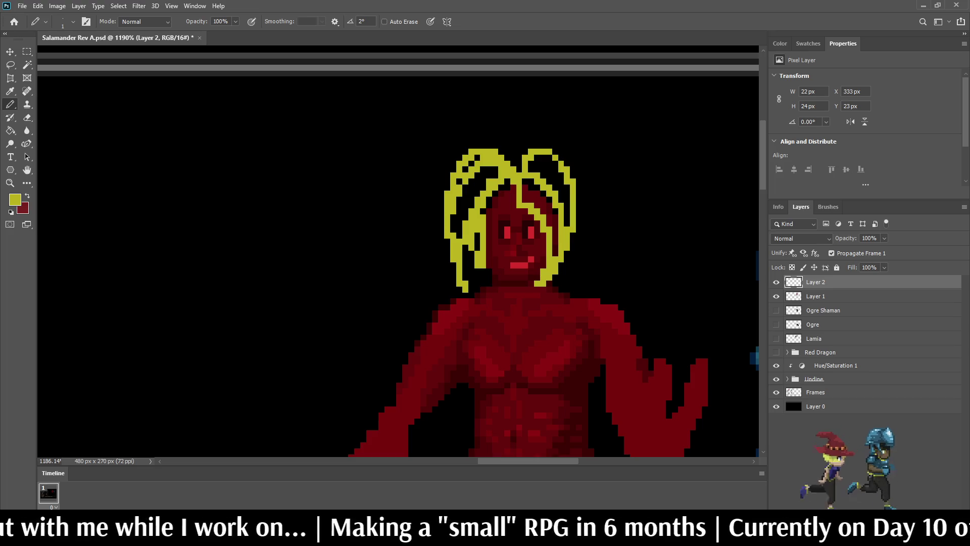
- Fill the left and right hair strands yellow with the Paint Bucket
key(g)
click(467, 218)
click(538, 166)
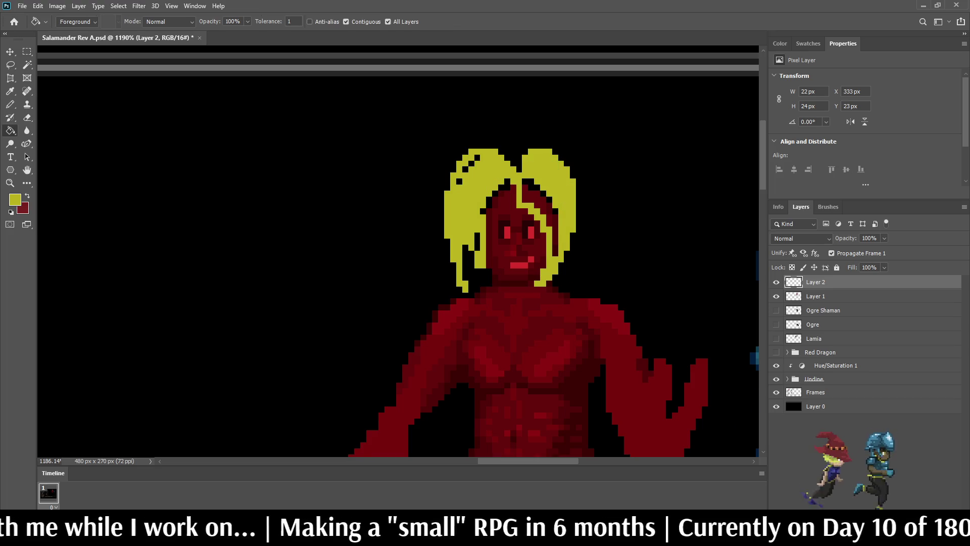
scroll(505, 252, down, 5)
scroll(505, 253, up, 2)
scroll(546, 94, up, 4)
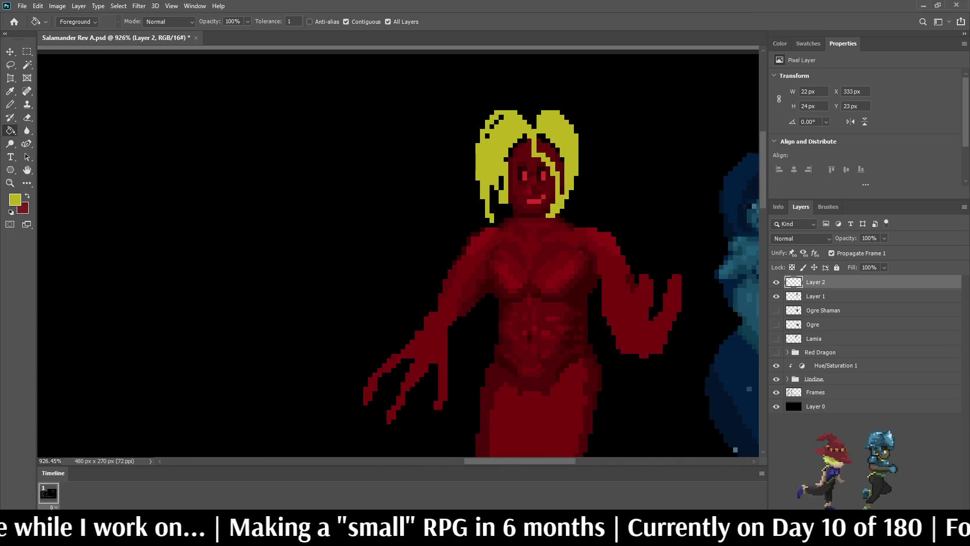
- Fill the stray black and dark-red gaps in the right hair yellow
click(541, 142)
click(554, 150)
click(559, 156)
click(566, 167)
click(559, 176)
click(559, 166)
click(565, 183)
click(565, 204)
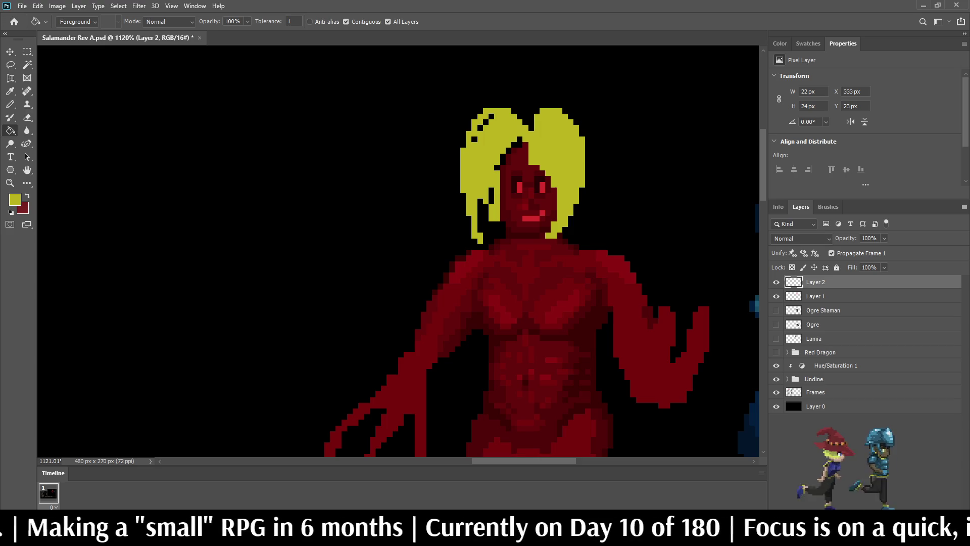
scroll(484, 123, up, 3)
- Pencil the remaining black hair pixels and the left strip yellow
key(b)
click(498, 110)
click(481, 128)
click(465, 155)
mouse_move(499, 253)
mouse_down()
mouse_move(476, 335)
mouse_move(487, 283)
mouse_up()
scroll(492, 236, down, 1)
scroll(503, 171, up, 2)
drag(510, 236, 541, 188)
- Paint the notch above the face dark red, then delete the twin-lobed hair layer
mouse_move(573, 156)
mouse_down()
mouse_move(574, 171)
mouse_move(557, 172)
mouse_up()
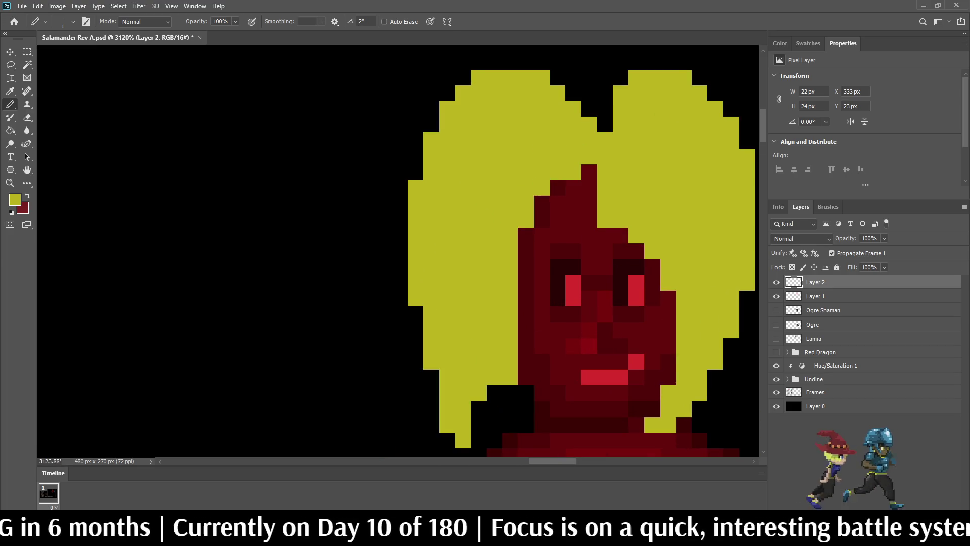
scroll(558, 172, down, 5)
scroll(506, 253, down, 4)
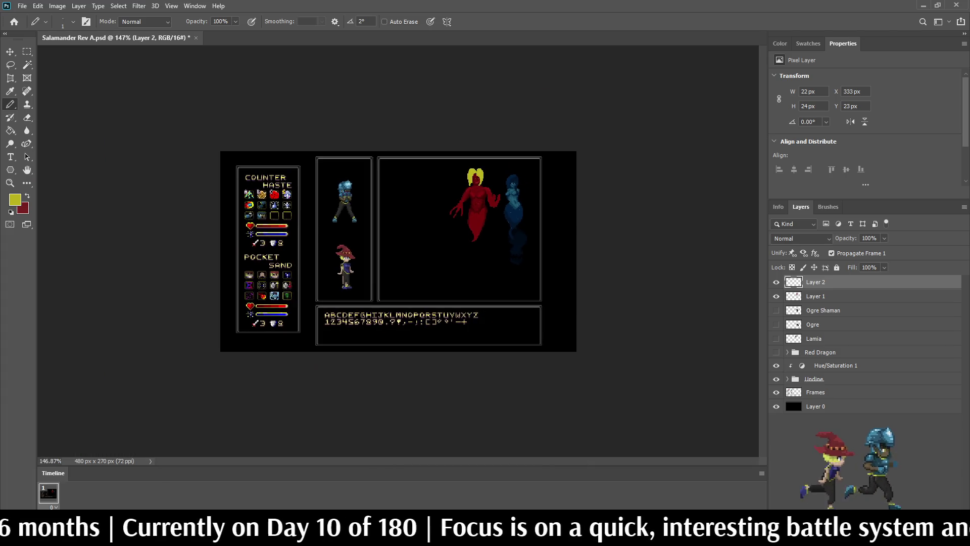
scroll(505, 252, up, 4)
scroll(566, 71, up, 2)
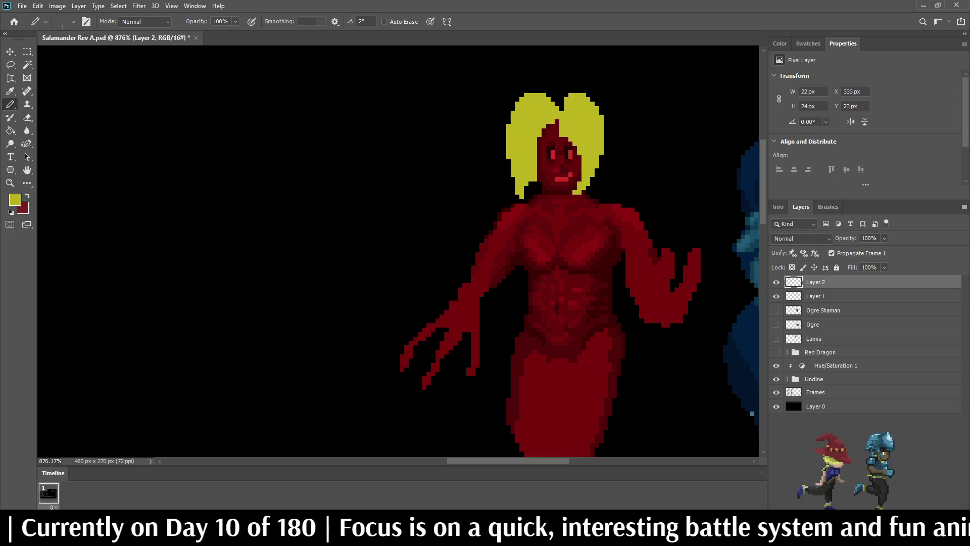
key(Delete)
- Add a new layer and sketch a curving hair outline above the head
key(ctrl+shift+alt+n)
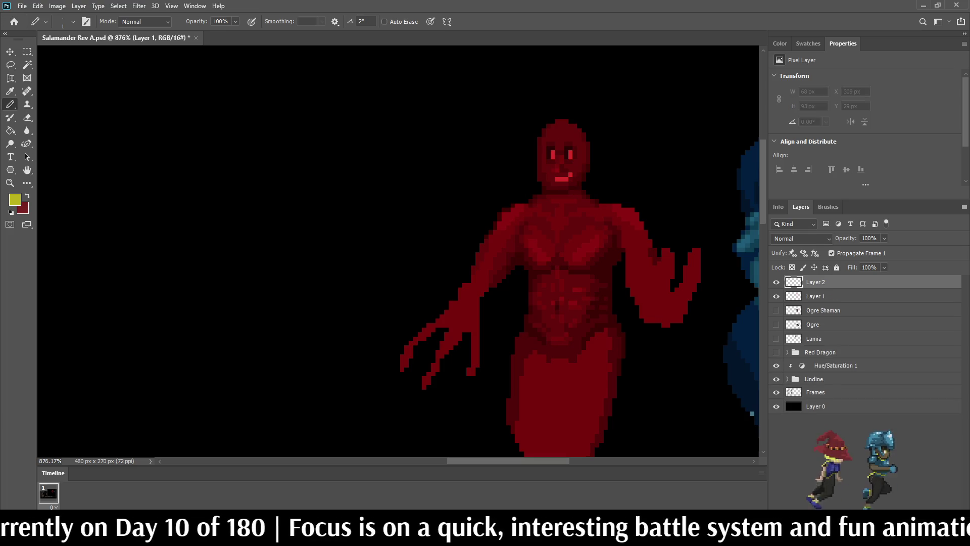
scroll(397, 251, down, 5)
scroll(492, 267, up, 6)
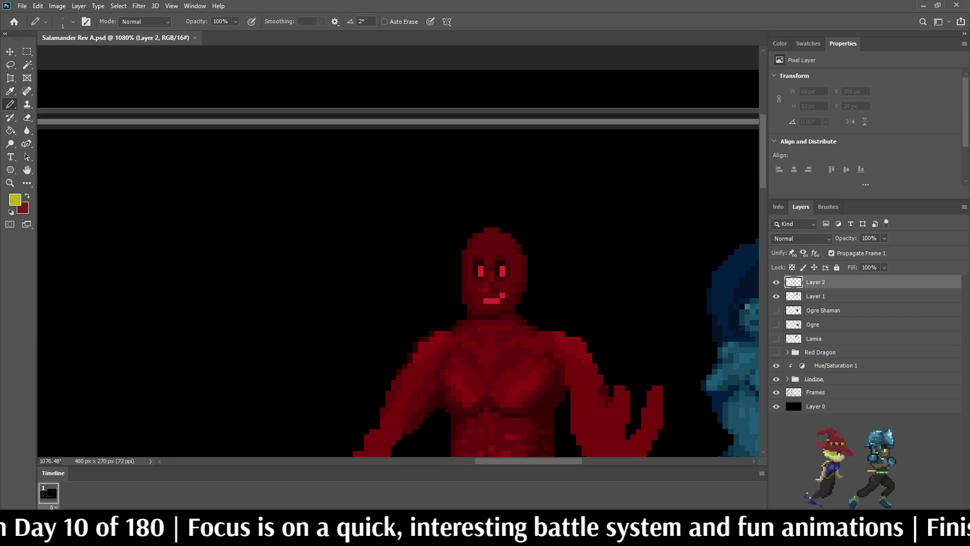
mouse_move(483, 241)
mouse_down()
mouse_move(447, 197)
mouse_move(464, 180)
mouse_move(542, 202)
mouse_move(556, 224)
mouse_move(534, 257)
mouse_up()
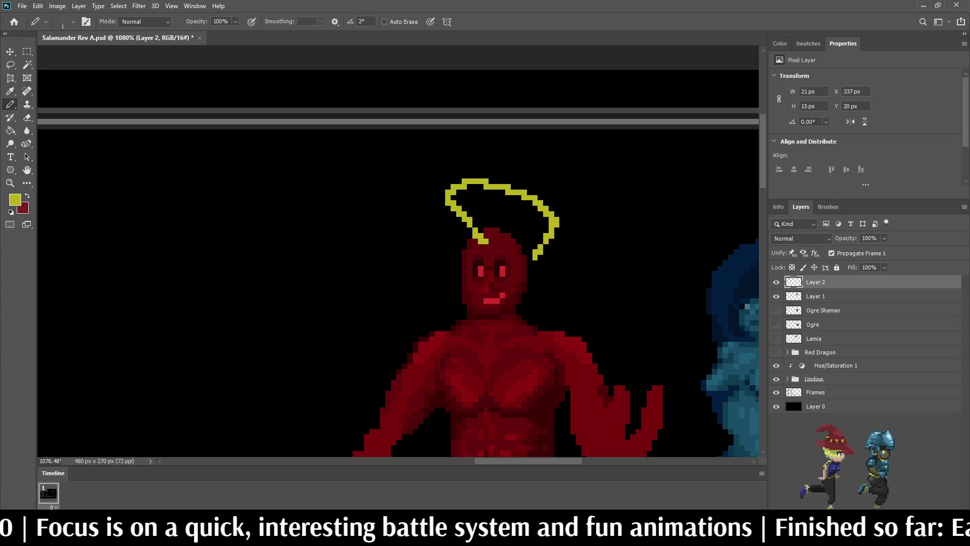
- Close the gap in the hair outline and fill the crest yellow
key(g)
click(505, 210)
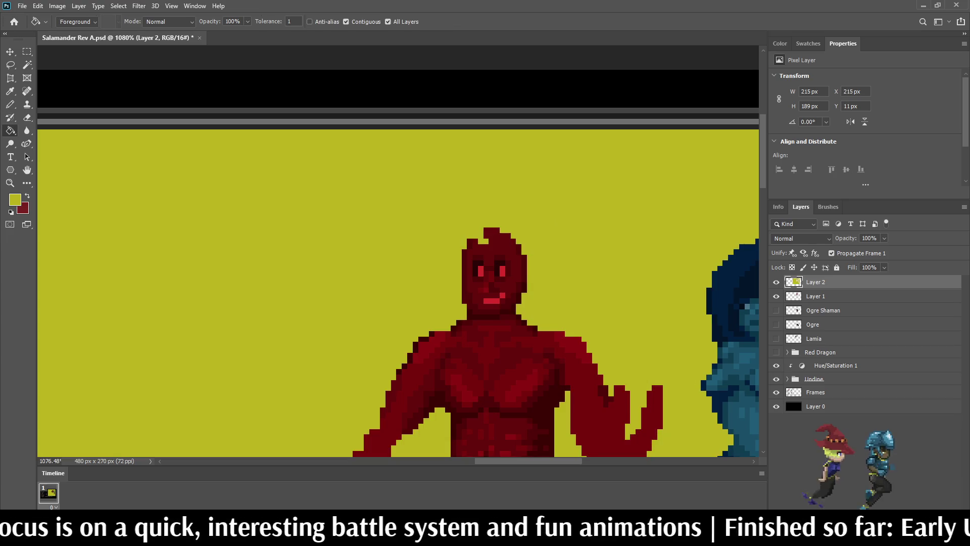
key(ctrl+z)
scroll(493, 198, up, 5)
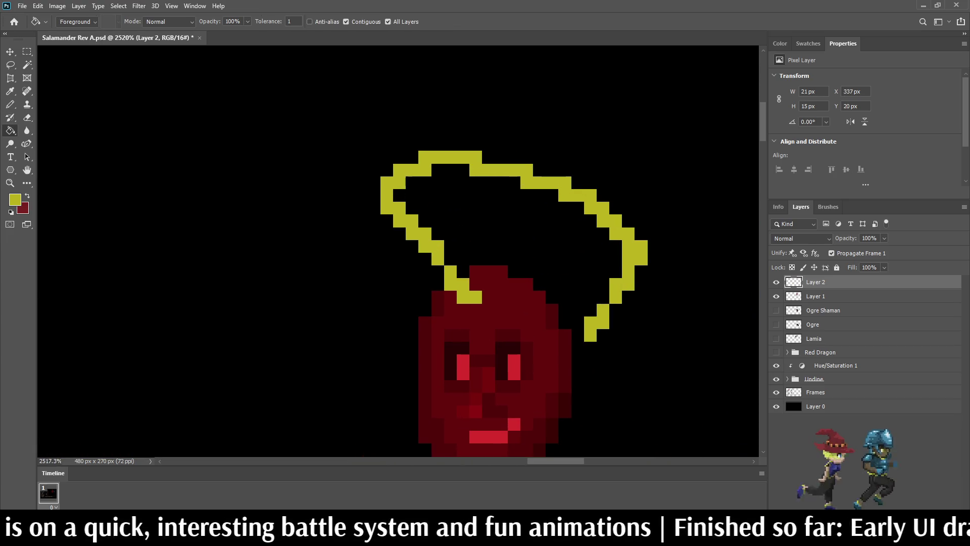
key(b)
click(578, 335)
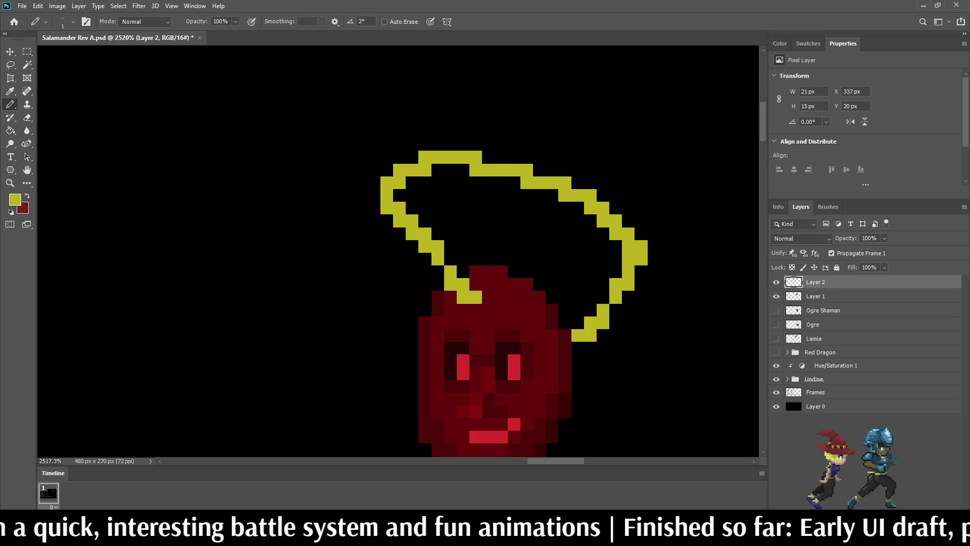
key(g)
click(506, 217)
scroll(505, 217, down, 12)
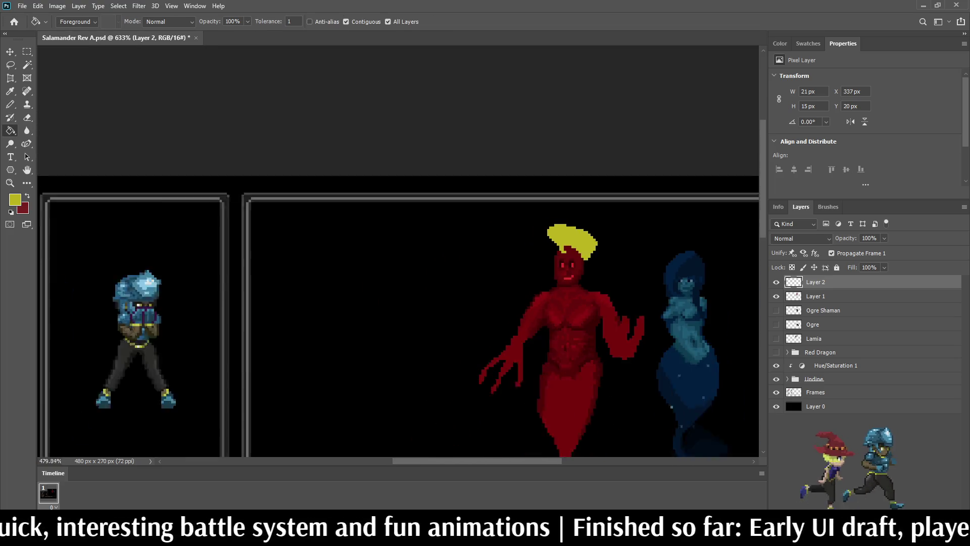
scroll(513, 115, up, 10)
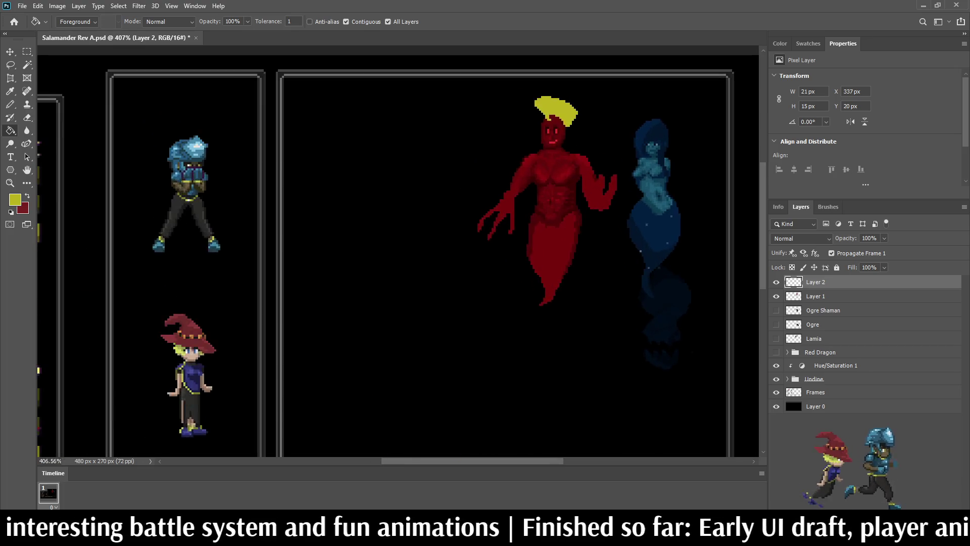
scroll(557, 116, up, 5)
- Extend the yellow crest over the head and touch up its edges, then delete the layer
key(b)
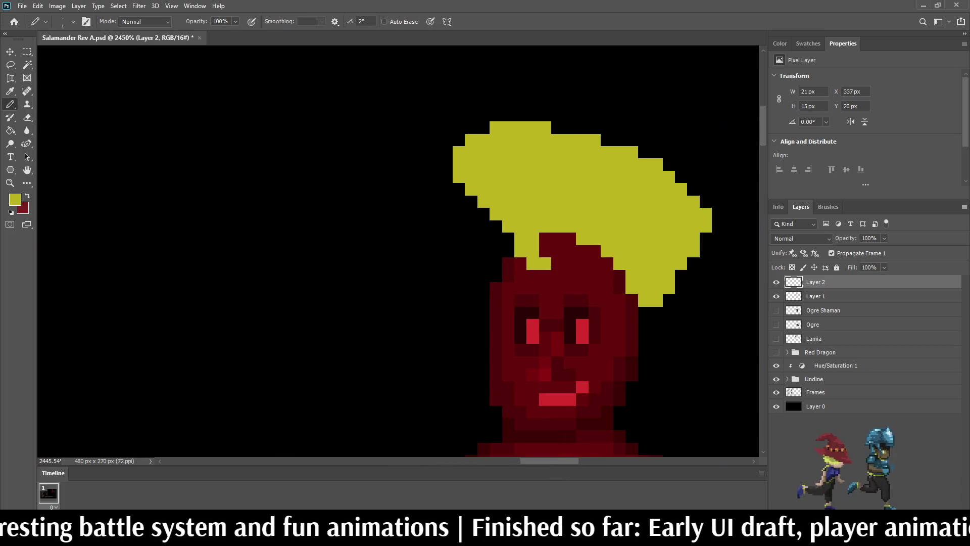
drag(544, 238, 618, 276)
click(570, 239)
click(545, 252)
scroll(544, 251, down, 10)
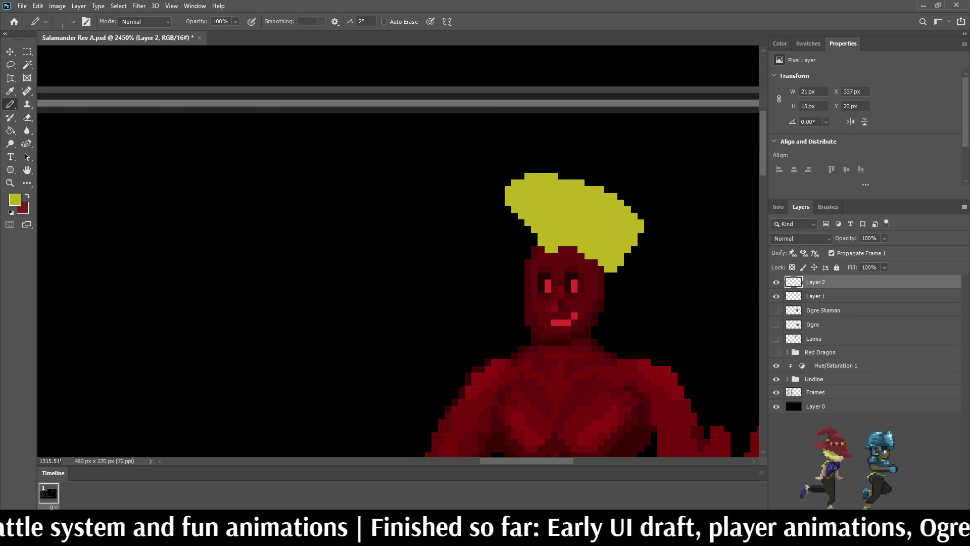
scroll(398, 251, down, 2)
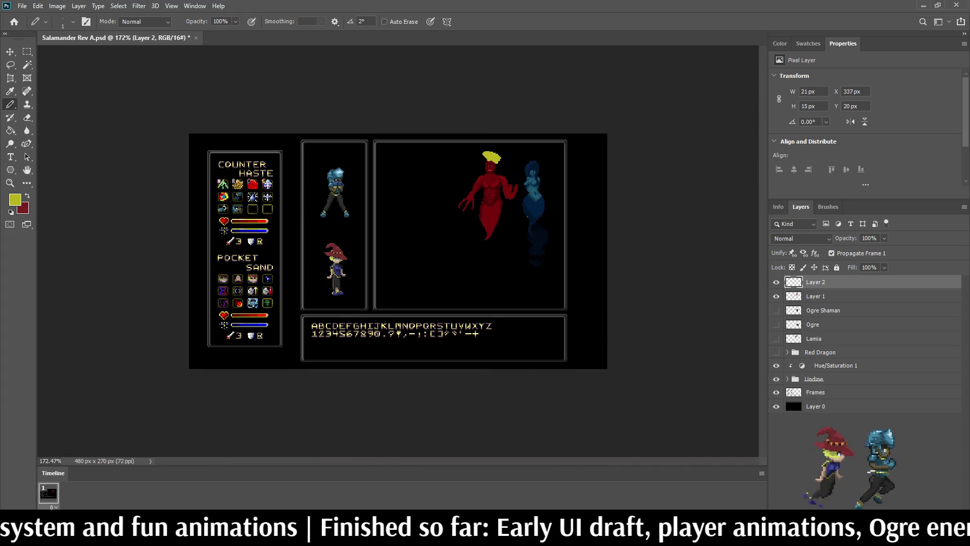
scroll(473, 162, up, 8)
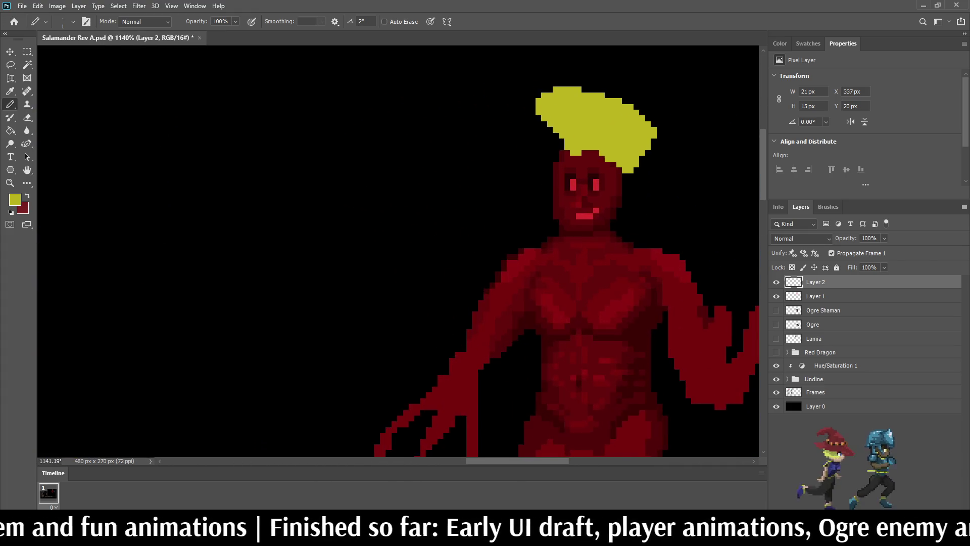
scroll(621, 119, up, 3)
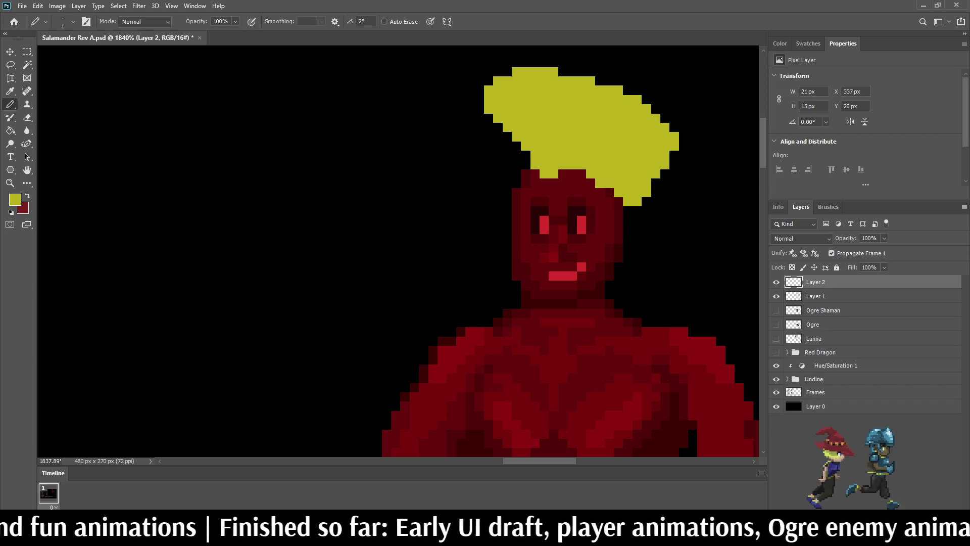
key(Delete)
- On a new layer, outline a long yellow hair strand down the head's right side
scroll(465, 209, down, 1)
key(ctrl+shift+alt+n)
scroll(620, 241, down, 3)
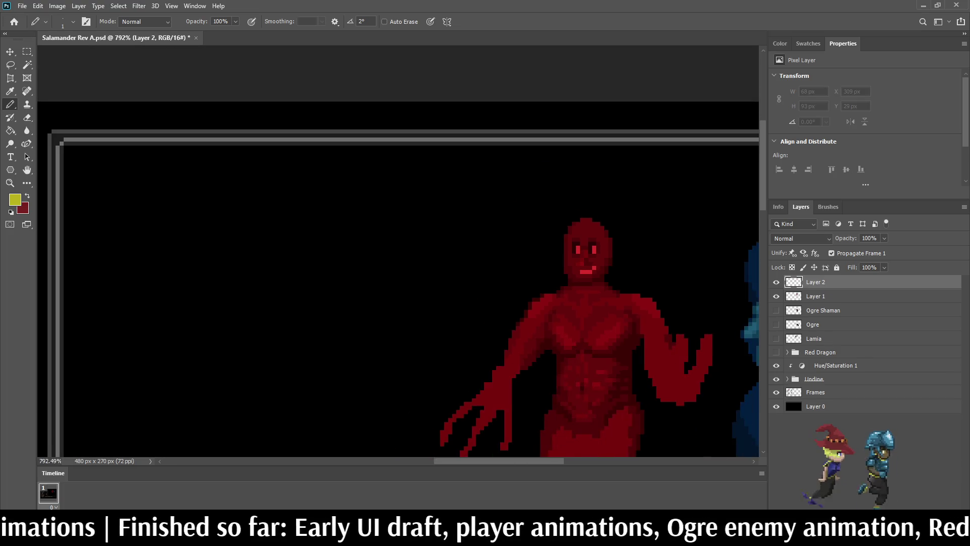
scroll(597, 214, down, 2)
scroll(597, 215, up, 4)
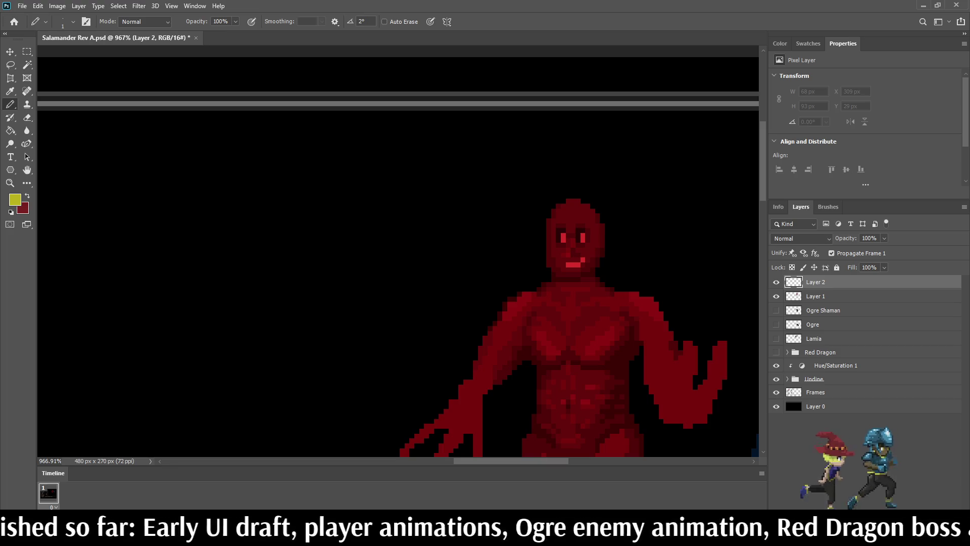
mouse_move(571, 201)
mouse_down()
mouse_move(597, 223)
mouse_move(602, 247)
mouse_move(570, 348)
mouse_move(608, 305)
mouse_move(621, 267)
mouse_move(611, 194)
mouse_move(590, 181)
mouse_move(571, 186)
mouse_move(568, 207)
mouse_move(579, 206)
mouse_up()
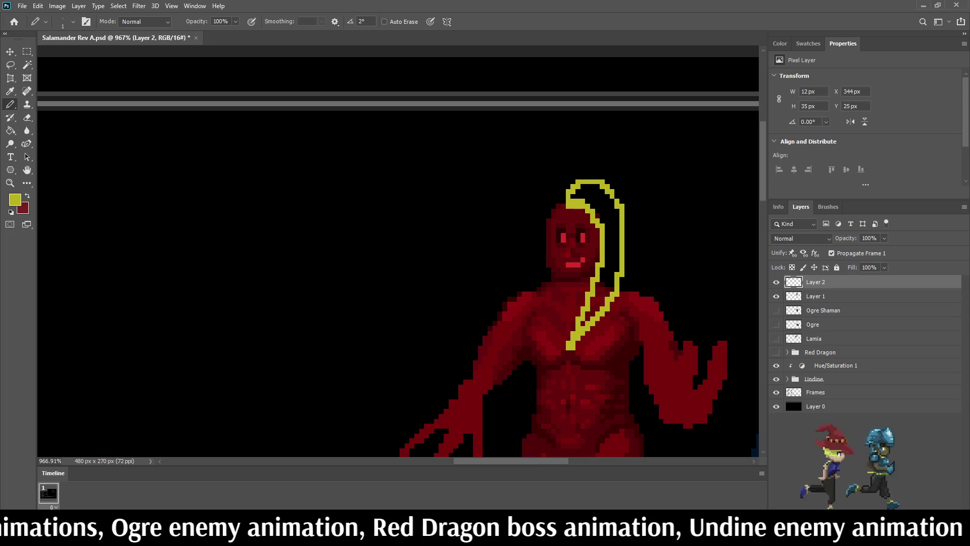
- Paint Bucket the hair strand solid yellow with All Layers off, including leftover dark pixels
key(g)
click(609, 237)
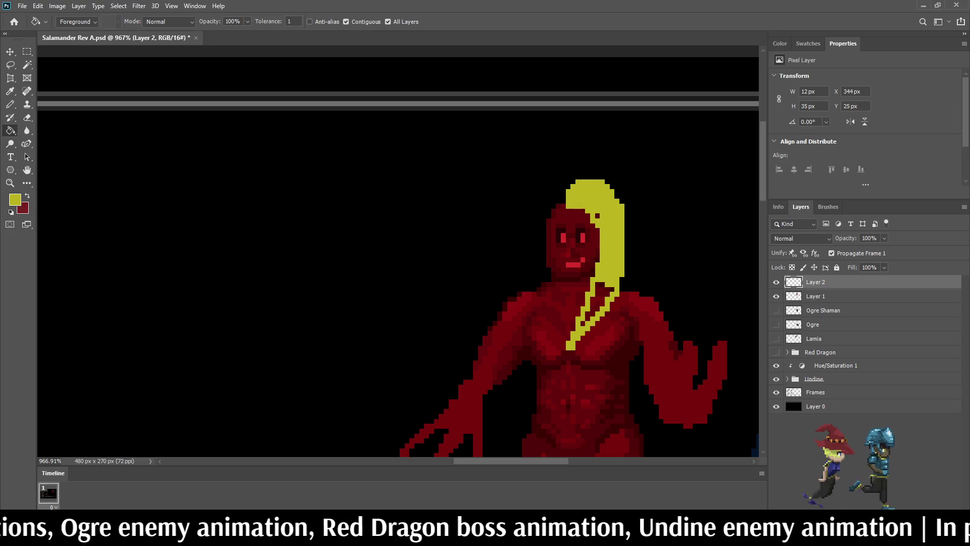
scroll(591, 284, up, 3)
click(387, 22)
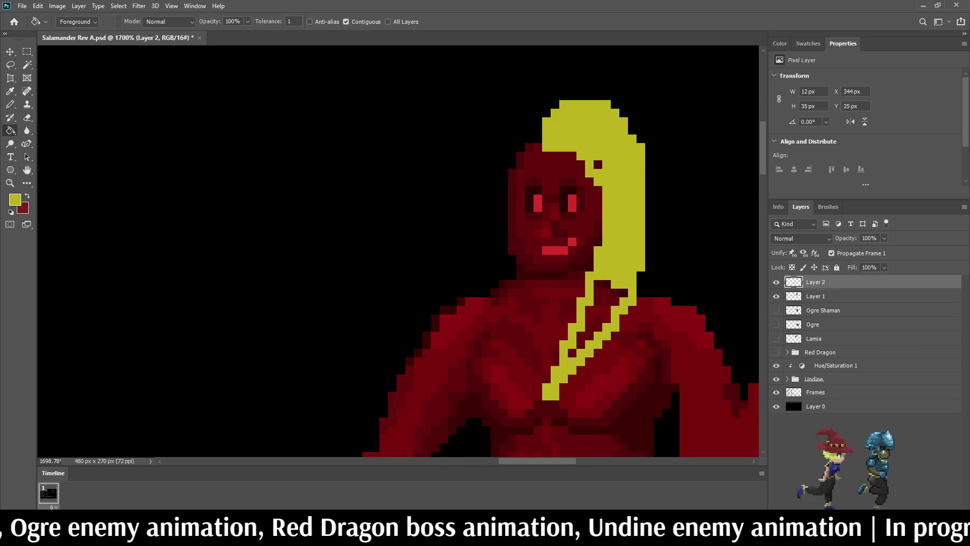
click(596, 308)
click(571, 352)
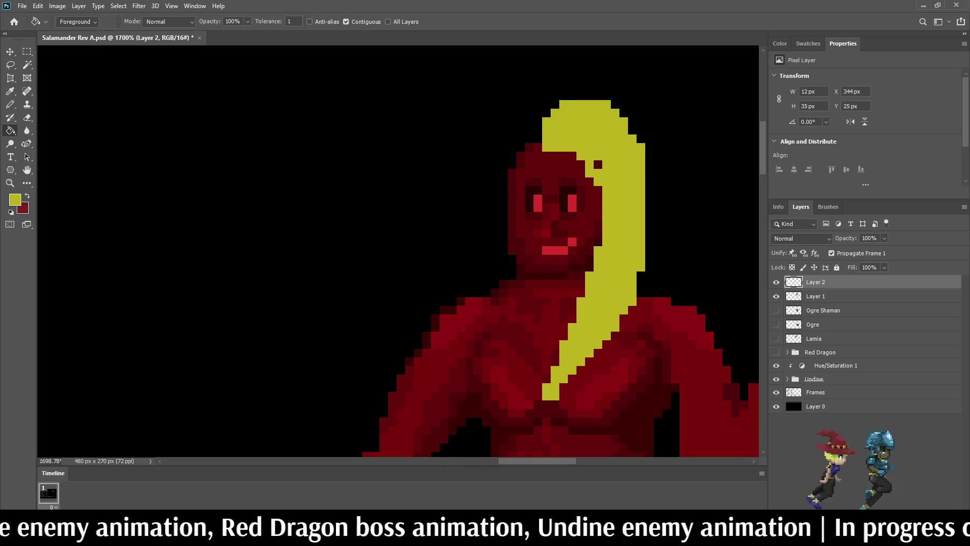
key(ctrl+0)
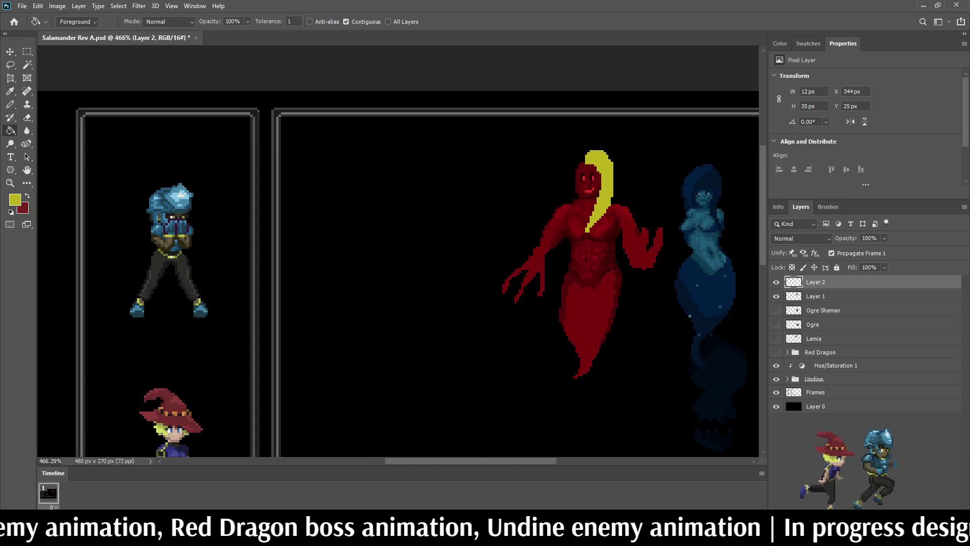
- Pencil a yellow hair outline along the head's top-left side, adjusting with undo and redo
key(b)
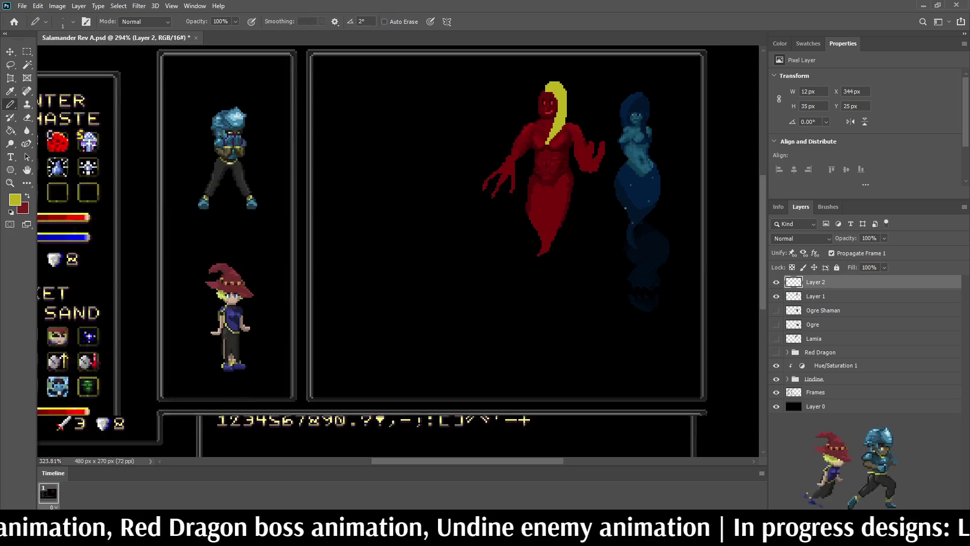
scroll(571, 83, up, 5)
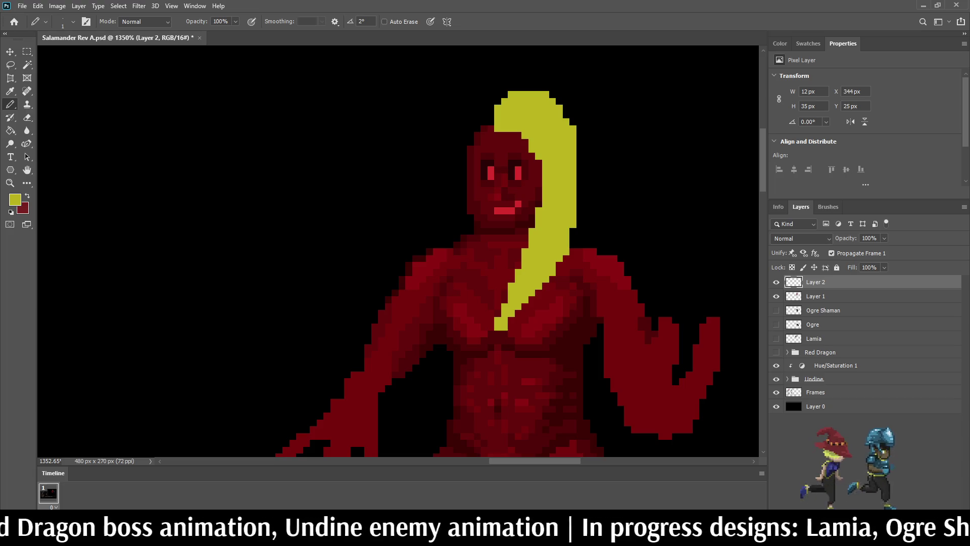
drag(490, 128, 471, 141)
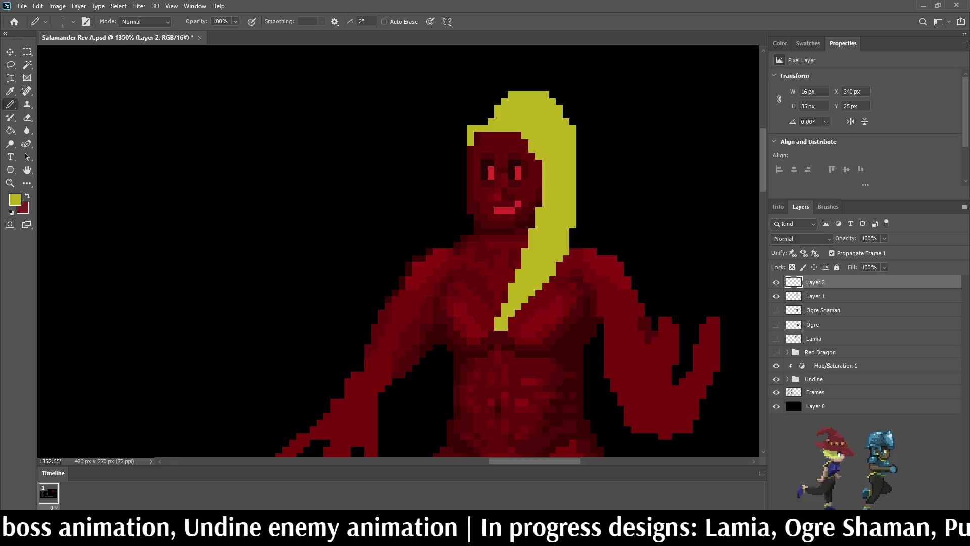
key(ctrl+z)
key(ctrl+z)
key(ctrl+z)
key(ctrl+z)
key(ctrl+shift+z)
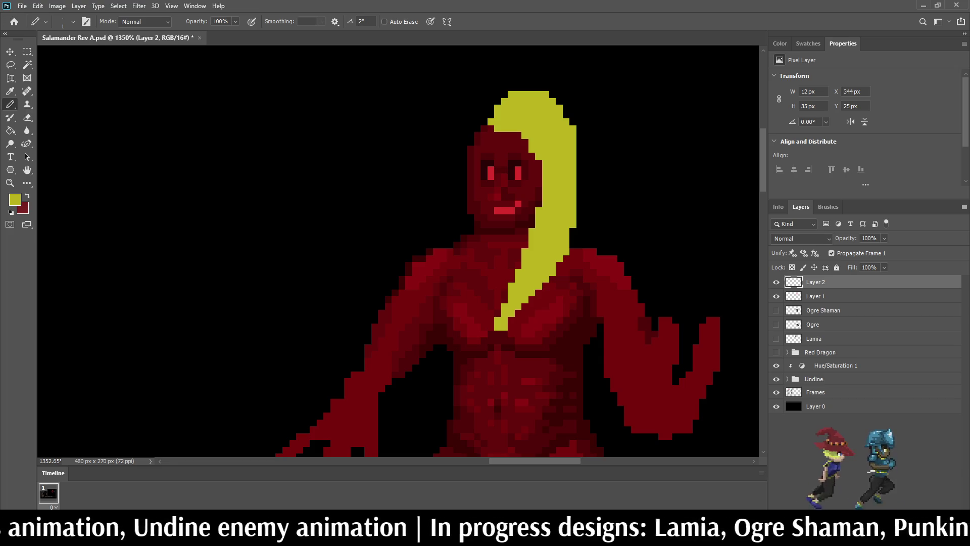
key(ctrl+shift+z)
key(ctrl+shift+z)
key(ctrl+z)
key(ctrl+shift+z)
key(ctrl+shift+z)
key(ctrl+shift+z)
key(ctrl+shift+z)
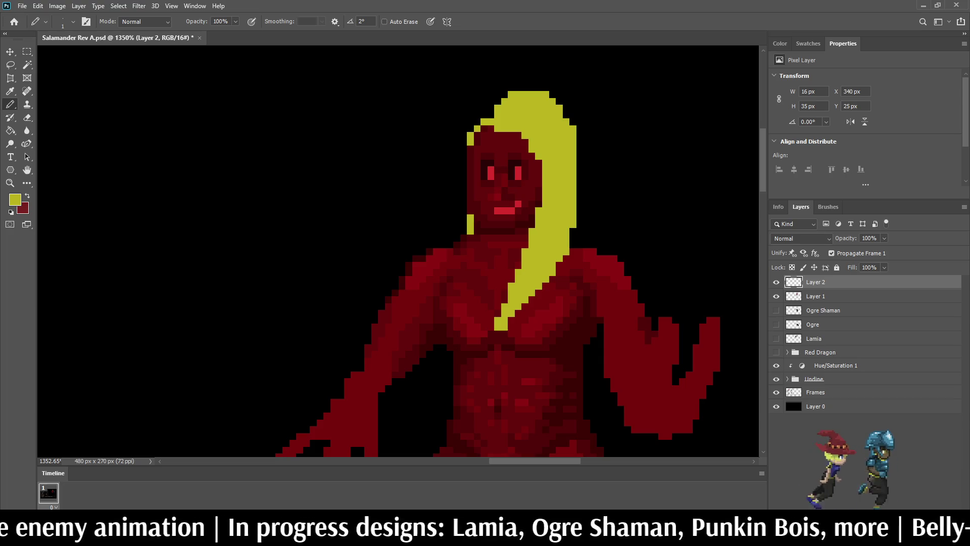
key(ctrl+shift+z)
key(ctrl+shift+z)
key(ctrl+shift+z)
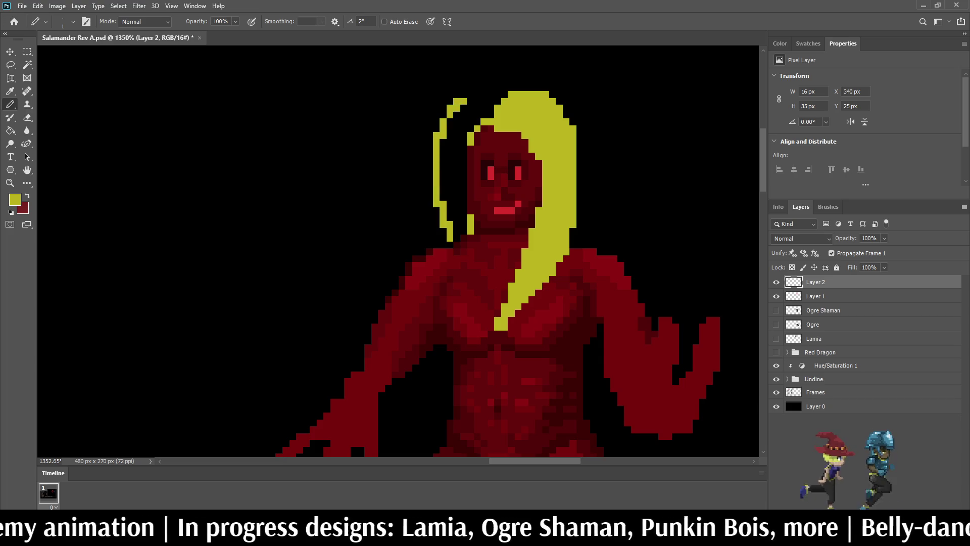
- Restore the left hair outline and darken the hair's edge pixels to olive, with fills sampling all layers
key(ctrl+shift+z)
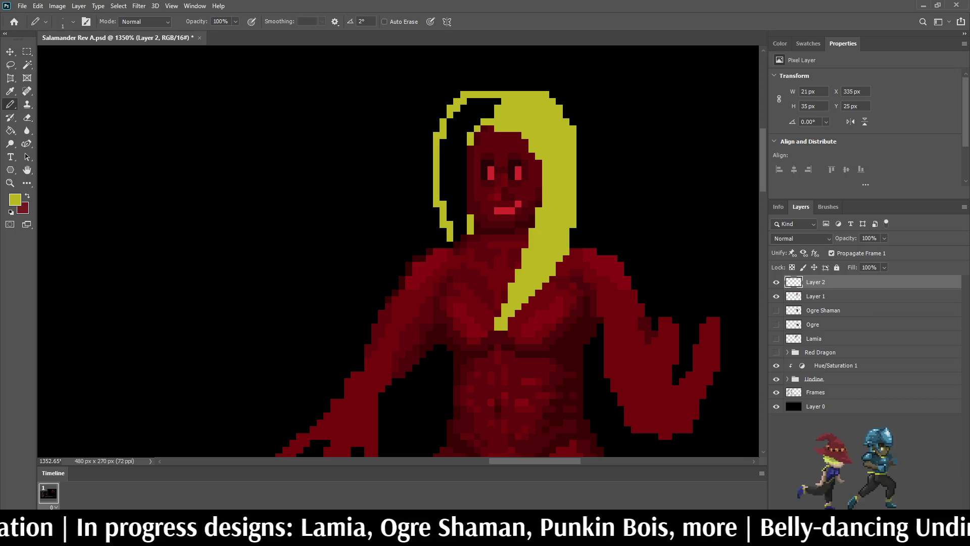
key(g)
click(388, 21)
key(i)
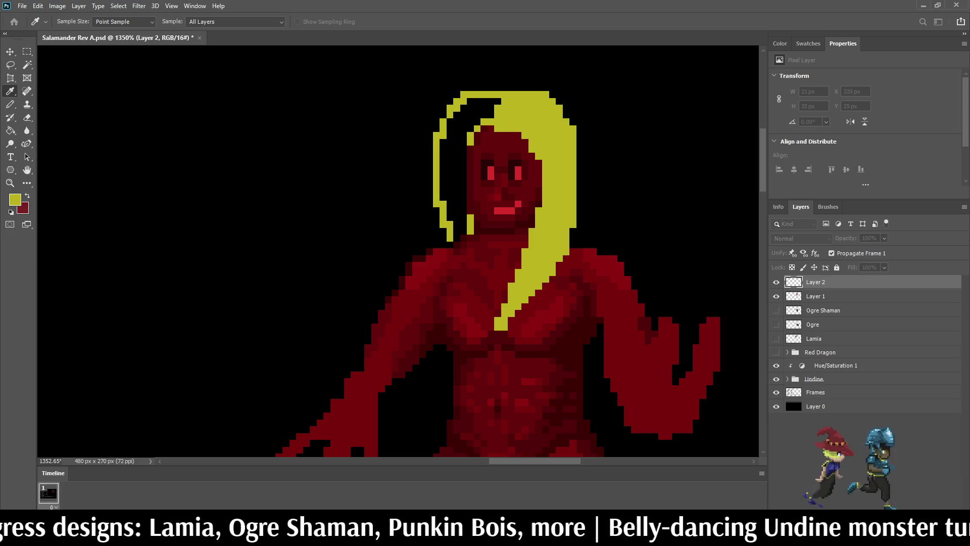
key(g)
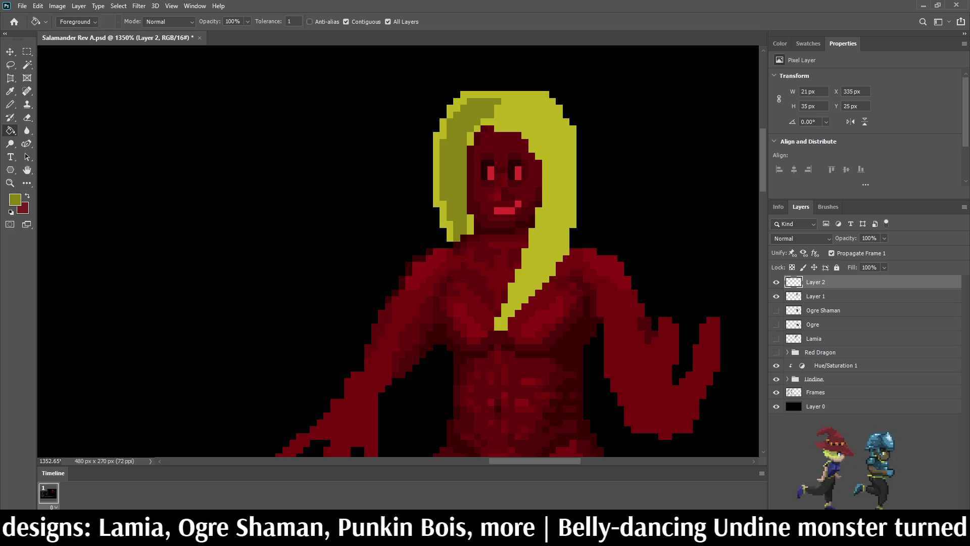
scroll(355, 435, down, 5)
scroll(354, 435, up, 3)
scroll(475, 136, up, 8)
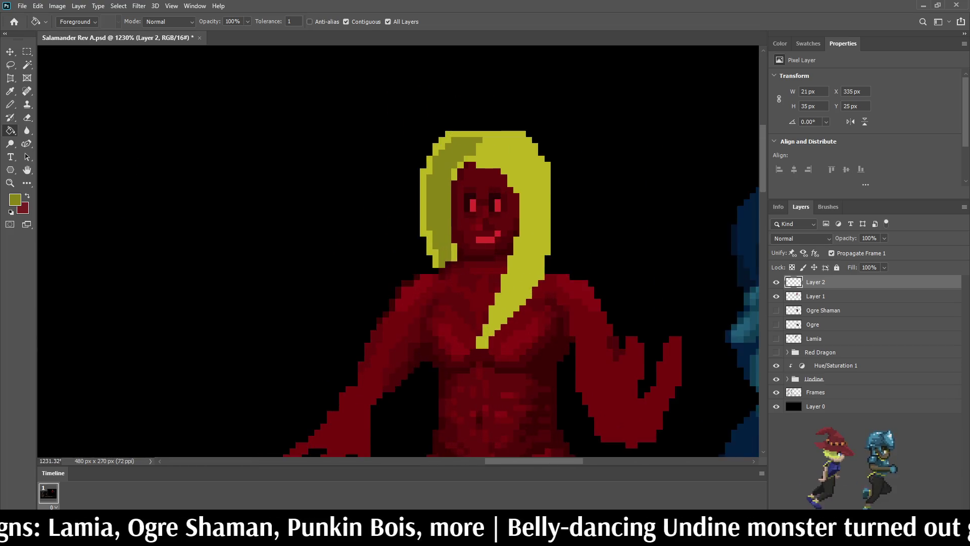
key(b)
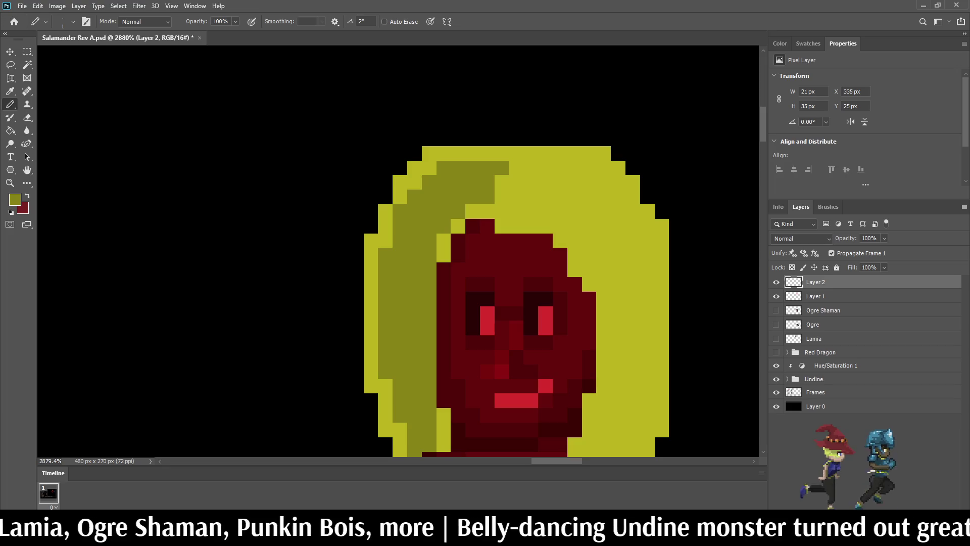
drag(473, 211, 457, 226)
click(444, 241)
click(443, 255)
- Sample the hair's bright yellow and refill the olive hair streak yellow
scroll(397, 252, down, 10)
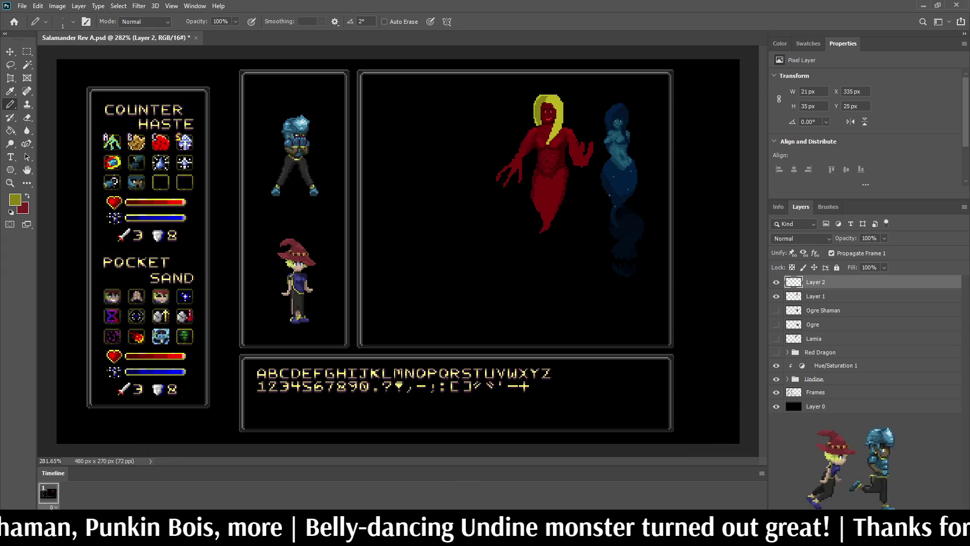
scroll(543, 101, up, 8)
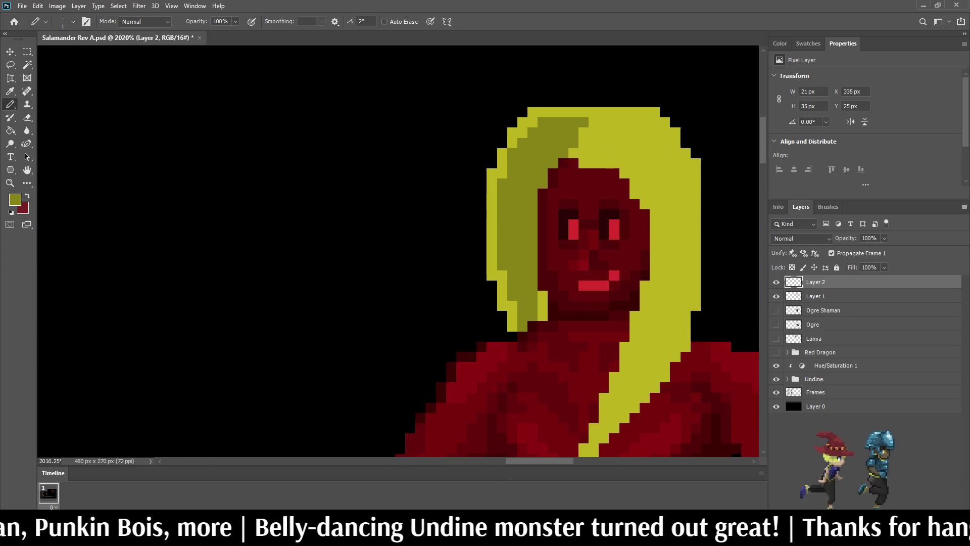
scroll(523, 181, up, 2)
key(i)
click(631, 141)
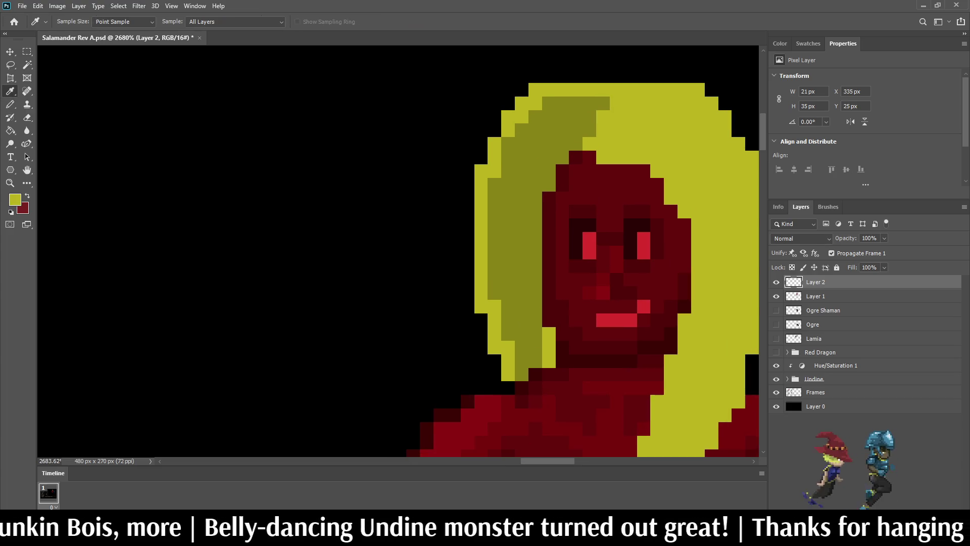
key(g)
click(504, 174)
scroll(503, 174, down, 5)
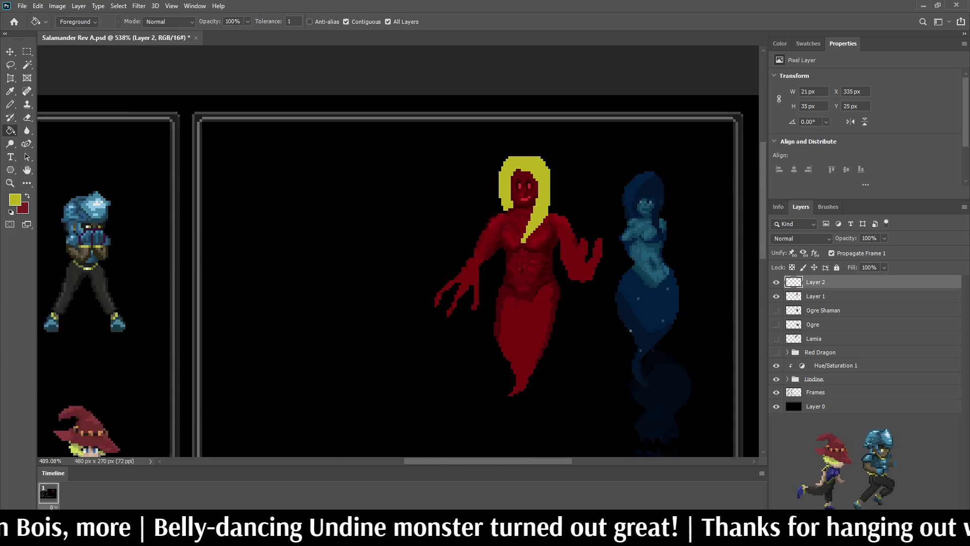
scroll(515, 238, down, 3)
scroll(515, 237, up, 6)
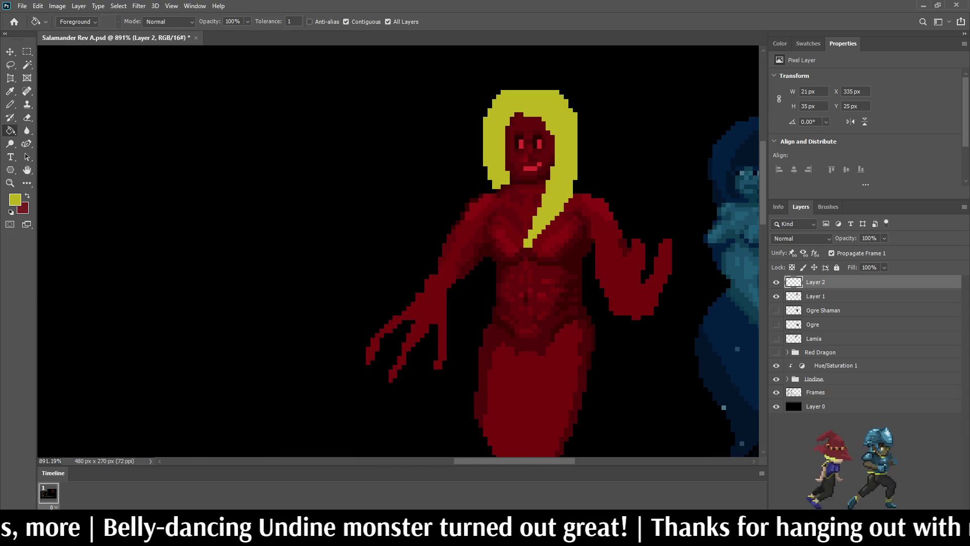
- Shade the hair's right edge with darker olive pixels
key(i)
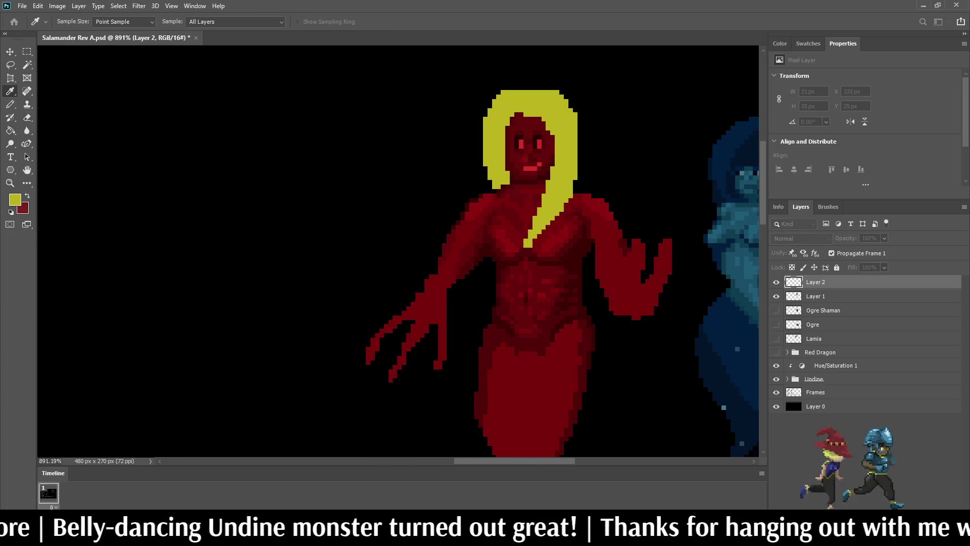
key(b)
scroll(531, 202, up, 3)
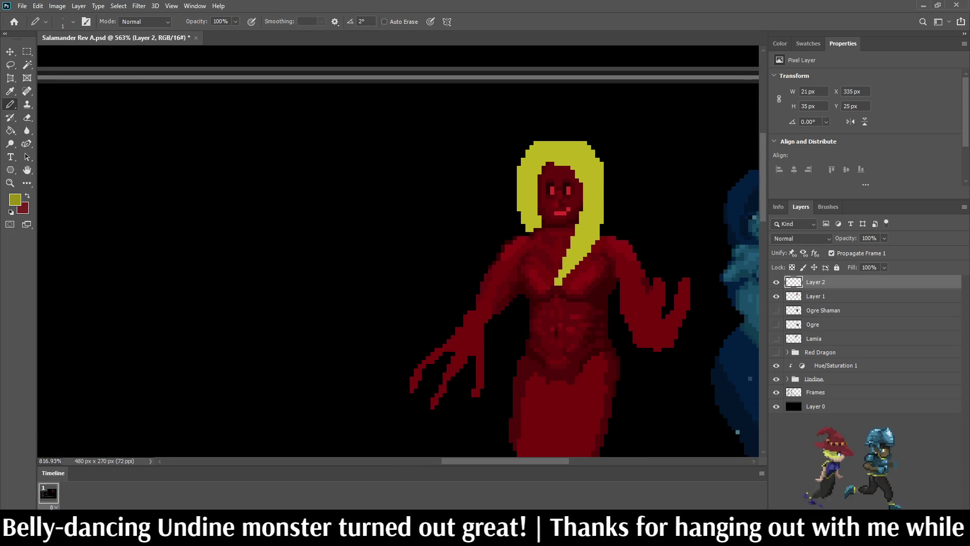
scroll(636, 121, up, 1)
drag(540, 162, 570, 236)
click(555, 206)
click(540, 162)
click(555, 178)
click(547, 163)
mouse_move(555, 170)
mouse_down()
mouse_move(573, 217)
mouse_move(569, 268)
mouse_up()
- Extend the olive shading down the right side and along the top, then delete hair Layer 2
drag(577, 224, 577, 261)
click(569, 192)
drag(576, 195, 577, 219)
drag(577, 267, 576, 289)
click(562, 177)
click(532, 162)
click(526, 163)
scroll(528, 149, down, 3)
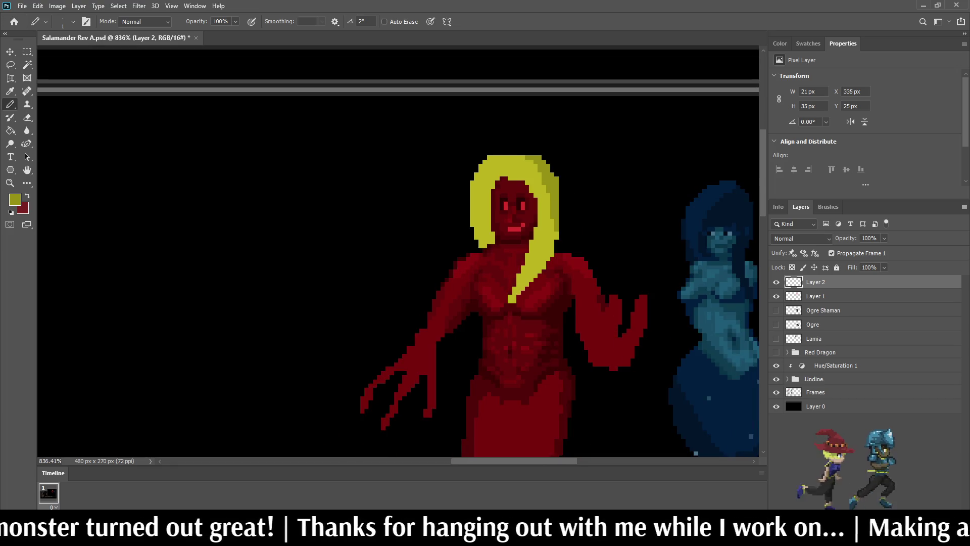
key(Delete)
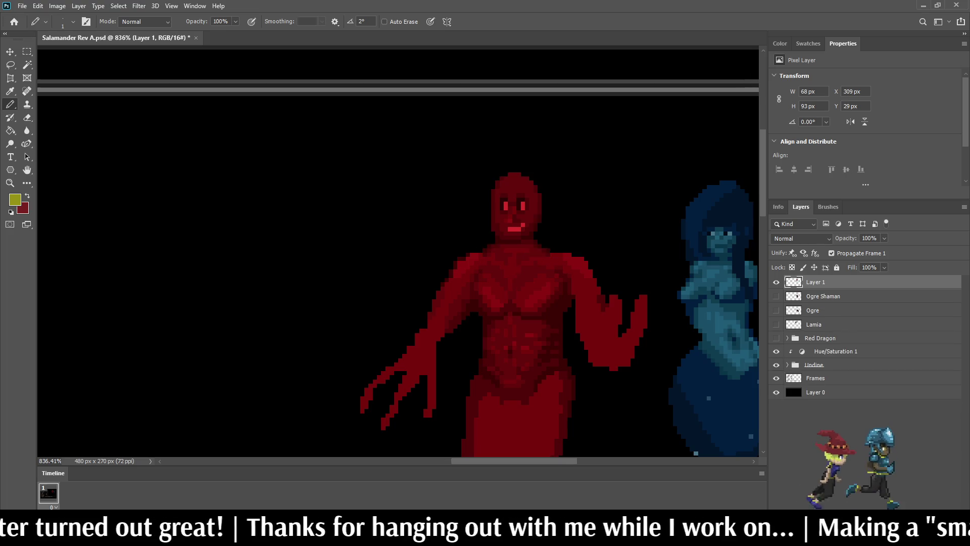
- Add a new empty Layer 2 above the salamander and pick a golden-brown Pencil colour
scroll(555, 202, down, 5)
scroll(566, 90, up, 5)
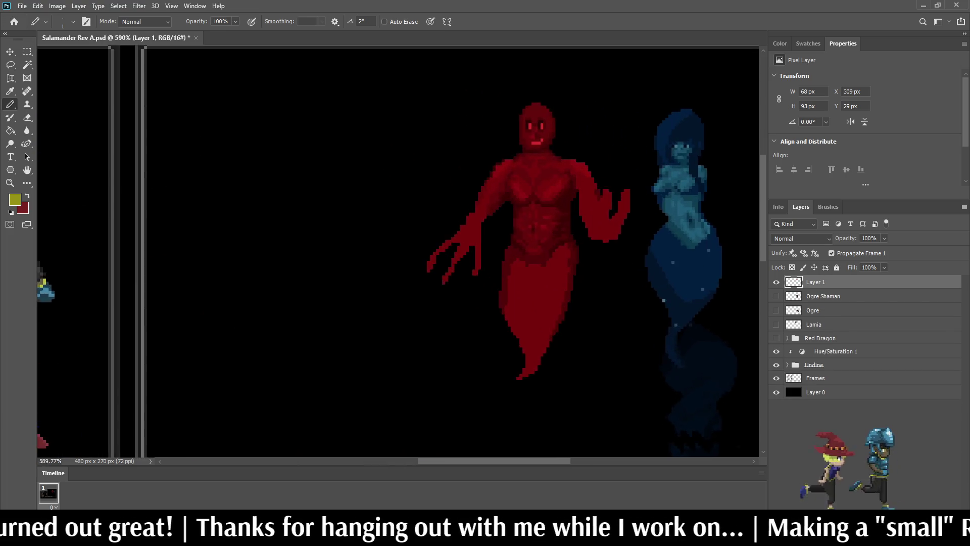
key(ctrl+shift+alt+n)
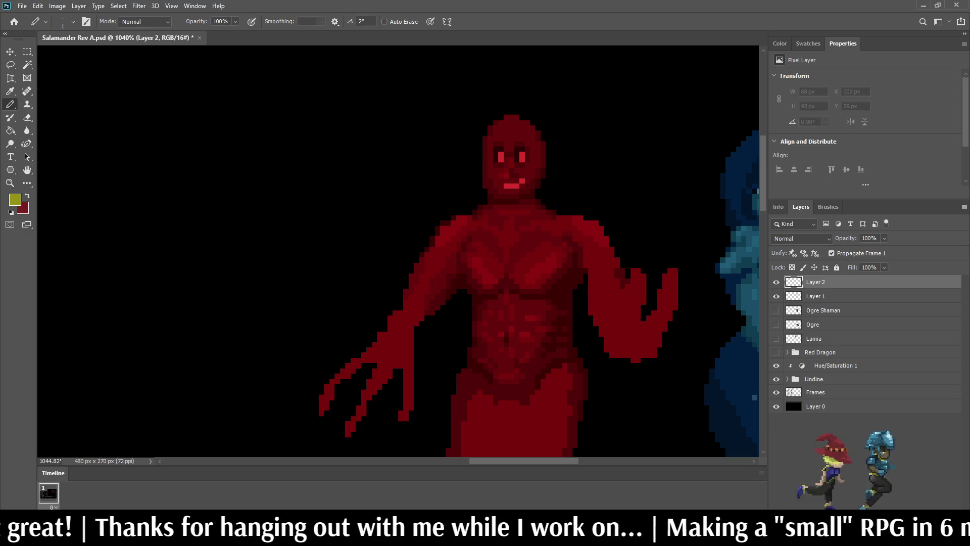
key(i)
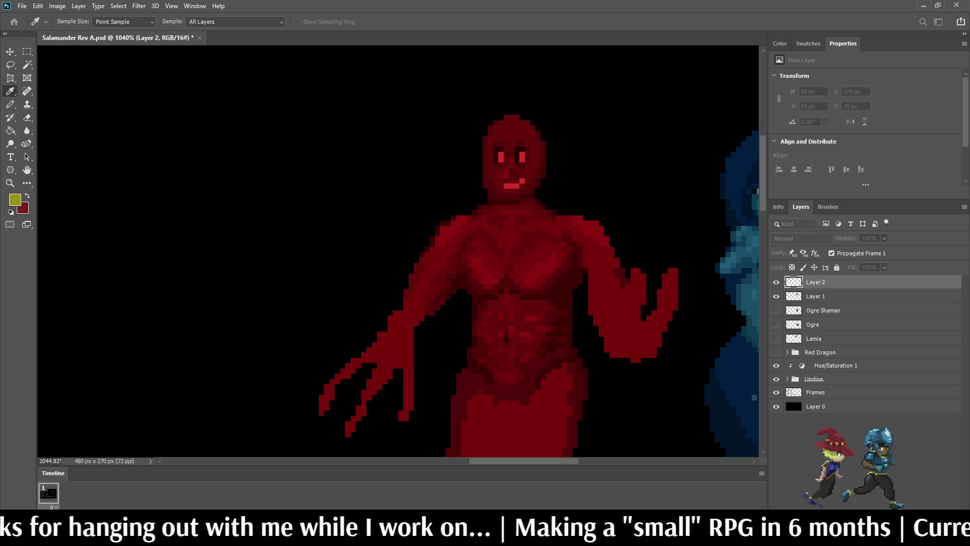
key(b)
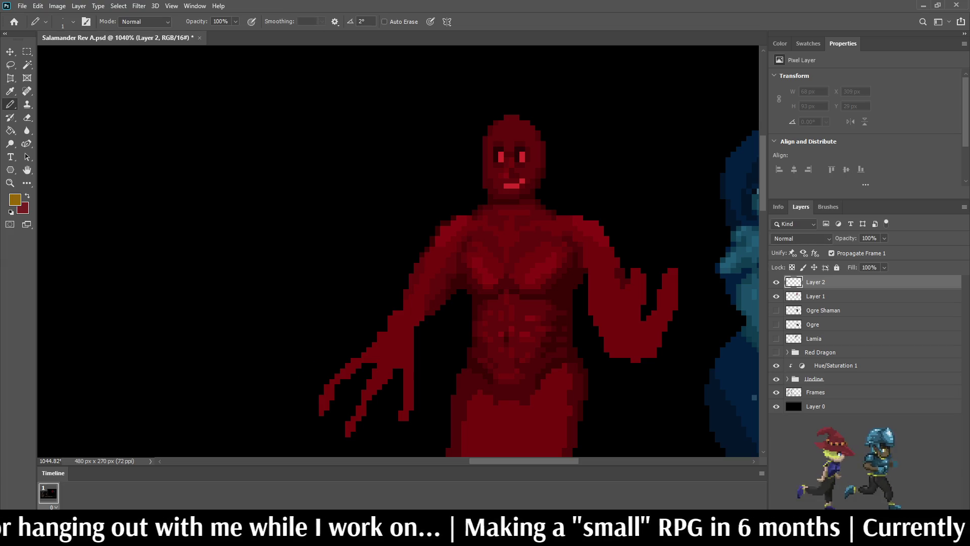
scroll(505, 202, down, 3)
scroll(505, 202, up, 5)
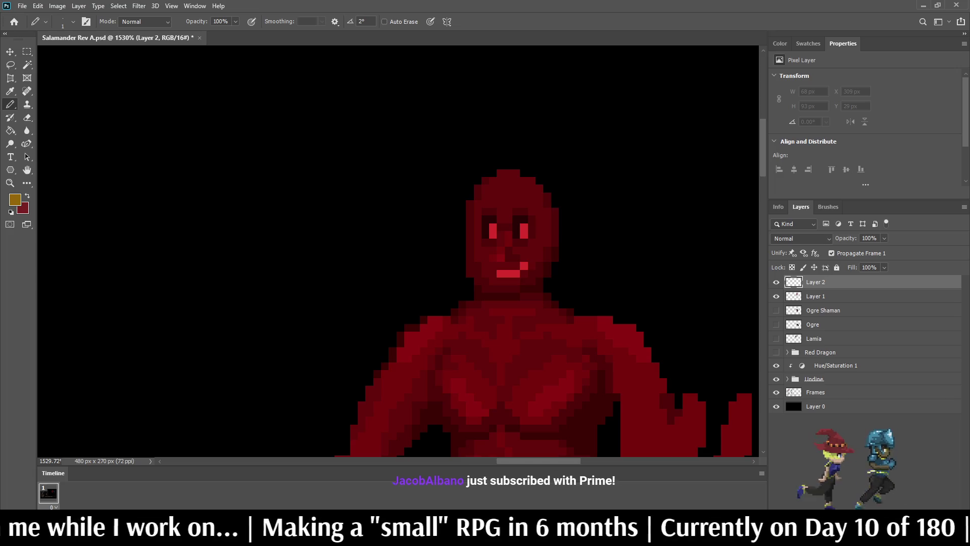
- Pencil a trial gold crown on the head, undo it, and hide Layer 2
mouse_move(469, 196)
mouse_down()
mouse_move(485, 180)
mouse_move(500, 188)
mouse_move(500, 165)
mouse_move(516, 188)
mouse_move(524, 173)
mouse_move(532, 196)
mouse_move(540, 185)
mouse_move(547, 196)
mouse_move(548, 187)
mouse_up()
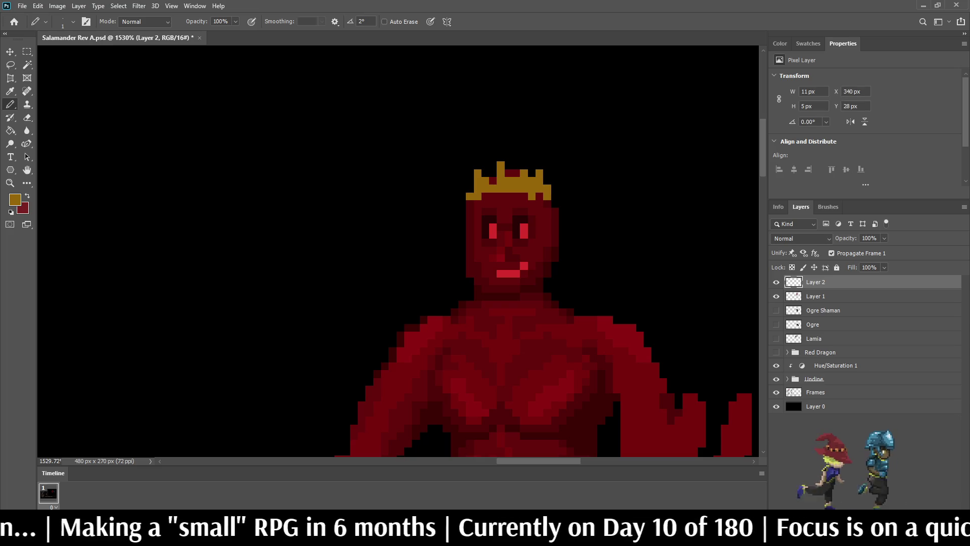
scroll(471, 199, down, 5)
key(ctrl+z)
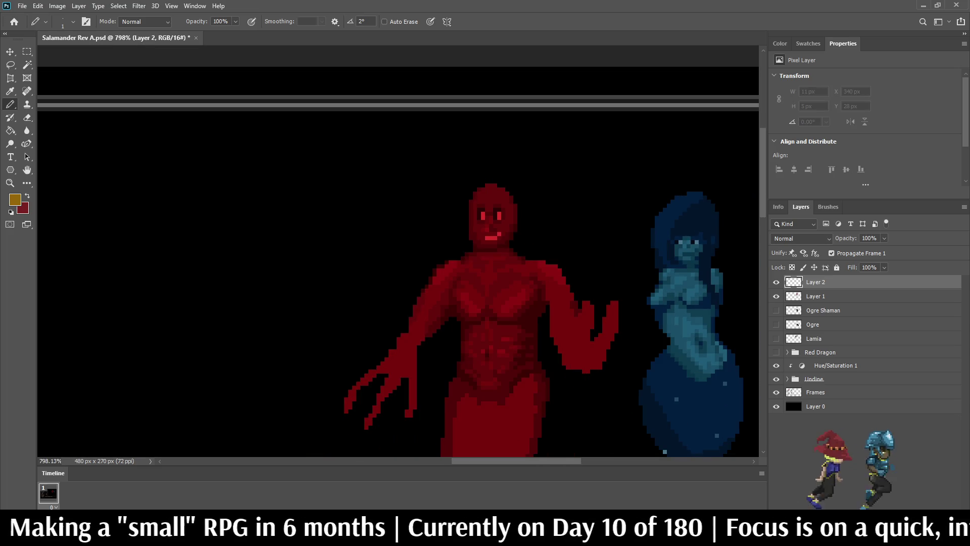
scroll(490, 188, up, 5)
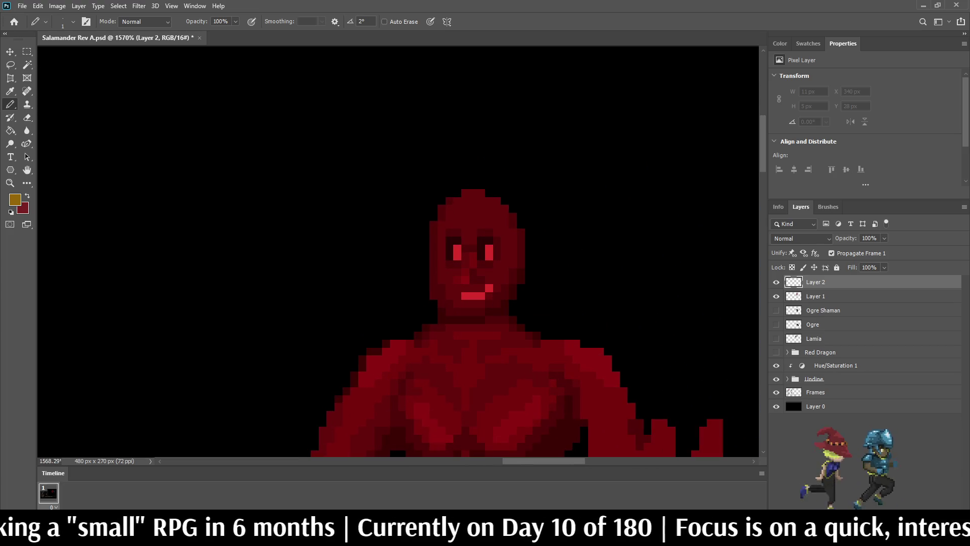
key(ctrl+comma)
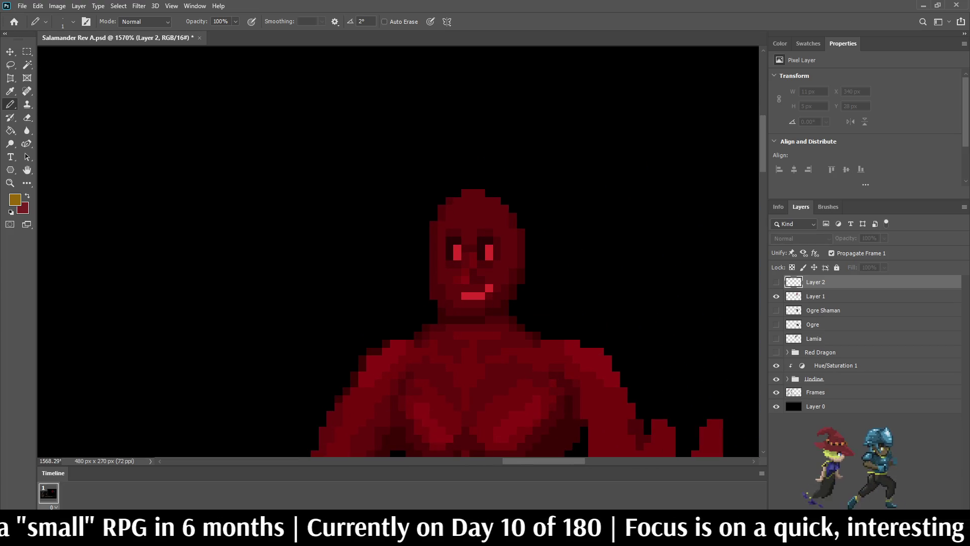
- Sample the dark red skin and, on Layer 1, pencil a pointed ear-fin on the head's right edge
key(i)
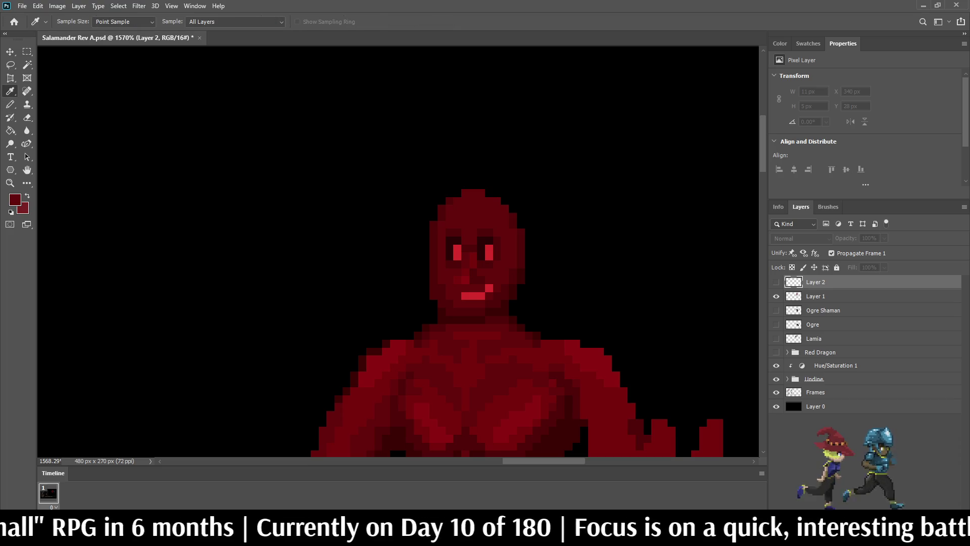
key(b)
scroll(509, 257, up, 2)
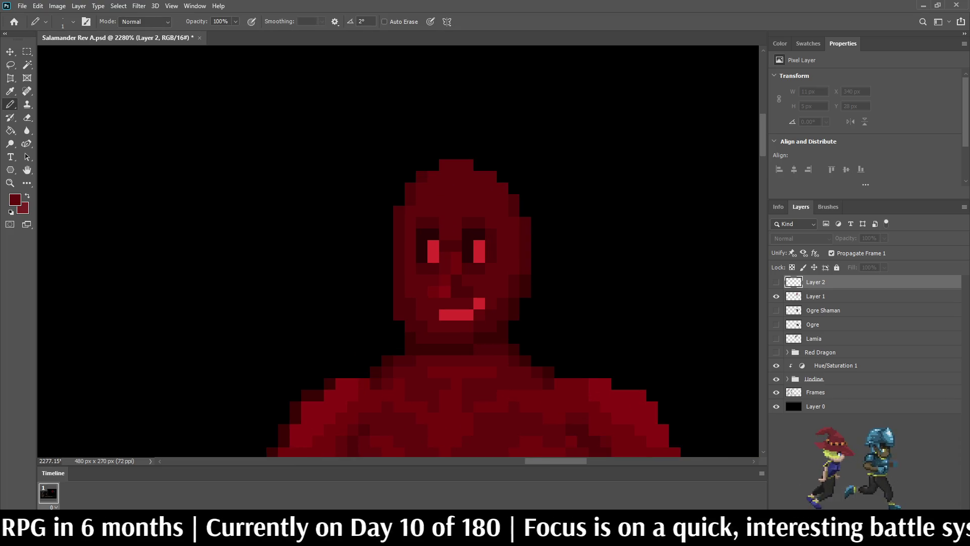
key(alt+bracketleft)
drag(536, 246, 549, 223)
drag(536, 257, 526, 281)
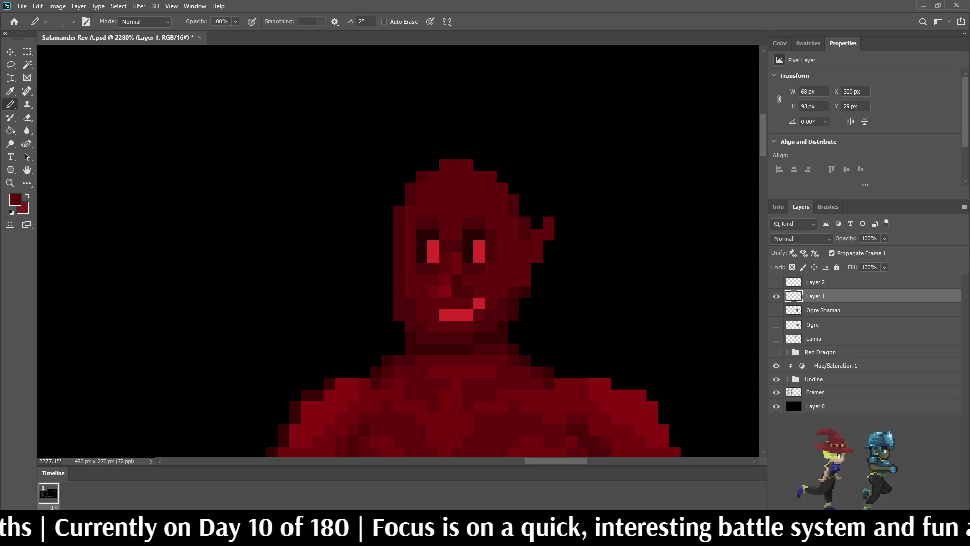
- Refine the ear-fin with extra dark red pixels
scroll(474, 322, down, 10)
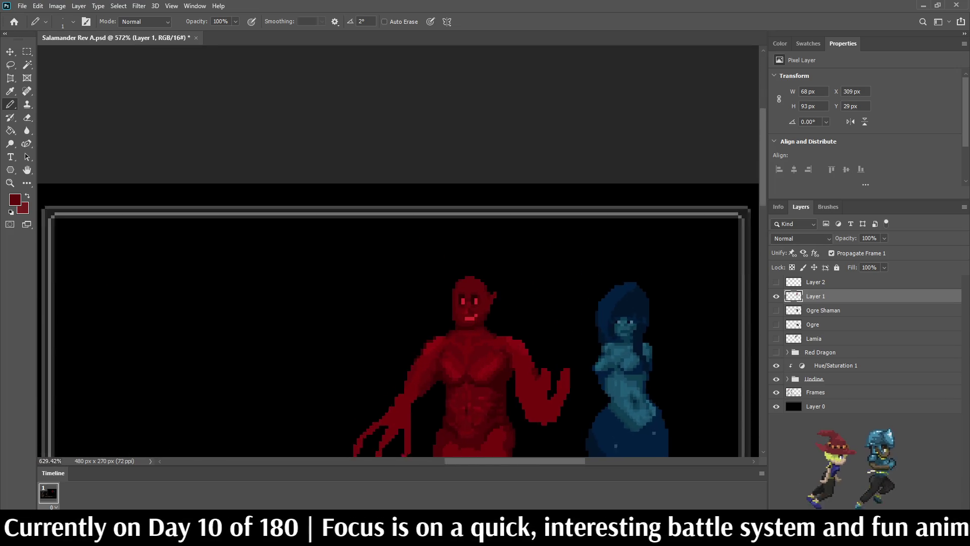
scroll(483, 301, up, 8)
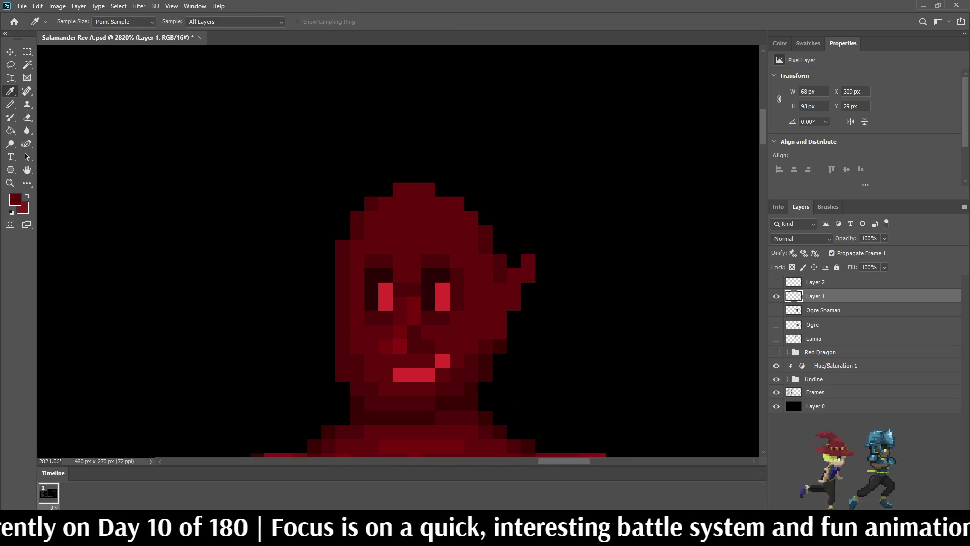
scroll(488, 284, up, 3)
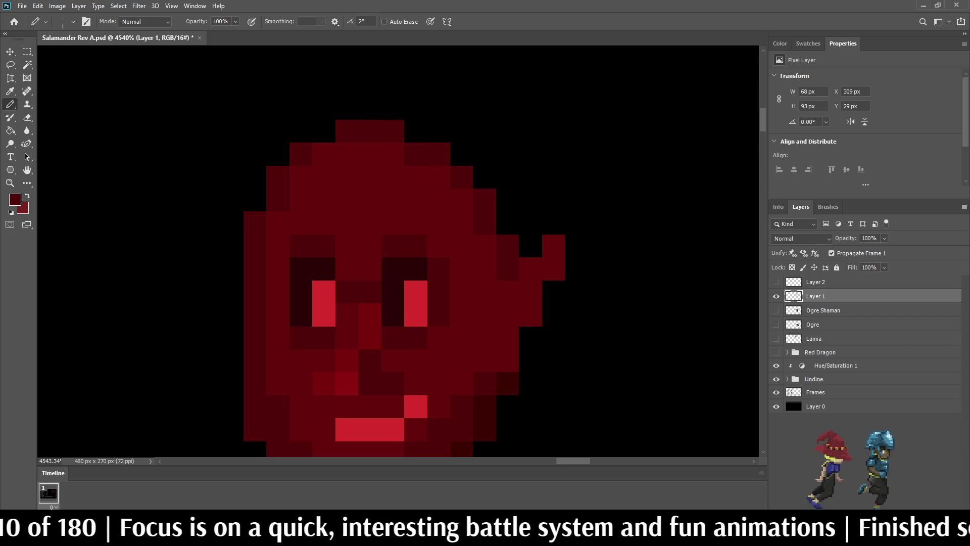
drag(554, 291, 554, 314)
click(530, 337)
scroll(525, 329, down, 8)
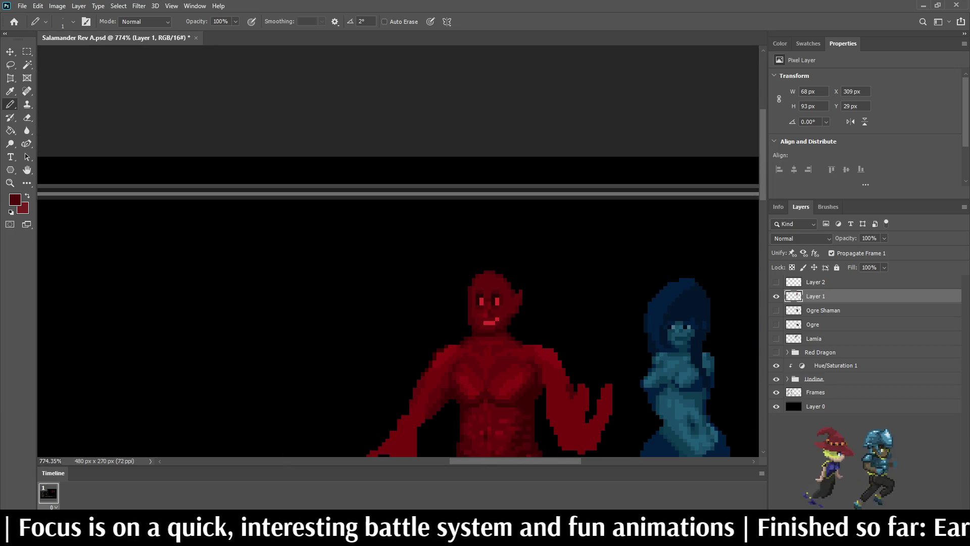
scroll(508, 304, up, 5)
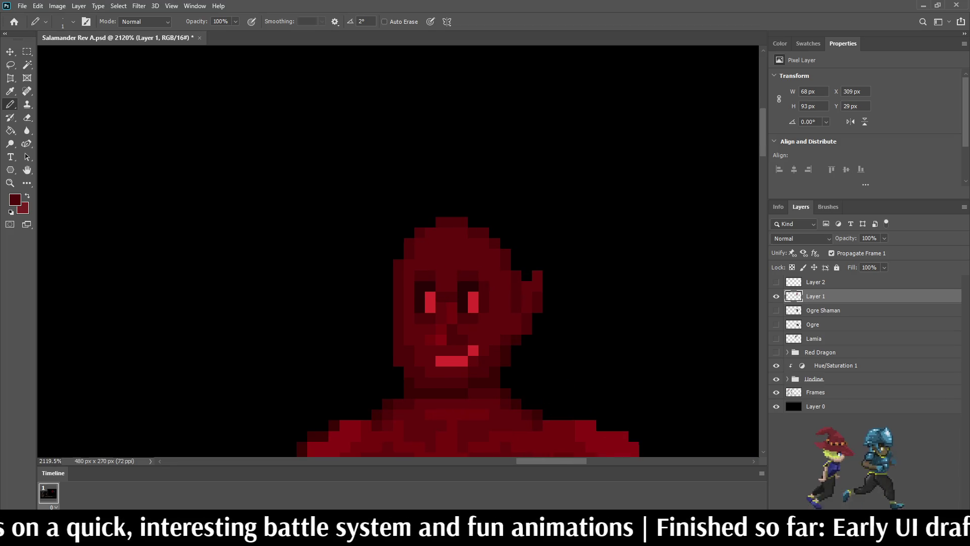
scroll(499, 323, down, 6)
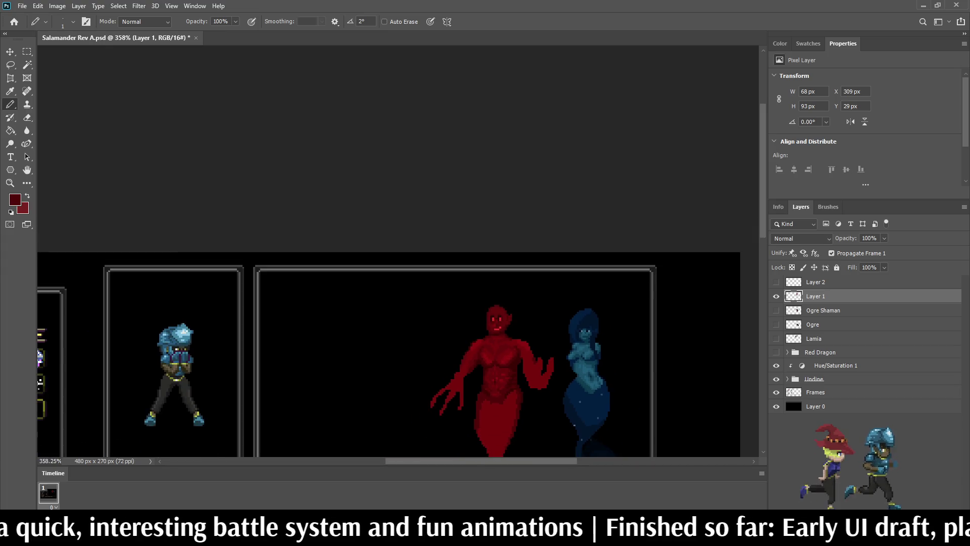
scroll(501, 319, up, 6)
scroll(487, 301, up, 4)
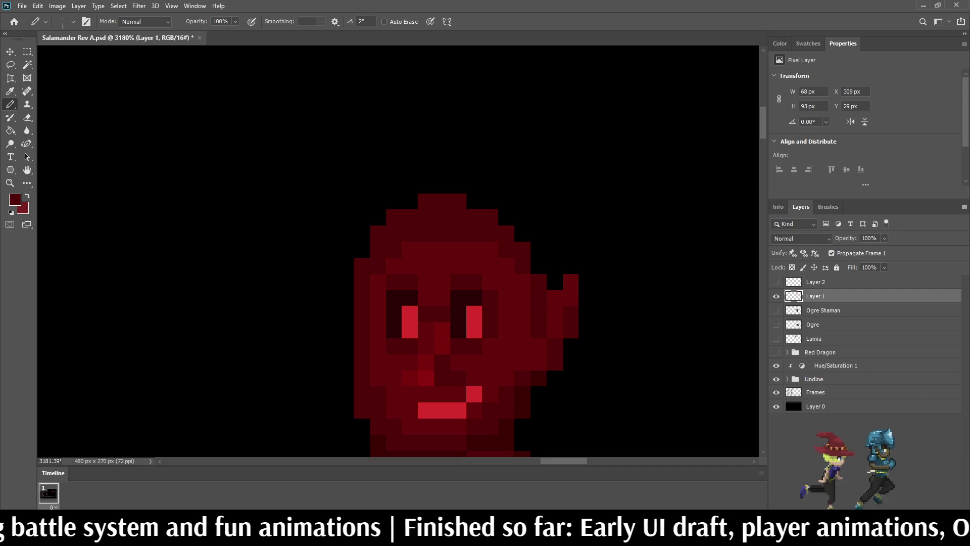
- Sample the darker face red and repaint the bright raised mouth-corner pixel with it
scroll(445, 313, down, 8)
scroll(445, 313, up, 2)
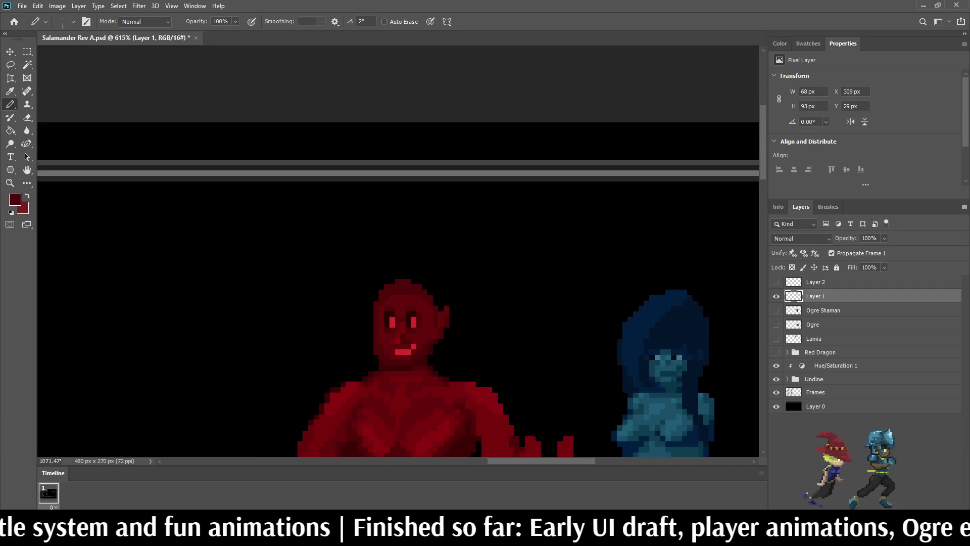
scroll(422, 293, up, 4)
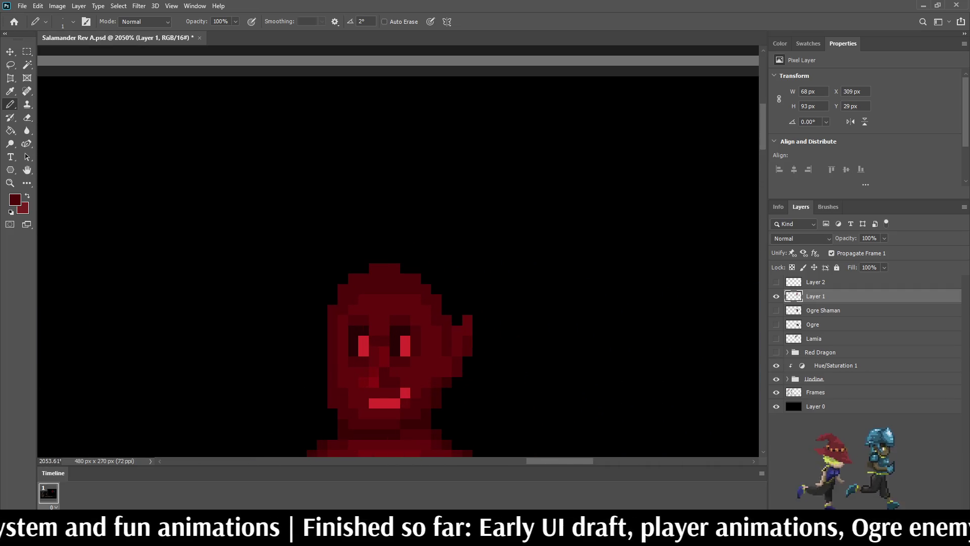
scroll(421, 399, up, 2)
key(i)
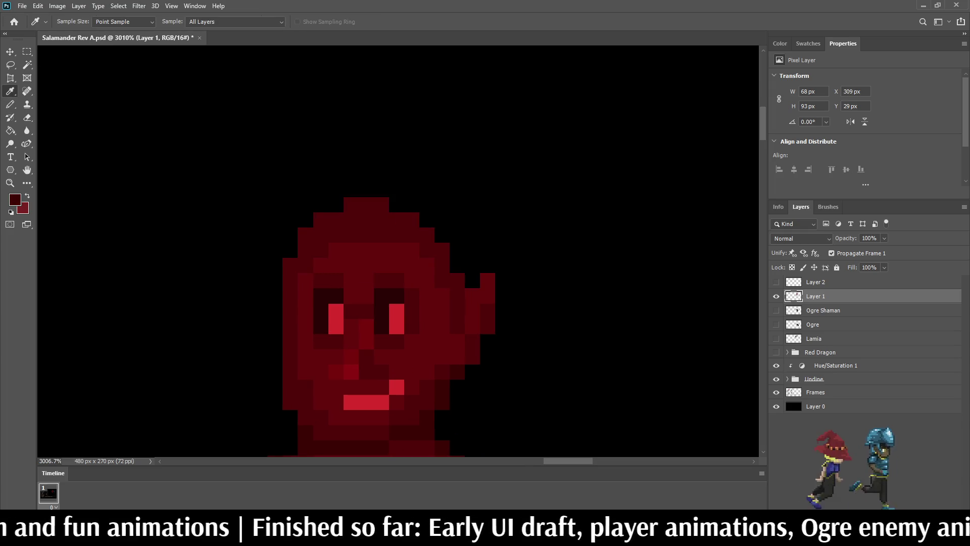
key(b)
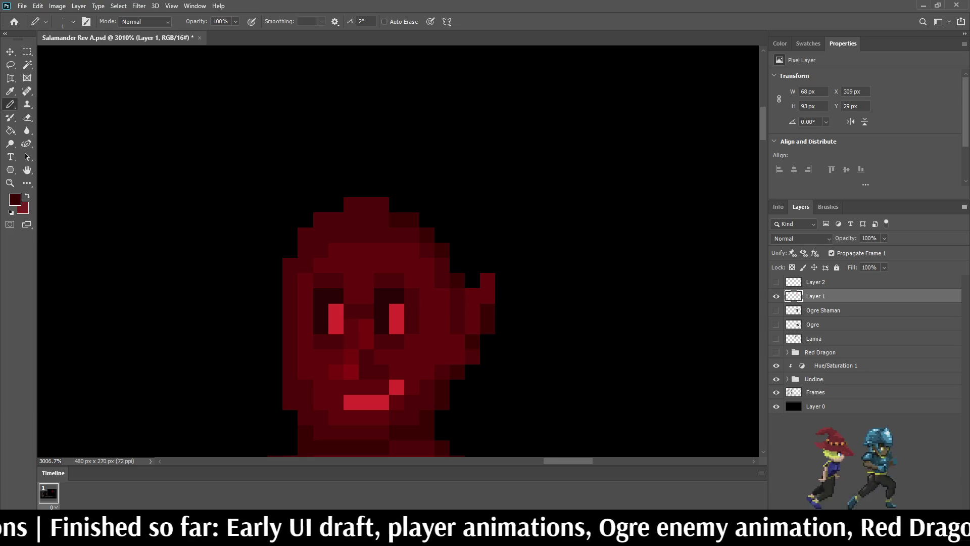
scroll(558, 321, down, 5)
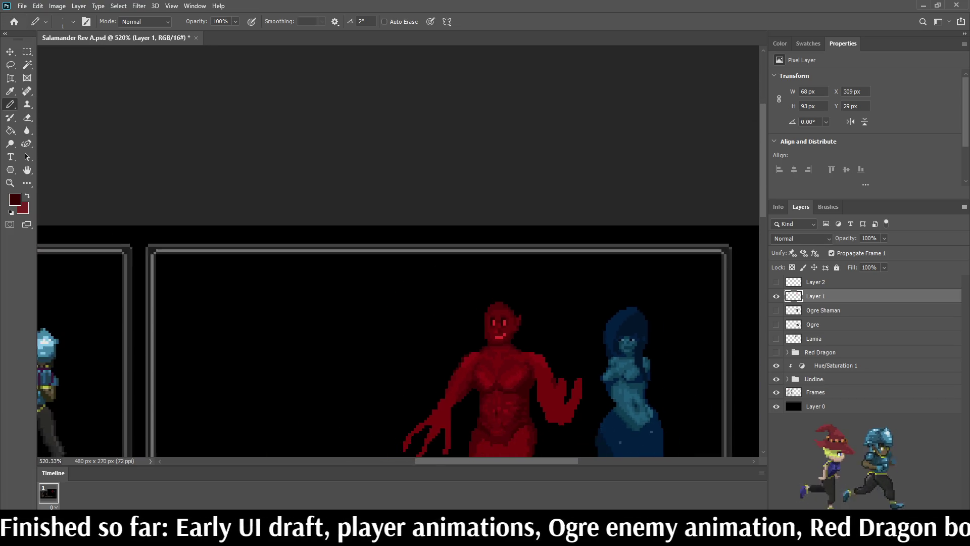
scroll(490, 327, up, 3)
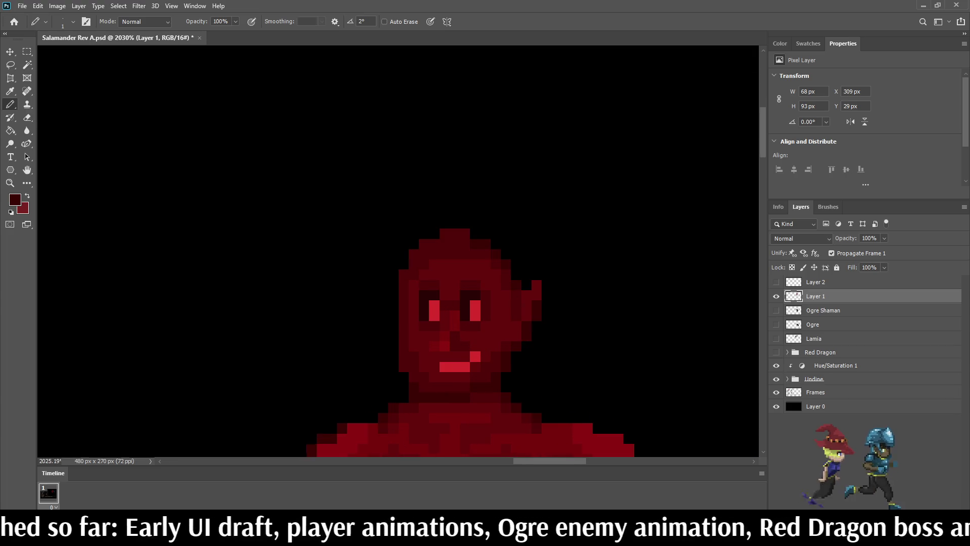
scroll(510, 323, down, 5)
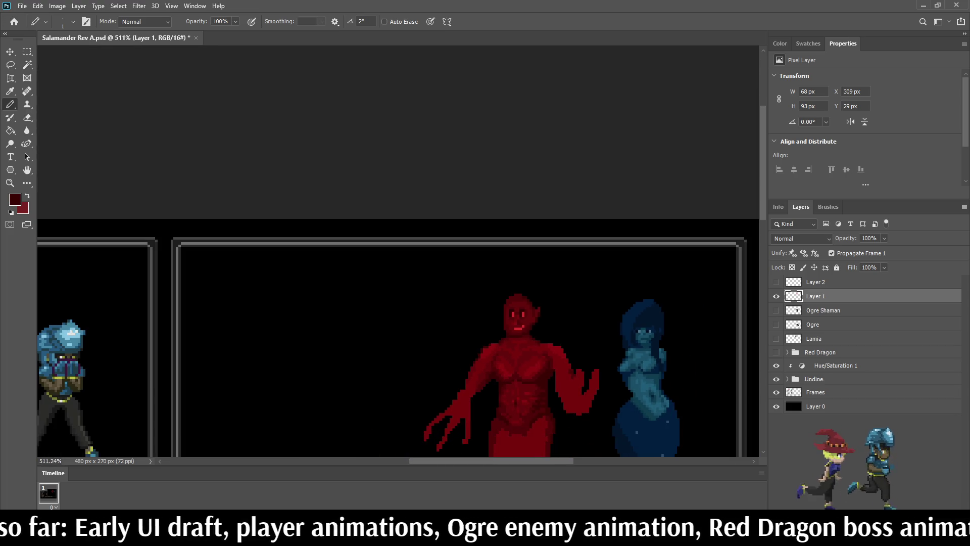
scroll(524, 328, up, 7)
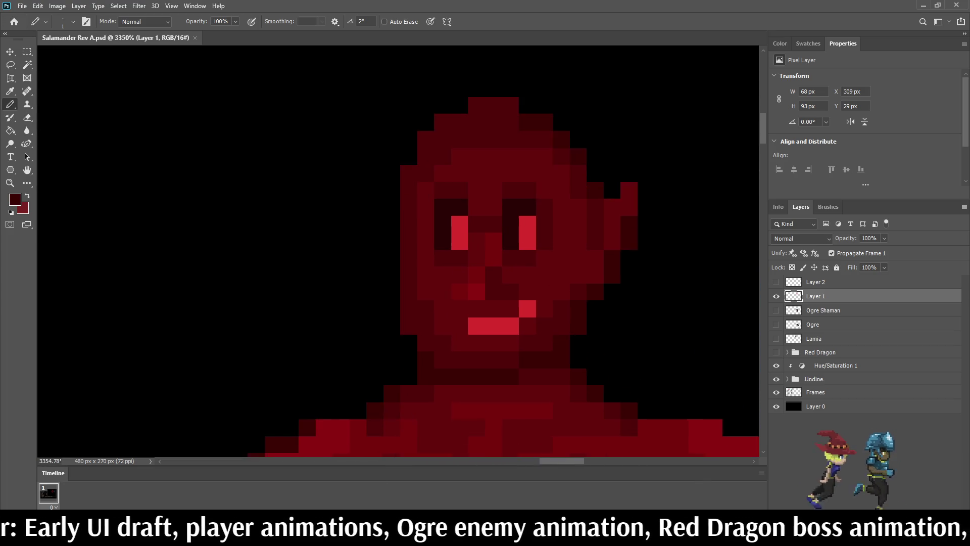
scroll(538, 321, up, 1)
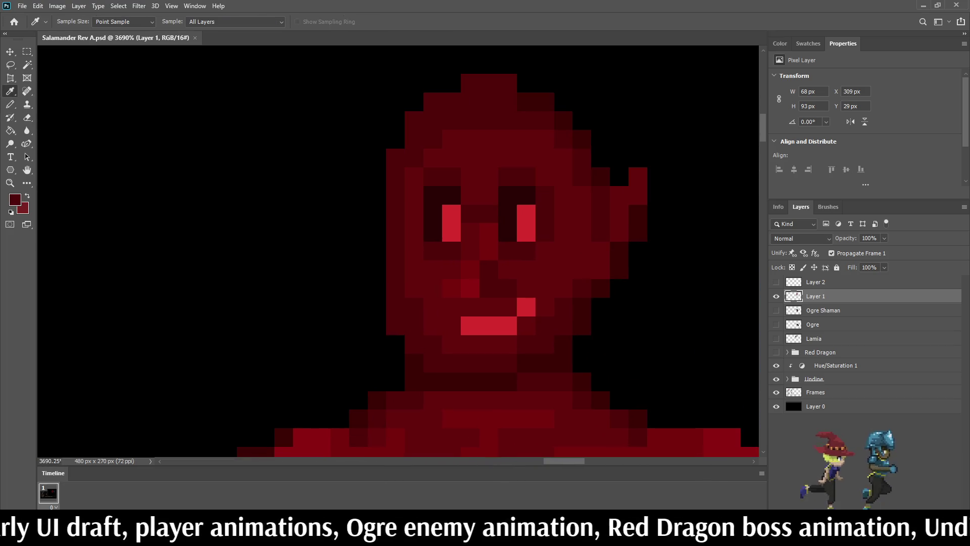
alt+click(469, 287)
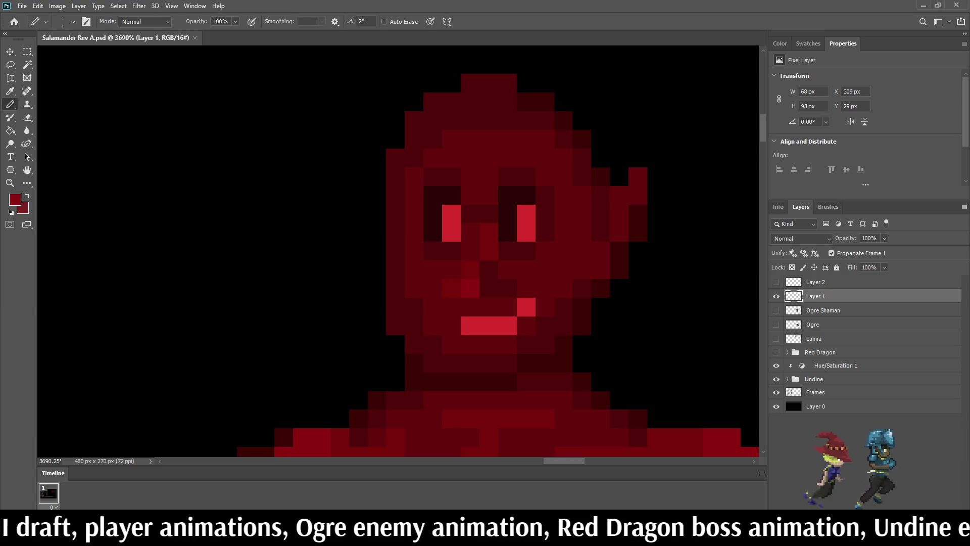
click(526, 307)
- Inspect the mouth and pick up another darker red from the face
scroll(498, 334, down, 1)
scroll(505, 283, up, 1)
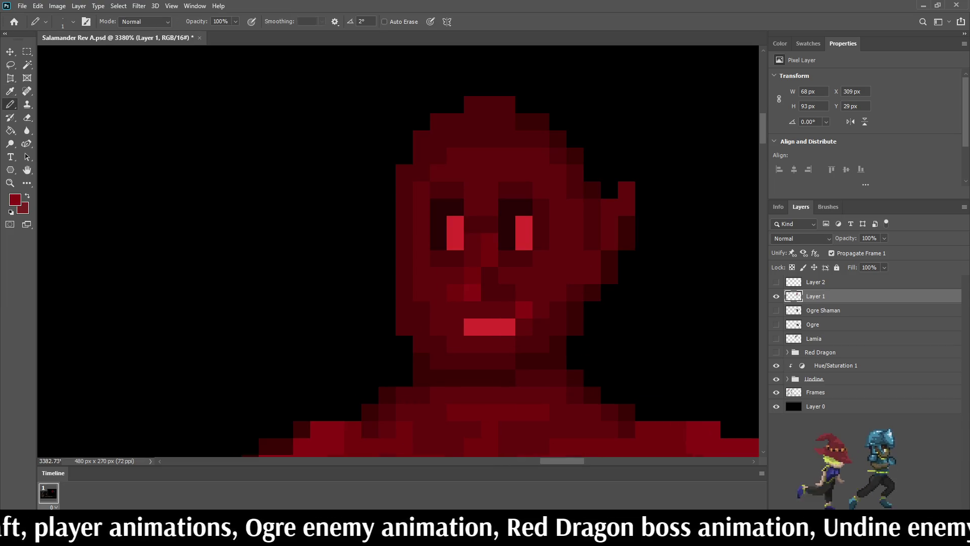
scroll(522, 328, down, 10)
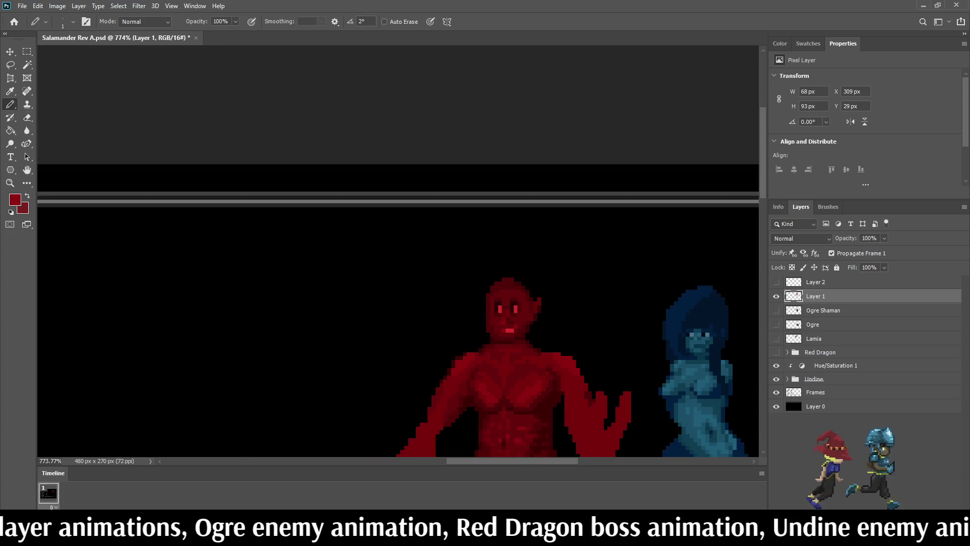
scroll(520, 313, up, 6)
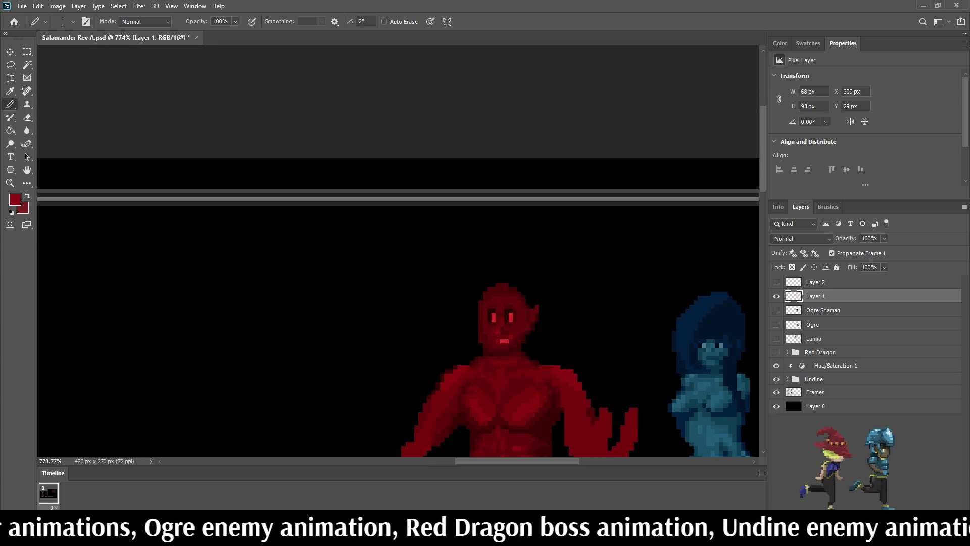
scroll(489, 333, up, 5)
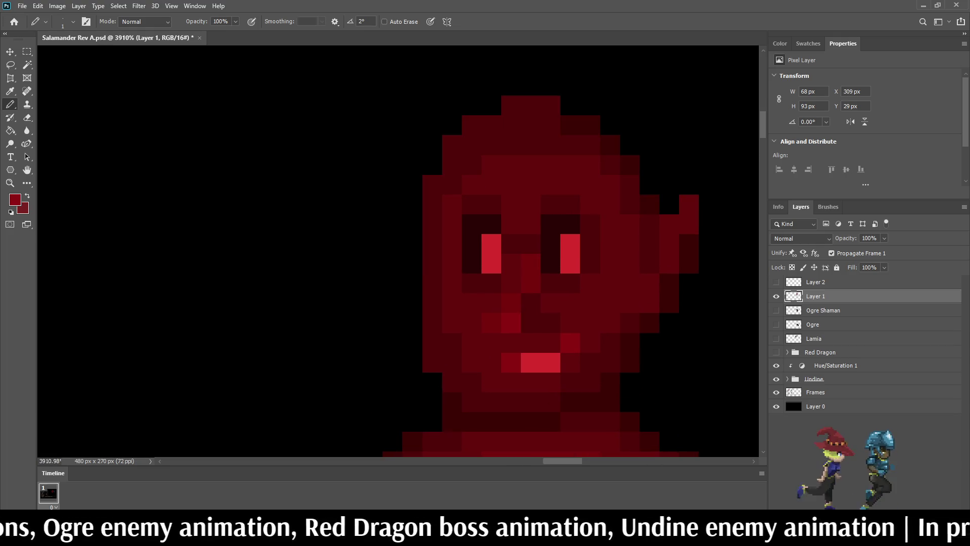
key(i)
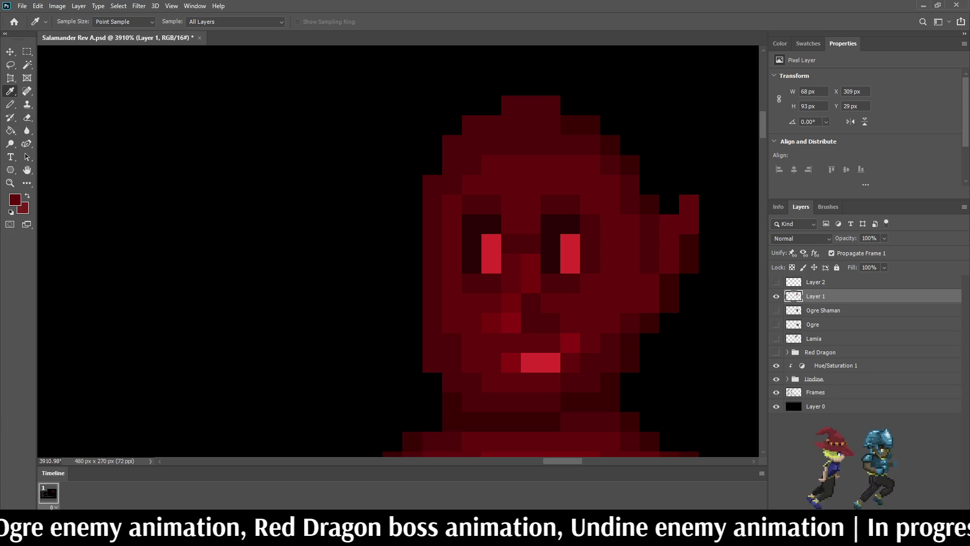
key(b)
scroll(495, 303, down, 12)
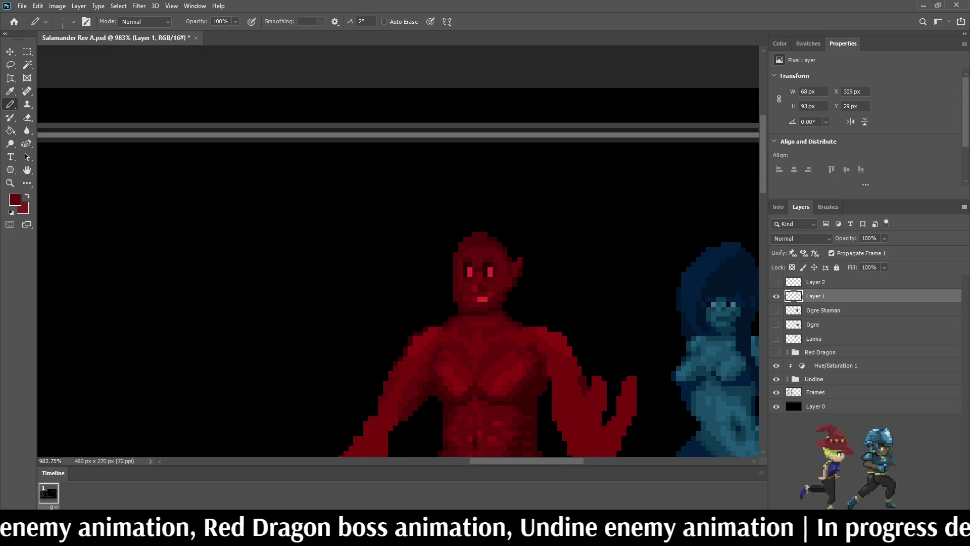
- Fit the mockup in view, lasso the right eye and nudge it one pixel right
key(ctrl+0)
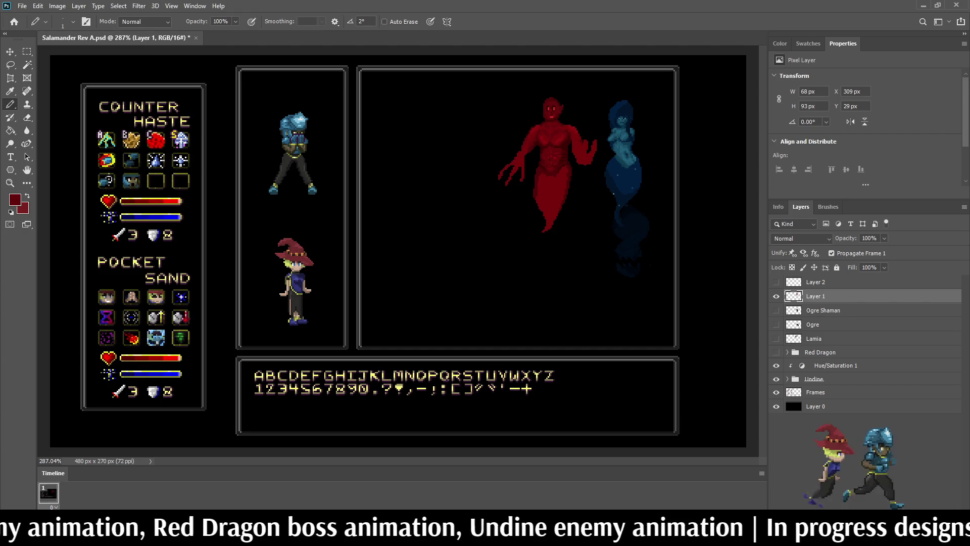
scroll(562, 101, up, 10)
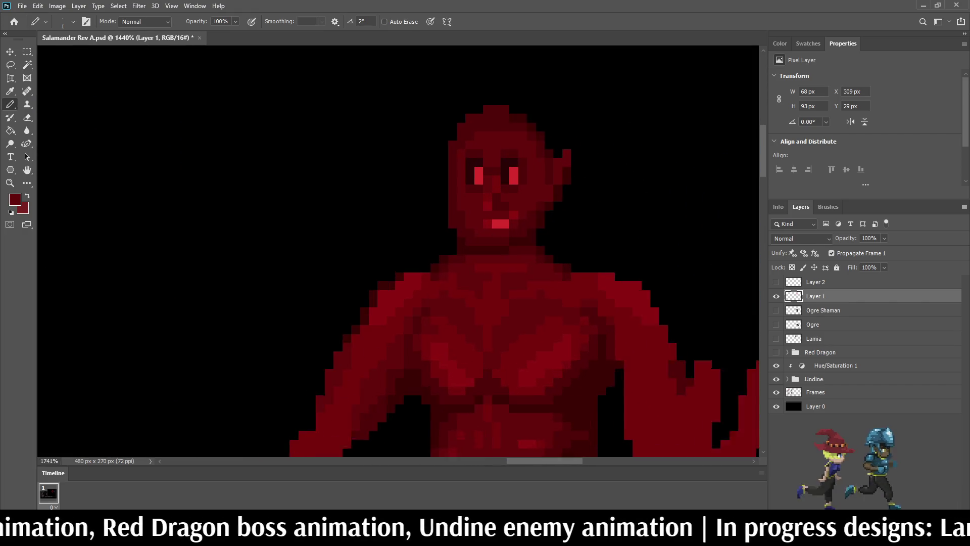
scroll(507, 143, up, 5)
key(l)
mouse_move(533, 150)
mouse_down()
mouse_move(501, 170)
mouse_move(497, 230)
mouse_move(539, 247)
mouse_move(543, 157)
mouse_move(534, 151)
mouse_up()
key(ctrl+Right)
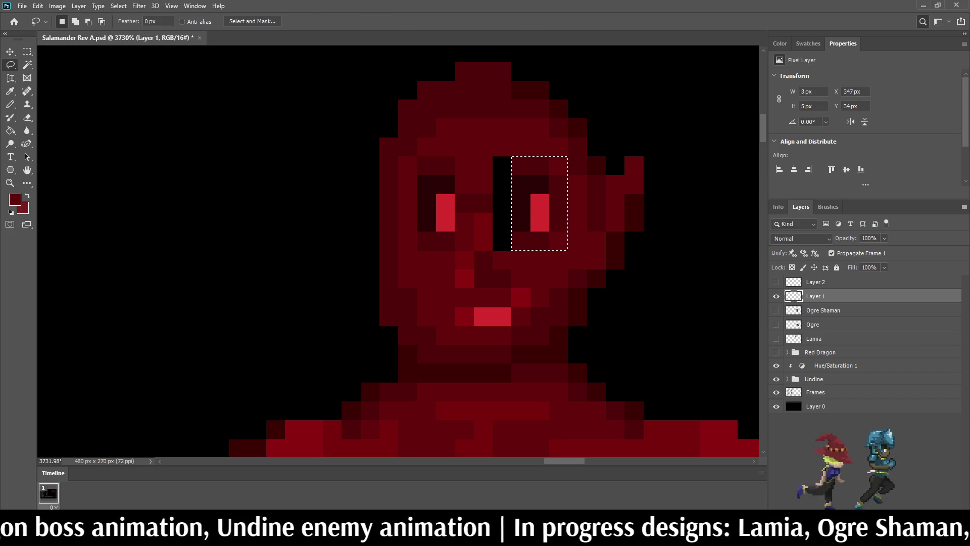
click(859, 421)
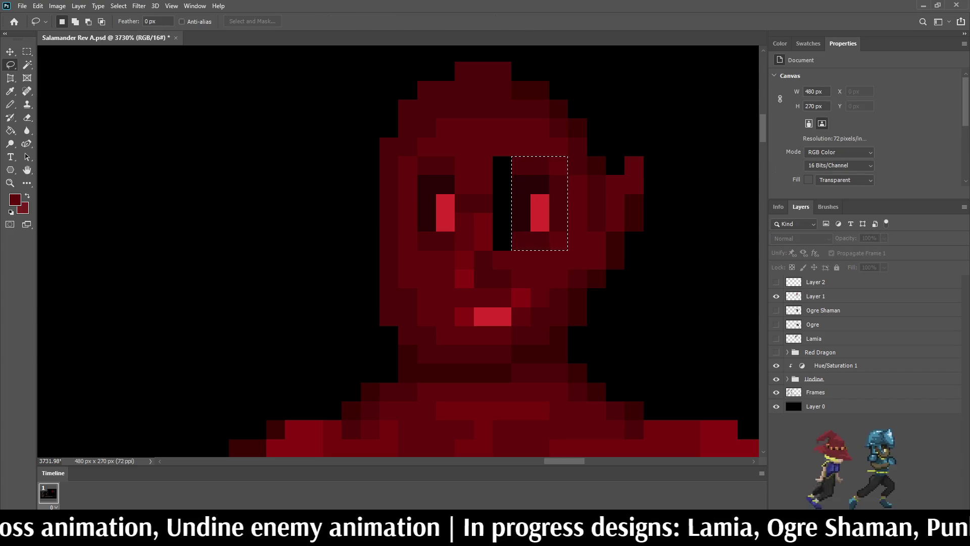
- Sample the face red and paint over the black gap column on Layer 1
scroll(561, 182, down, 10)
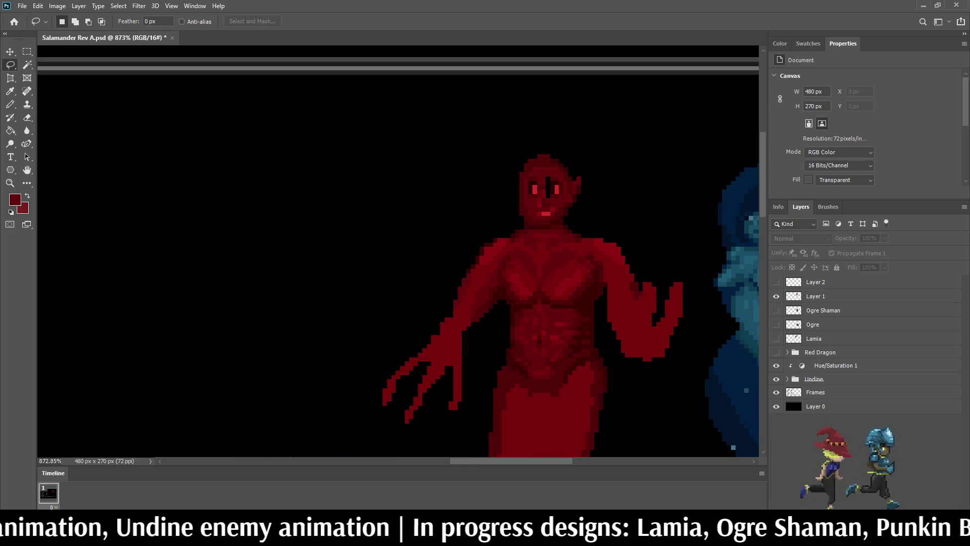
scroll(561, 181, up, 3)
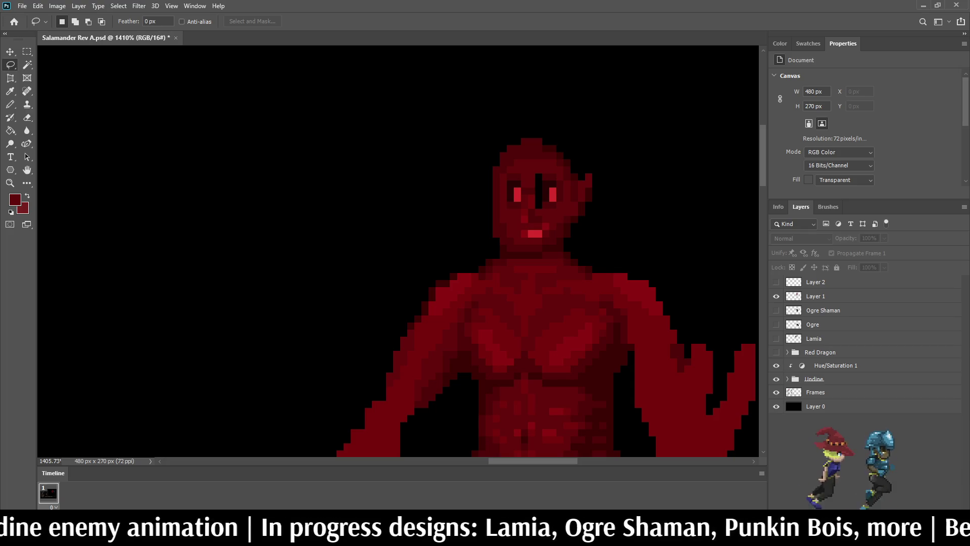
scroll(562, 181, up, 4)
key(i)
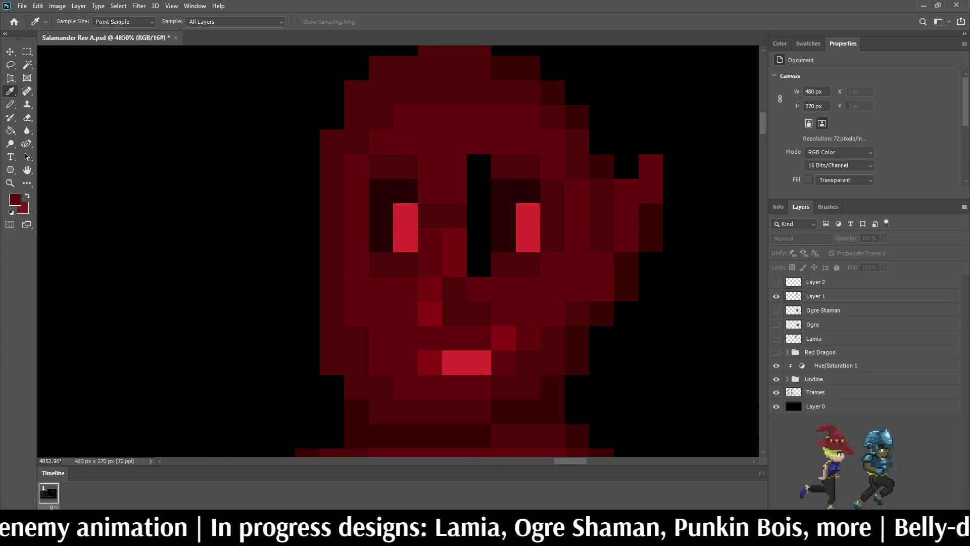
key(b)
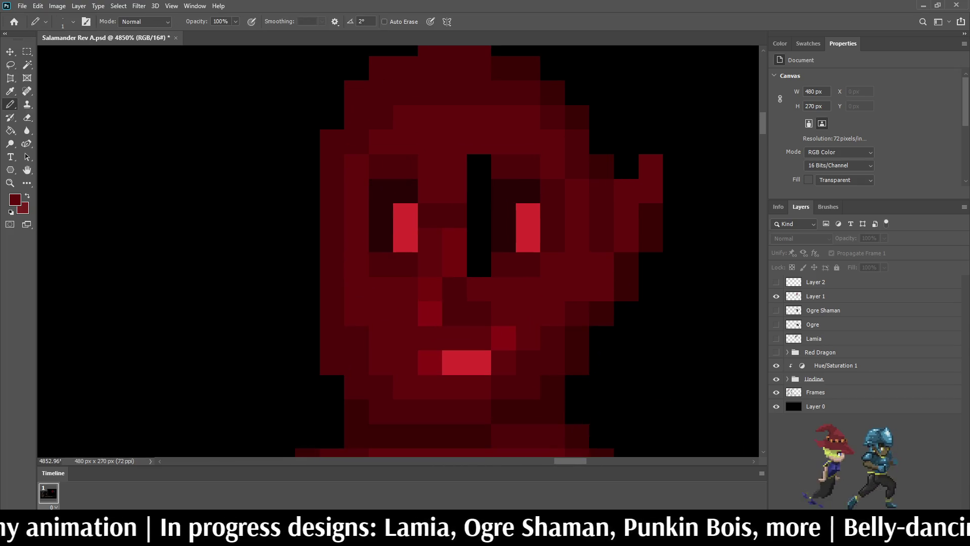
click(816, 296)
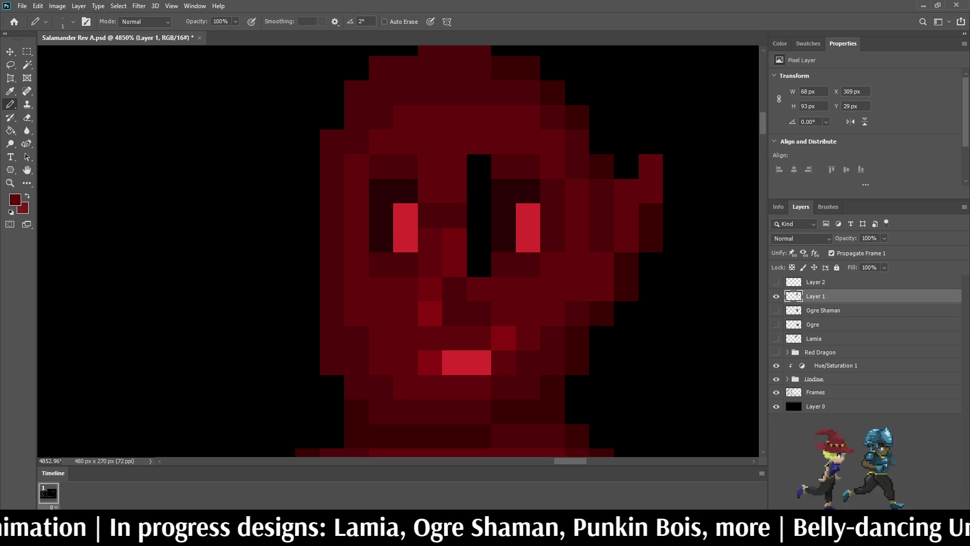
drag(479, 190, 479, 167)
drag(479, 215, 479, 265)
scroll(504, 239, down, 5)
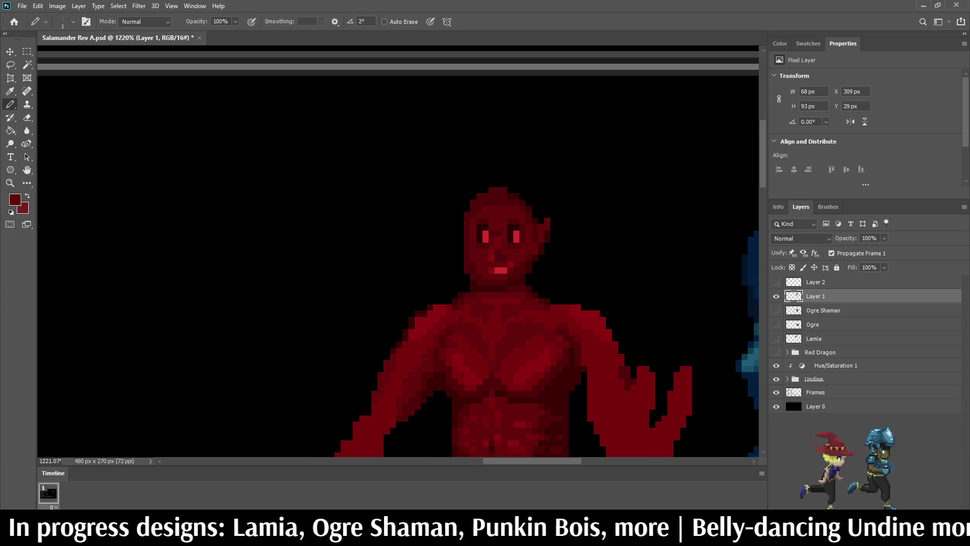
scroll(478, 224, down, 2)
scroll(477, 225, up, 5)
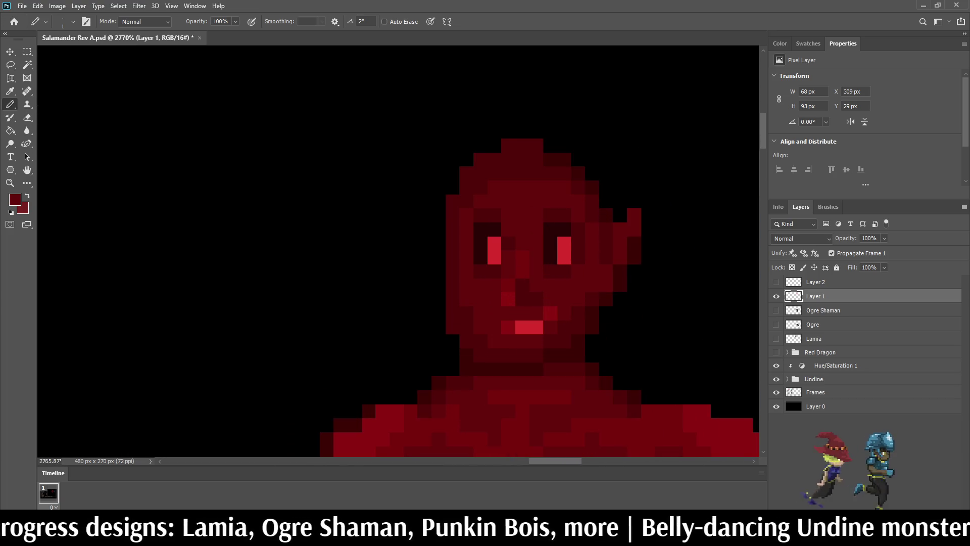
scroll(535, 208, down, 5)
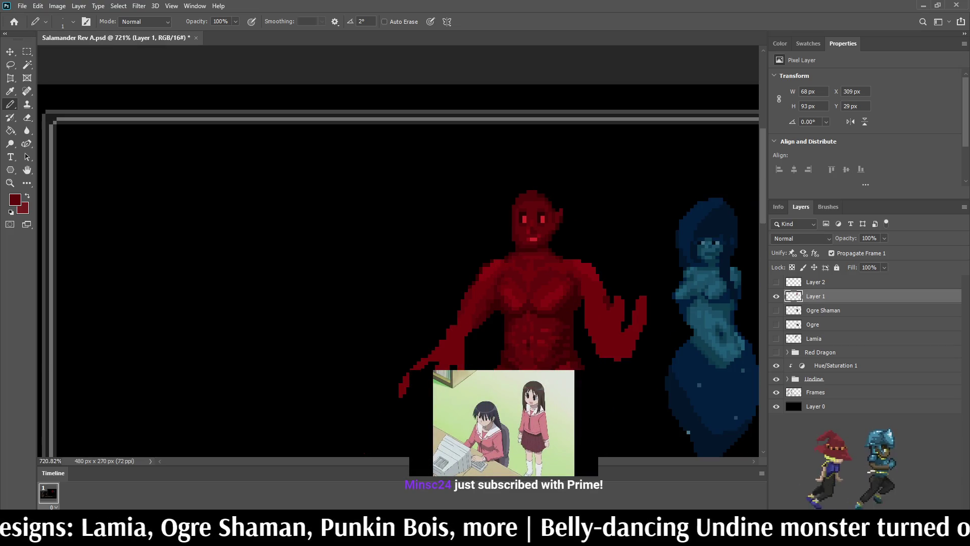
- Save the Salamander Rev A document
key(ctrl+s)
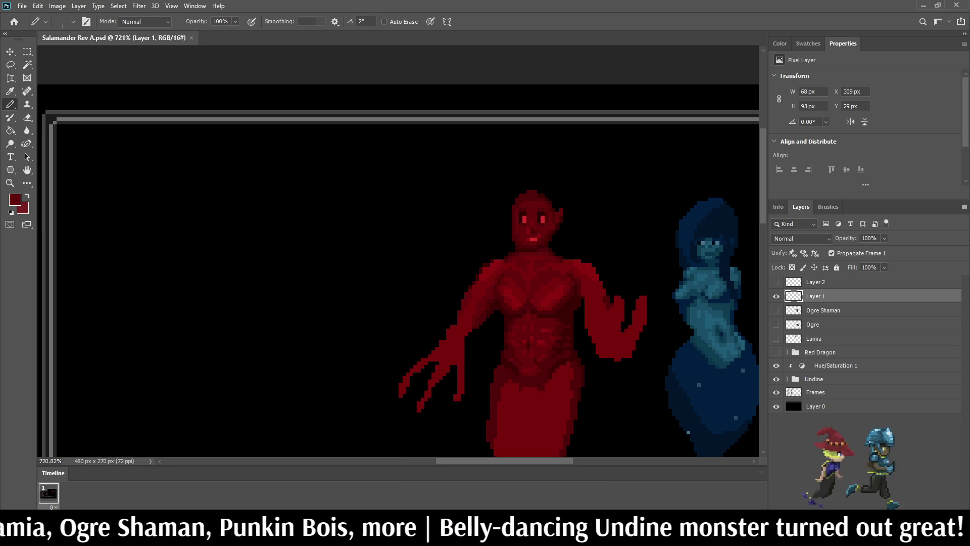
scroll(525, 203, up, 2)
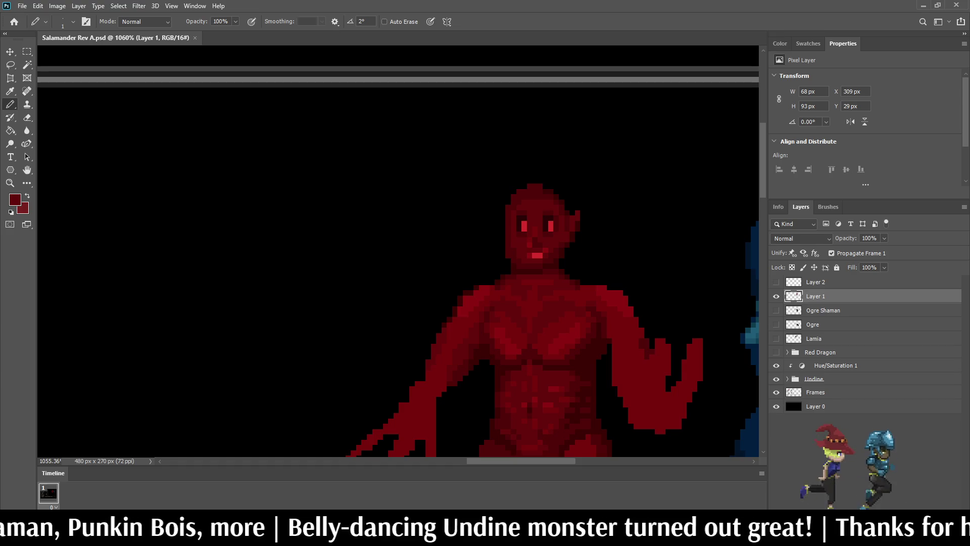
scroll(524, 277, down, 1)
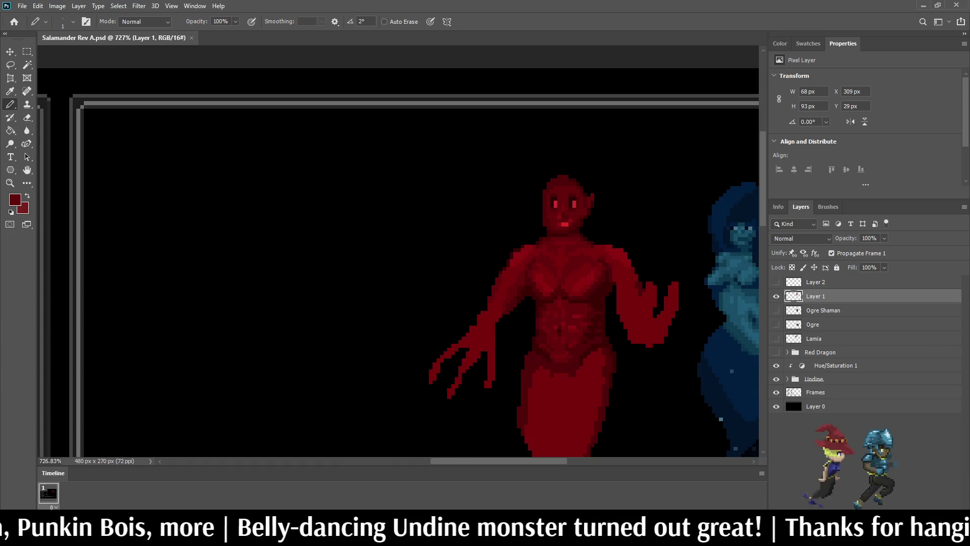
scroll(525, 277, up, 3)
scroll(553, 233, down, 1)
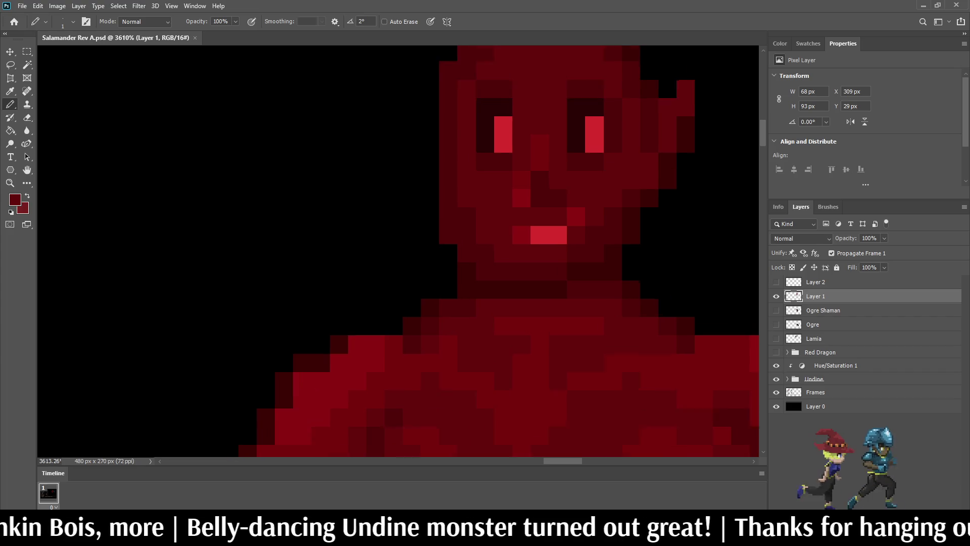
- Darken one bright mouth pixel and save the file again
click(553, 234)
scroll(553, 234, down, 1)
scroll(600, 223, down, 3)
key(ctrl+s)
- Darken the top pixel of each glowing eye to shrink them
scroll(600, 224, down, 2)
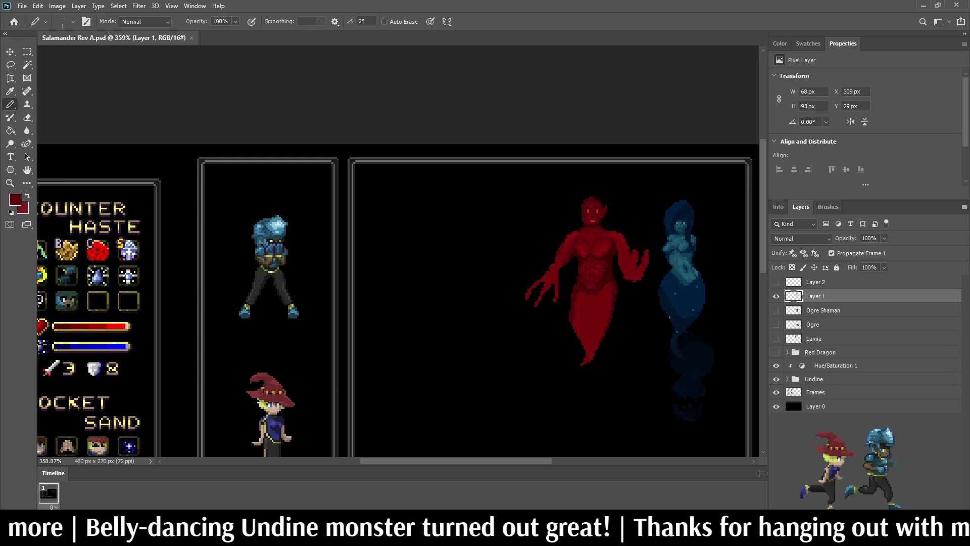
scroll(599, 224, down, 1)
scroll(551, 119, up, 8)
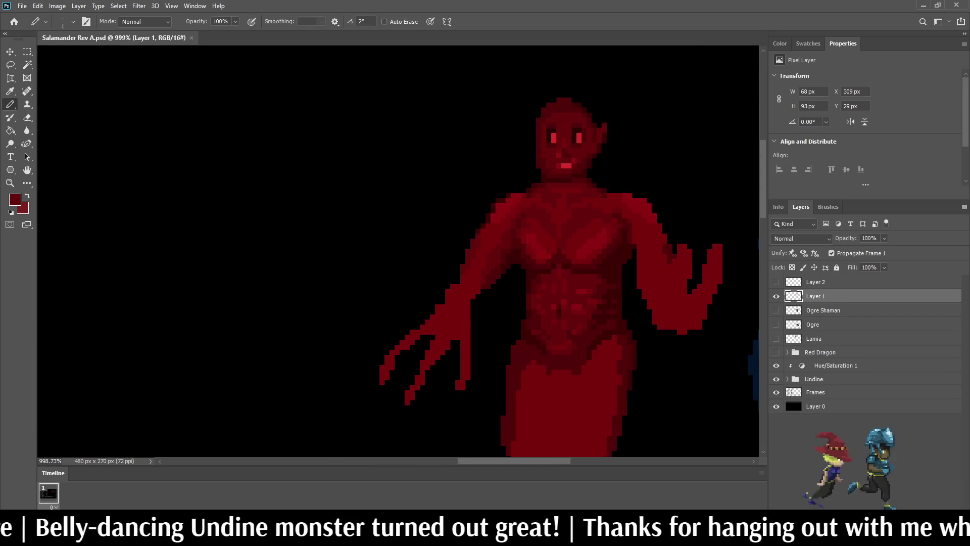
scroll(571, 187, up, 2)
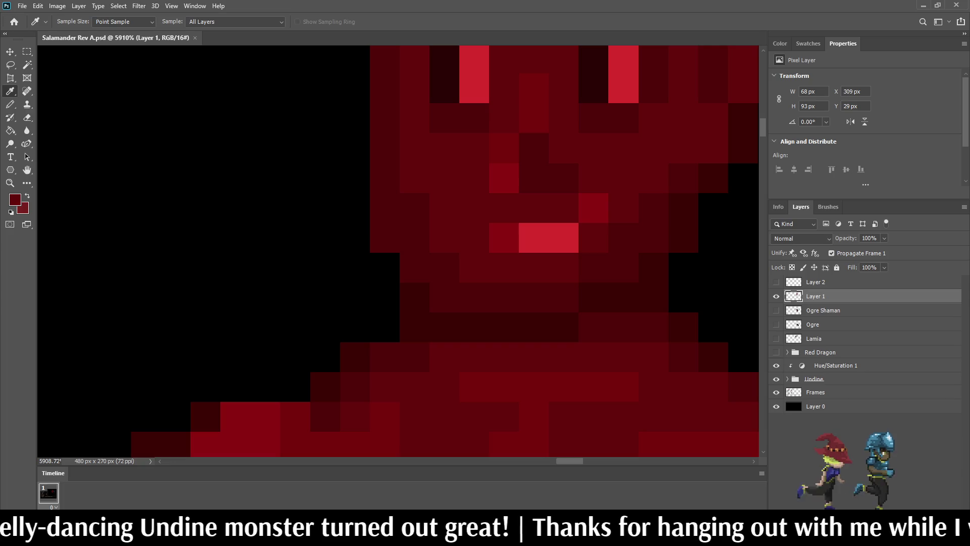
scroll(399, 253, up, 3)
click(603, 140)
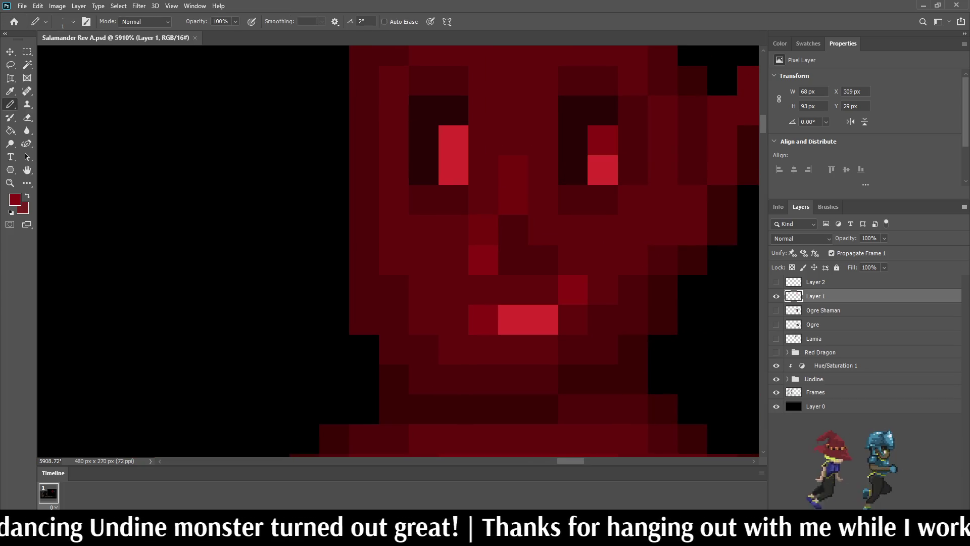
click(453, 140)
scroll(610, 187, down, 10)
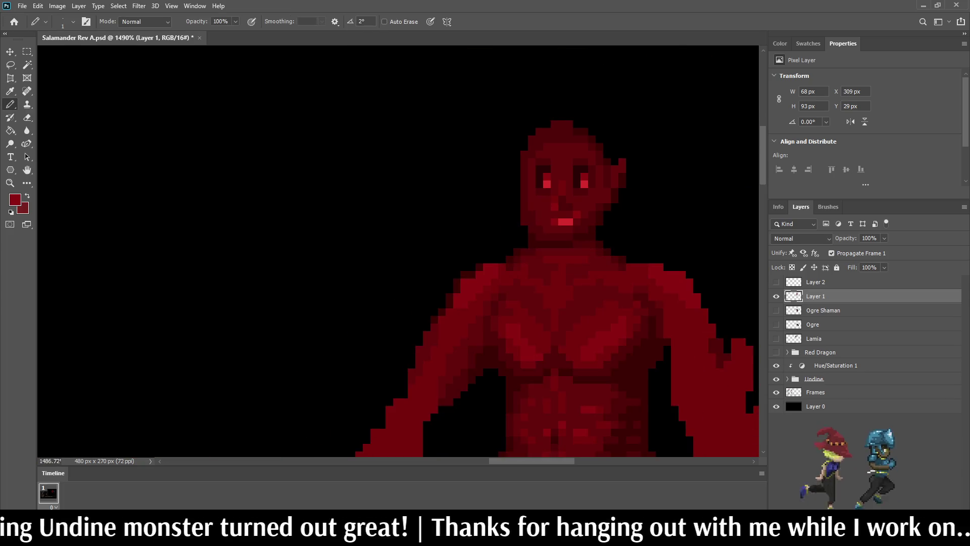
scroll(599, 191, up, 7)
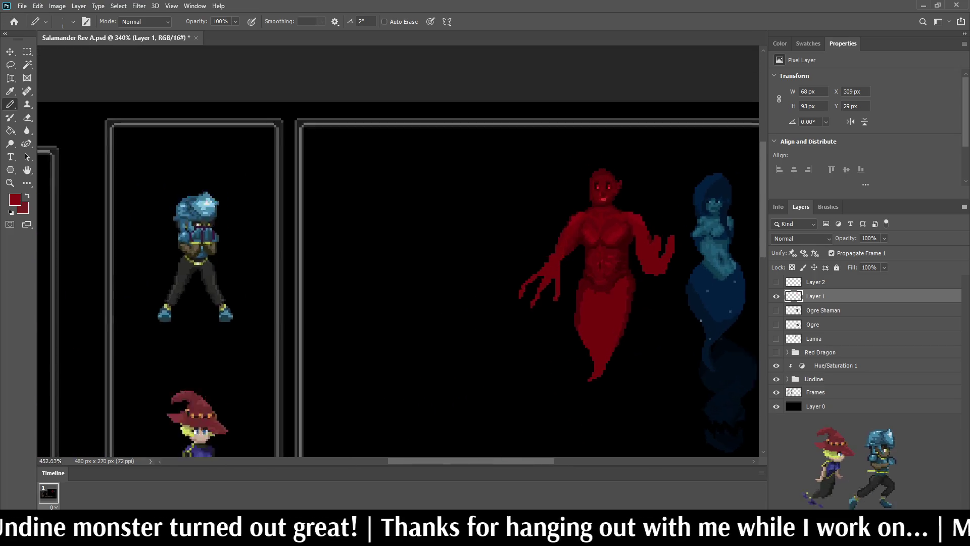
scroll(620, 184, up, 2)
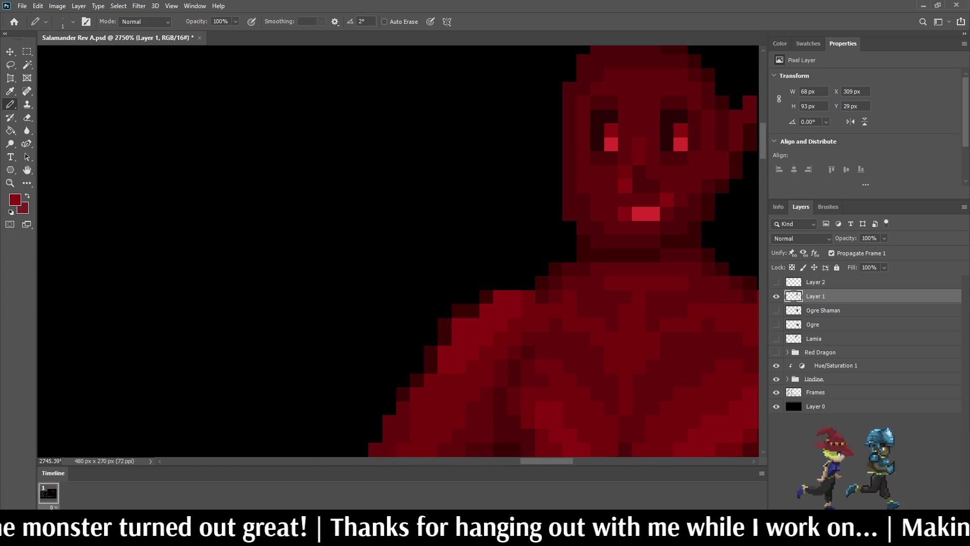
scroll(616, 192, down, 5)
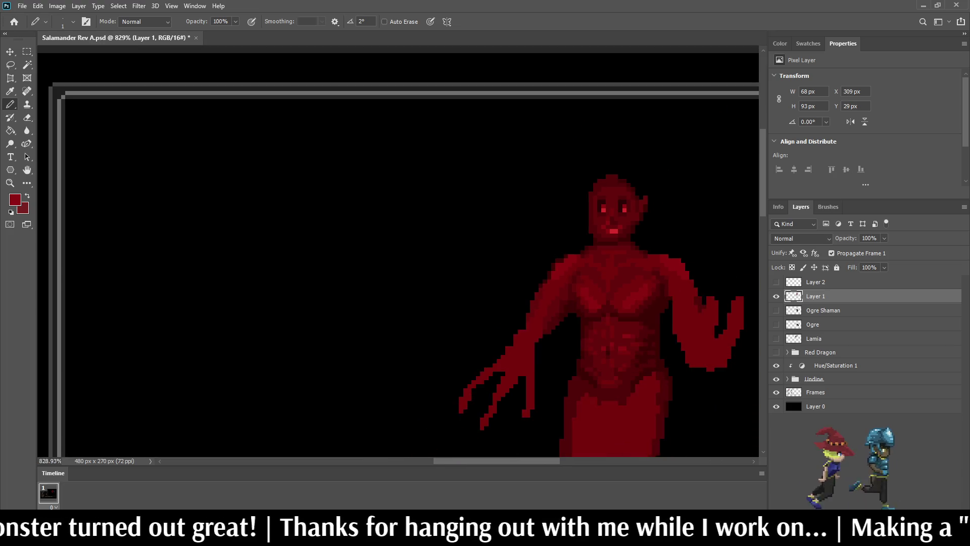
scroll(616, 192, up, 2)
scroll(616, 192, down, 2)
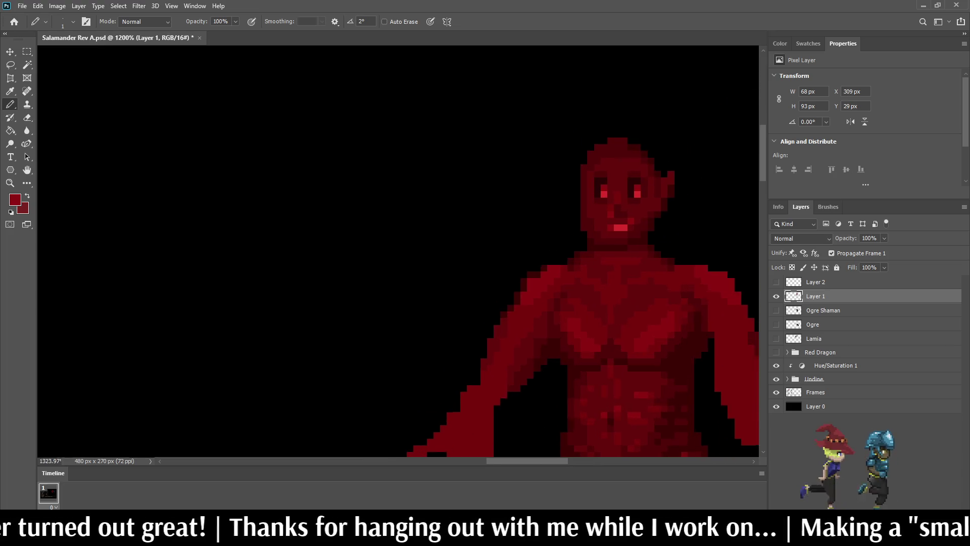
scroll(616, 192, up, 2)
scroll(616, 192, down, 1)
scroll(616, 192, down, 1)
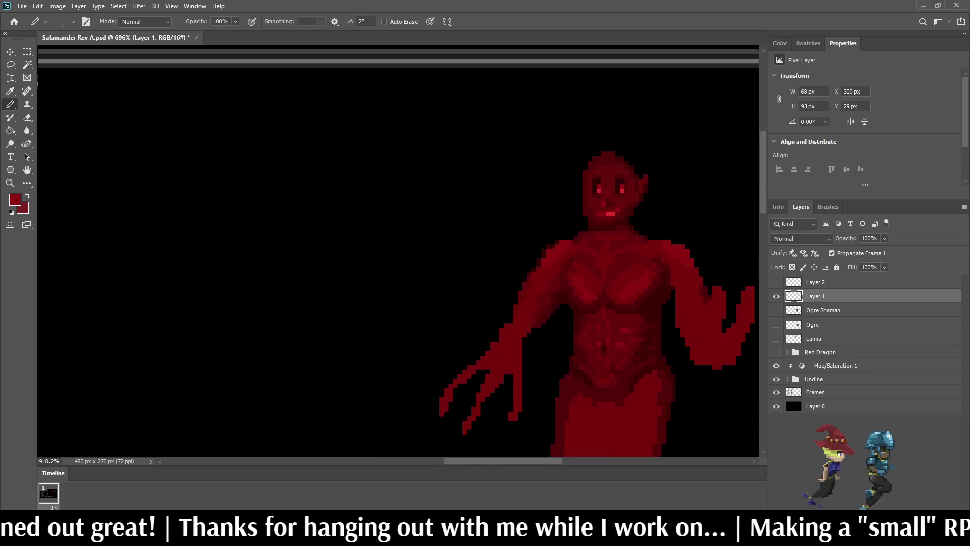
scroll(616, 192, up, 3)
scroll(606, 202, down, 8)
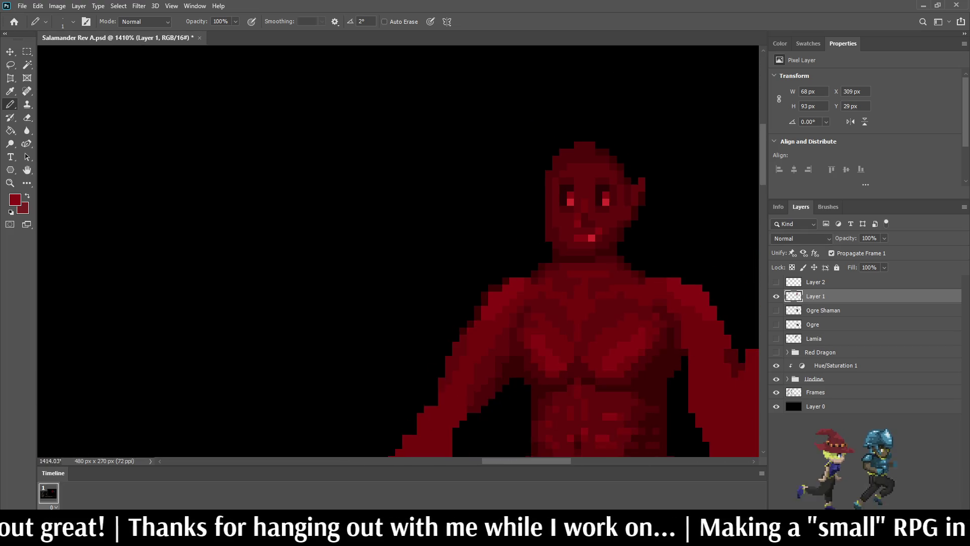
scroll(609, 223, up, 8)
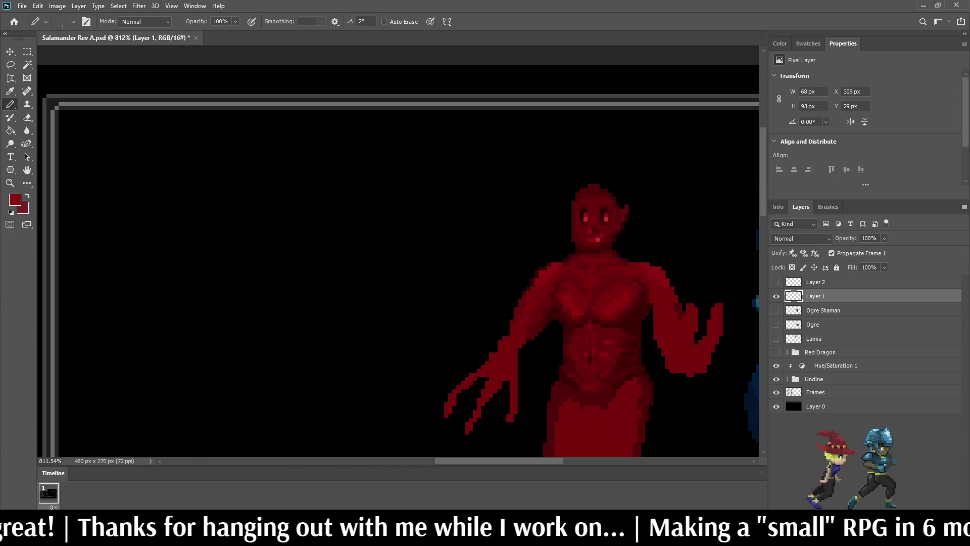
scroll(613, 249, up, 1)
- Darken two of the salamander's mouth pixels to a deeper red with the Pencil
key(i)
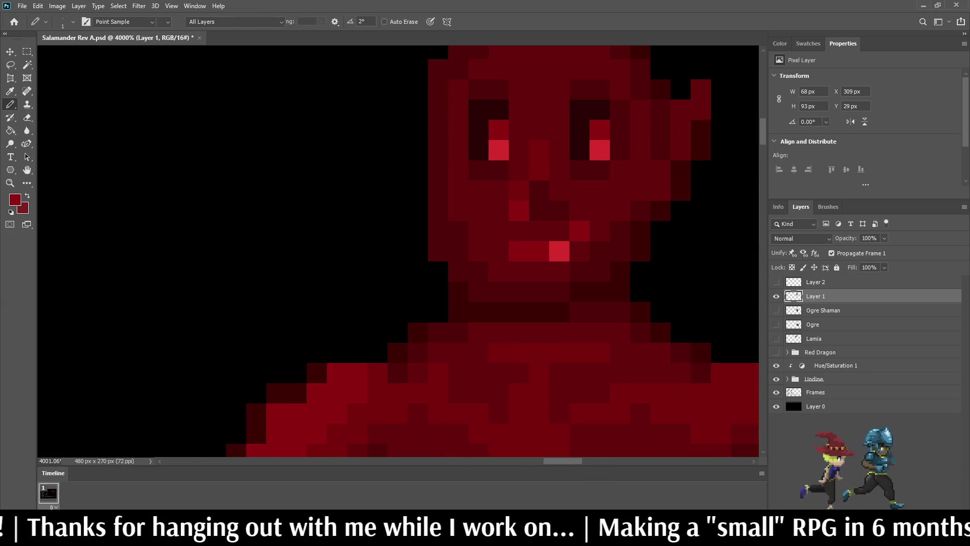
key(b)
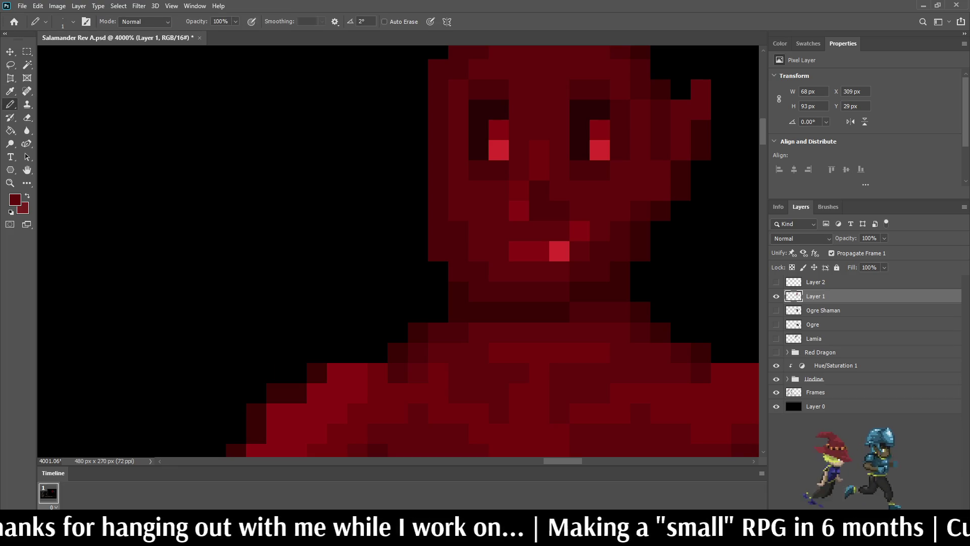
click(519, 251)
scroll(523, 249, down, 4)
scroll(581, 222, down, 6)
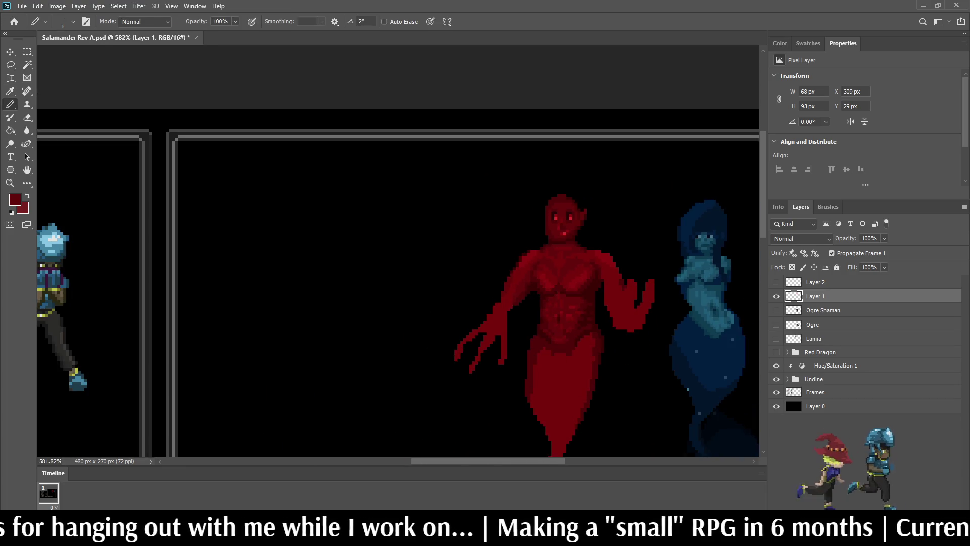
scroll(576, 228, up, 7)
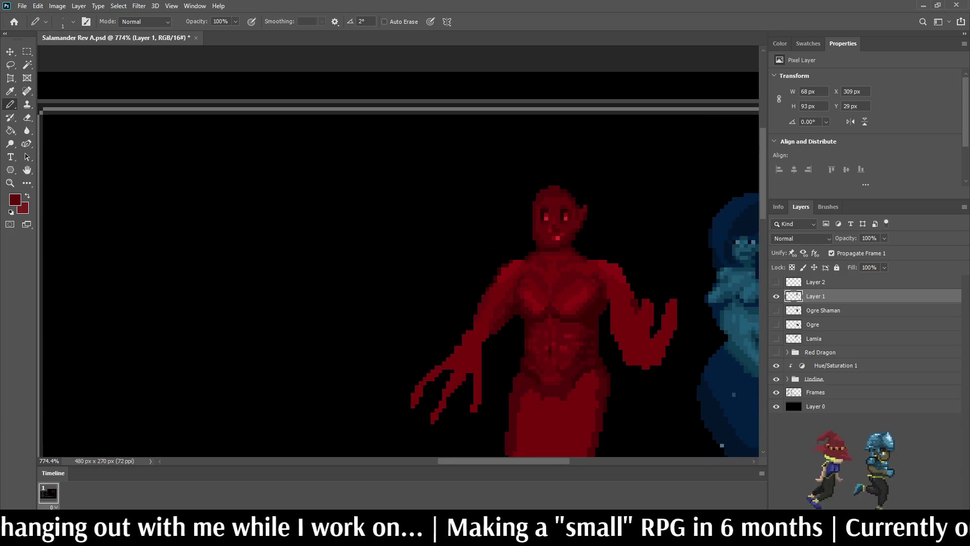
scroll(551, 241, up, 1)
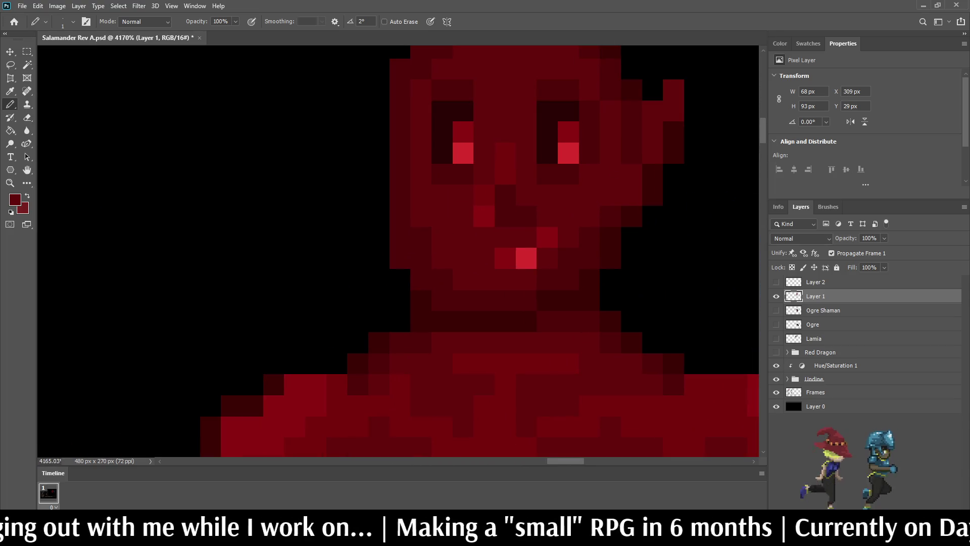
click(484, 257)
- Cover the stray red pixel with skin colour and darken the bright pixel in the mouth
click(547, 238)
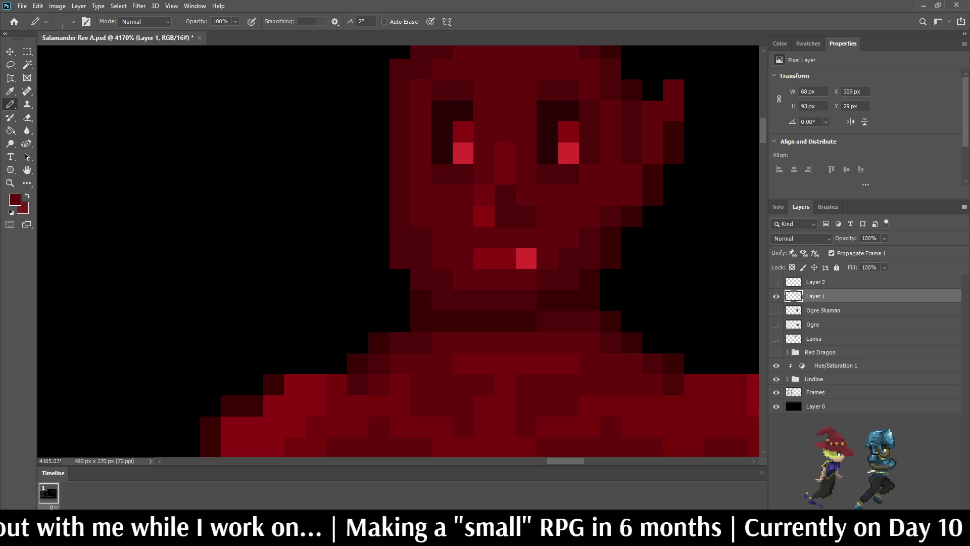
scroll(576, 252, down, 5)
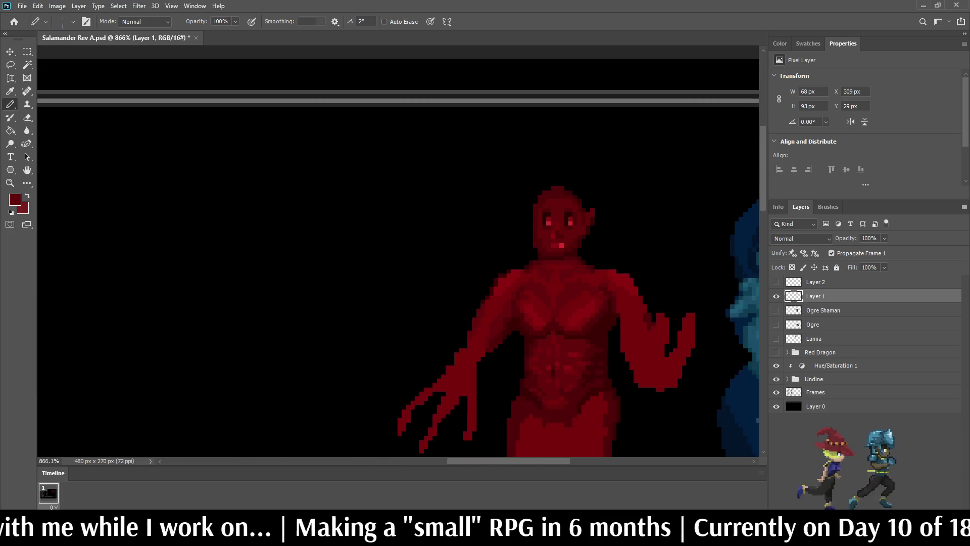
click(552, 250)
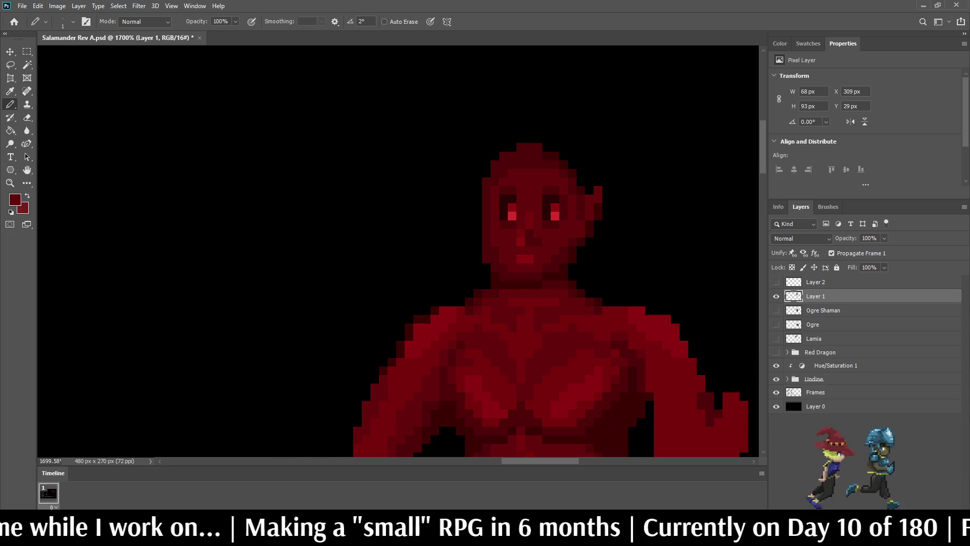
scroll(536, 247, down, 4)
scroll(546, 304, down, 4)
scroll(546, 303, up, 5)
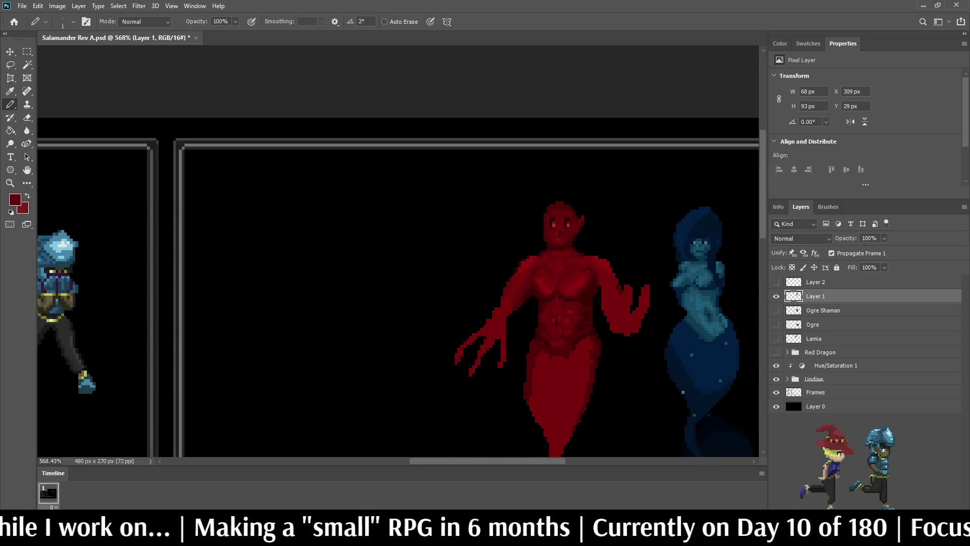
scroll(559, 232, up, 2)
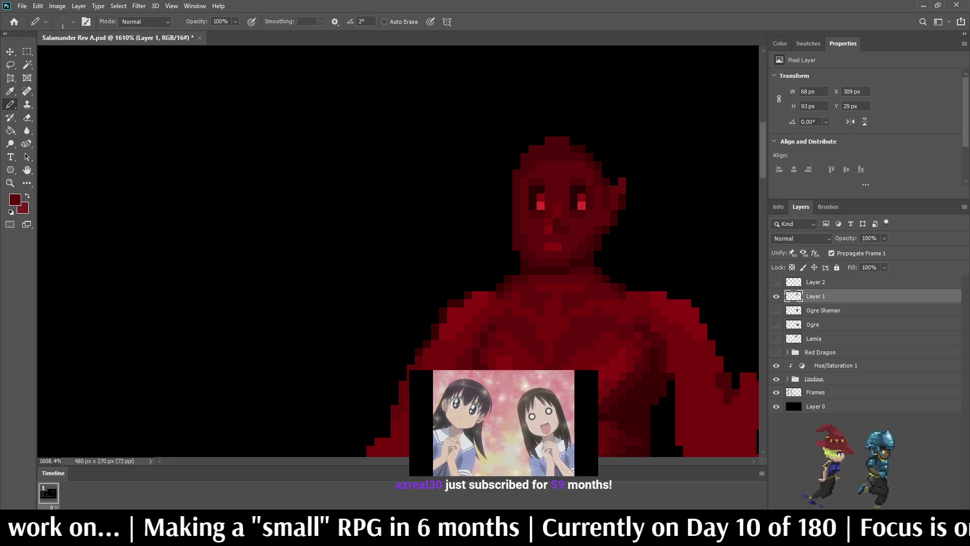
- Save the Salamander Rev A document
key(ctrl+s)
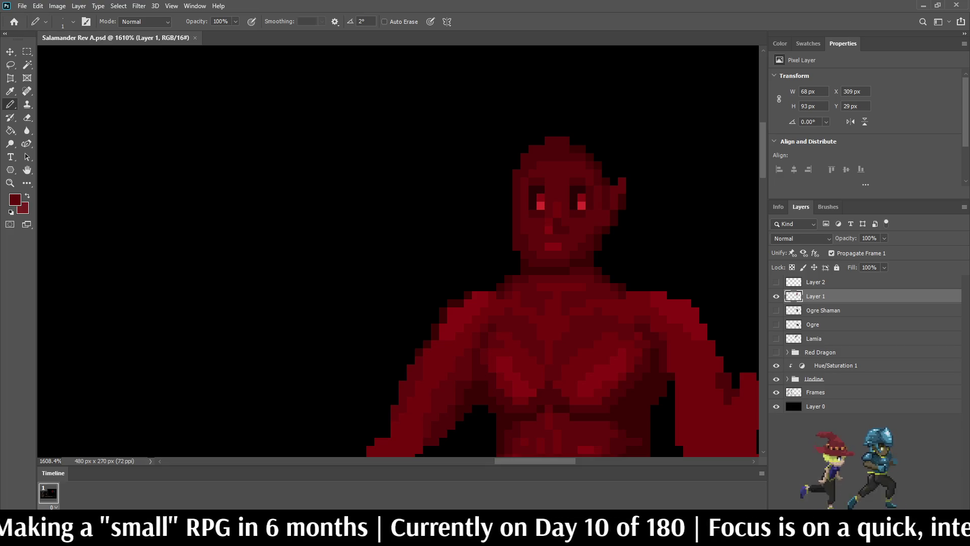
scroll(581, 227, down, 5)
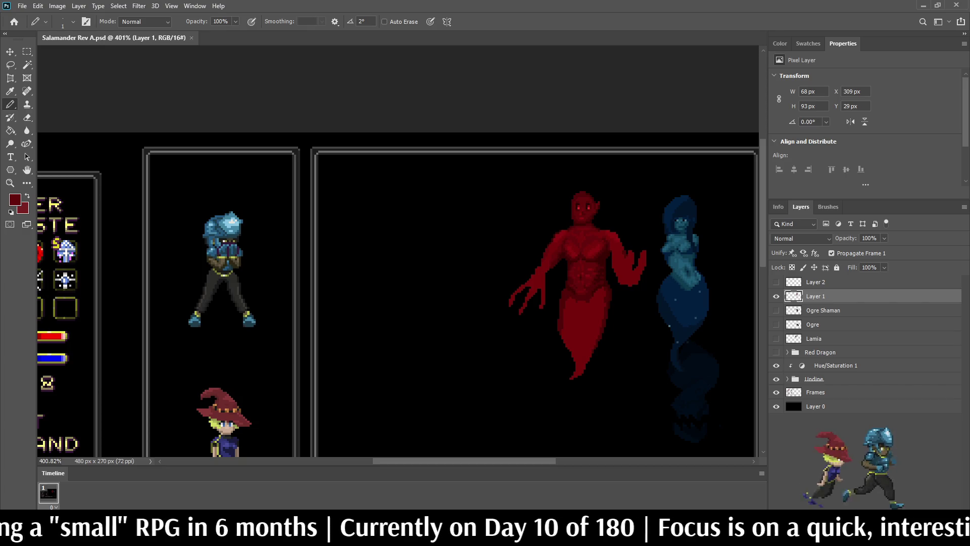
scroll(593, 205, up, 5)
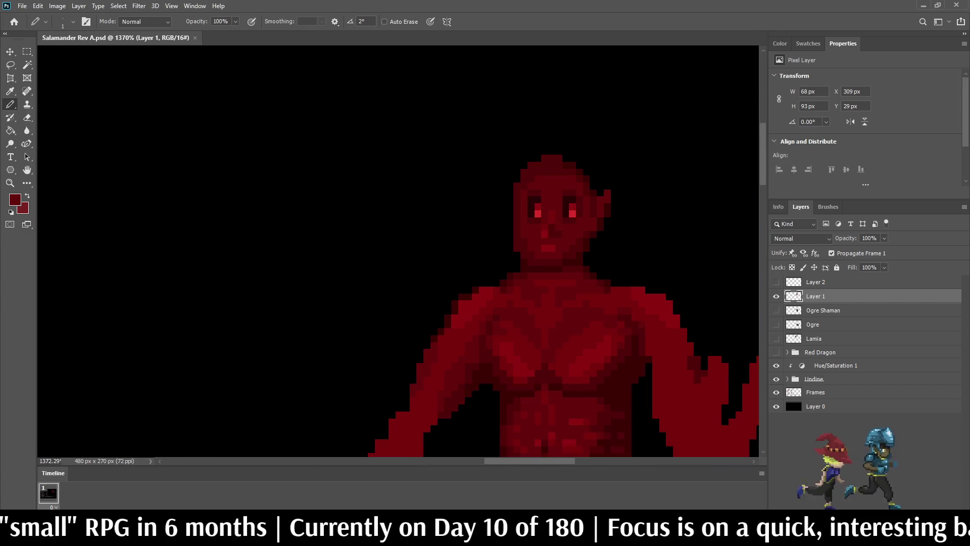
scroll(585, 208, down, 3)
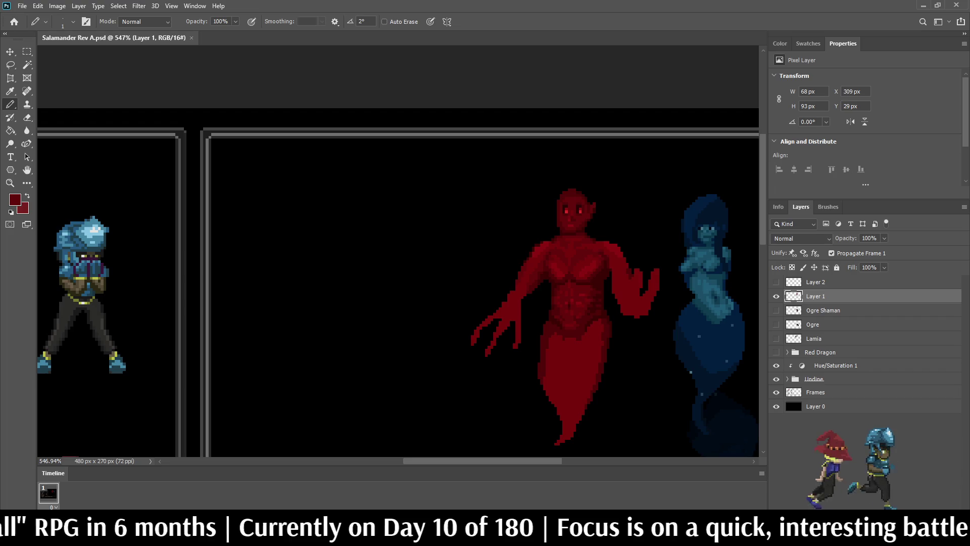
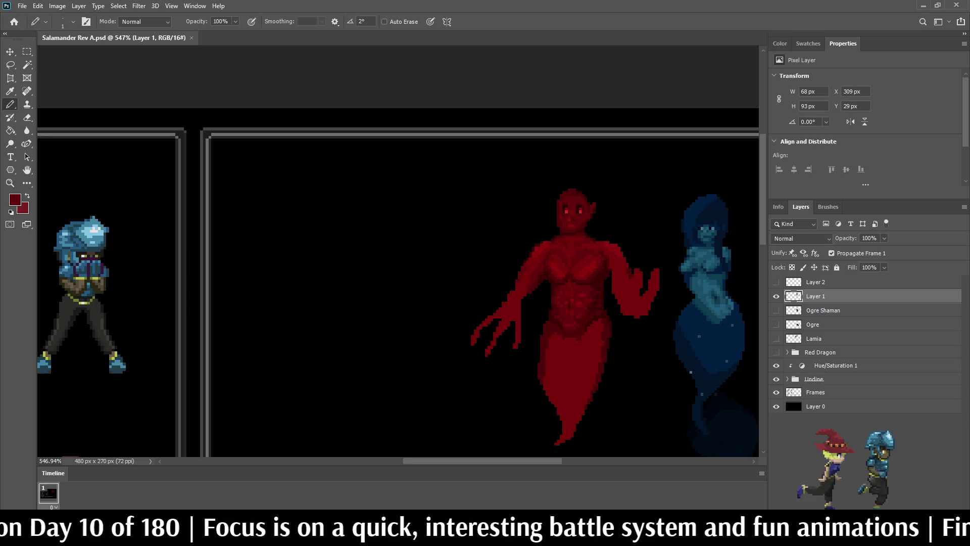
- Zoom in on the red salamander's face and sample a darker red from it for the Pencil
drag(571, 253, 394, 252)
scroll(506, 253, up, 2)
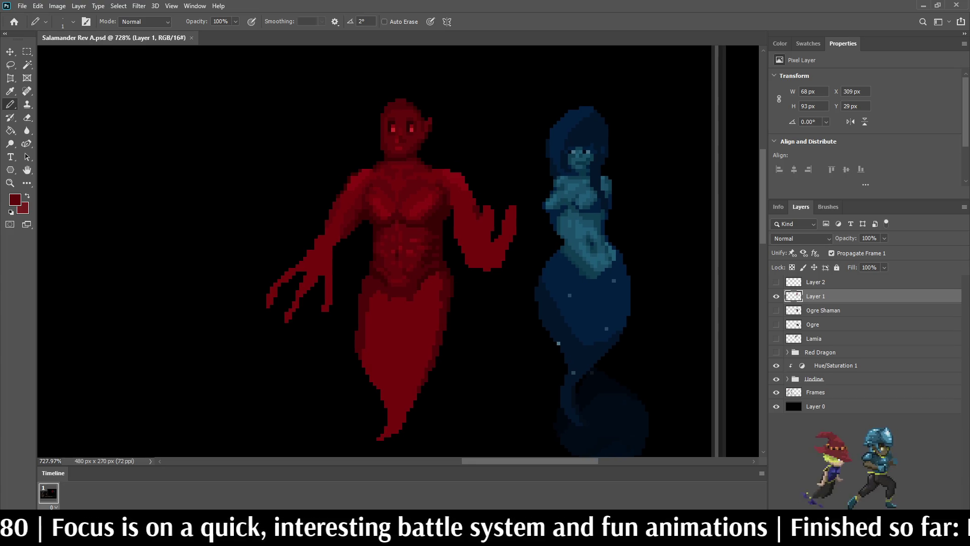
scroll(384, 119, down, 2)
scroll(384, 119, up, 8)
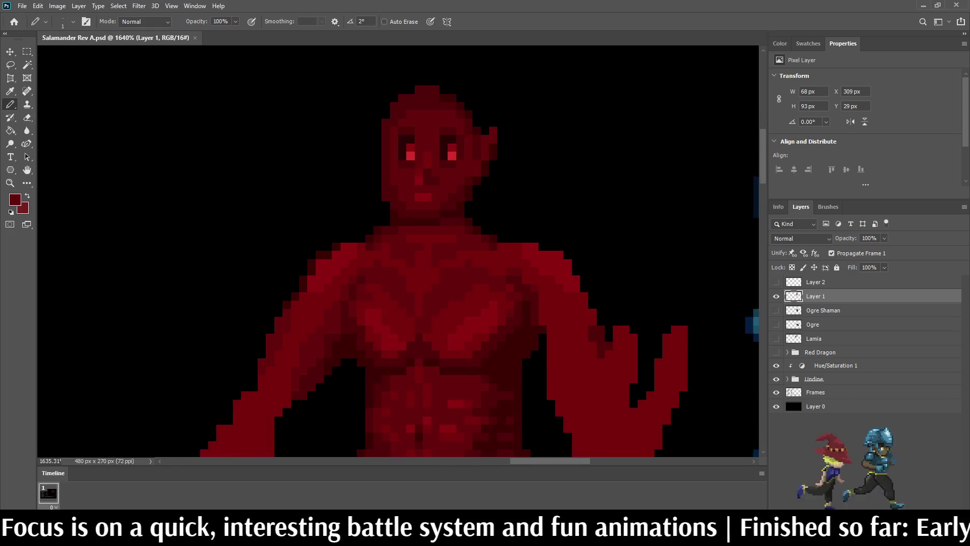
scroll(405, 150, up, 1)
key(i)
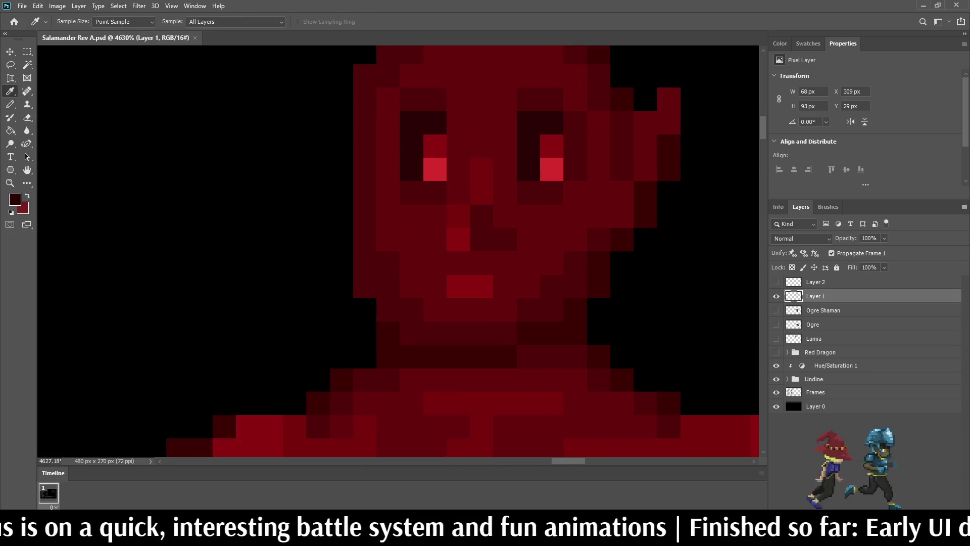
key(b)
- Darken pixels beside the left and right eyes and add a dark pixel below the mouth
click(388, 147)
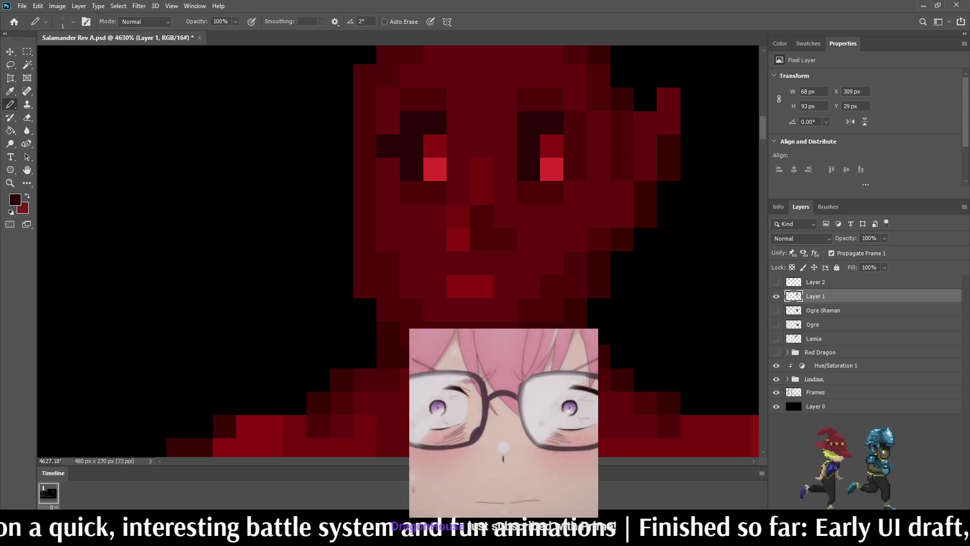
click(505, 123)
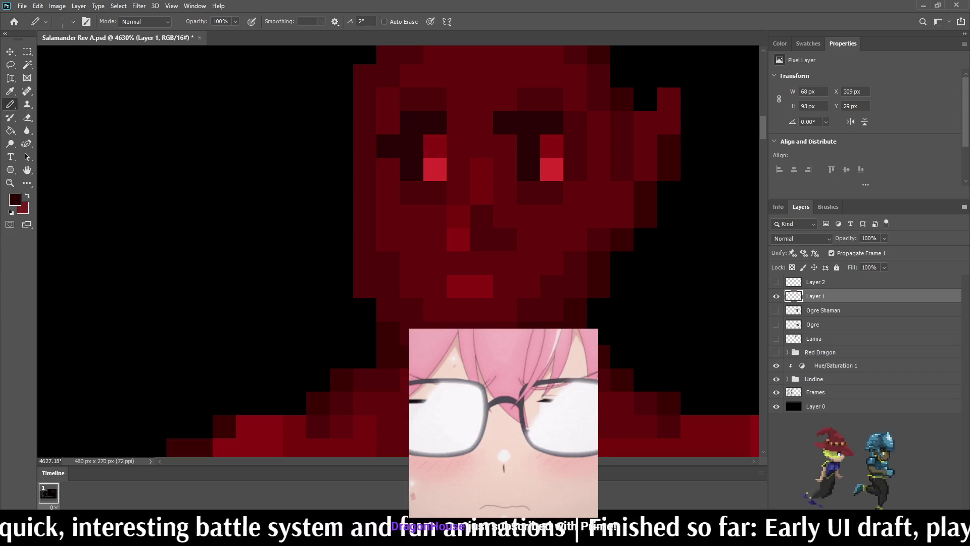
scroll(551, 224, down, 10)
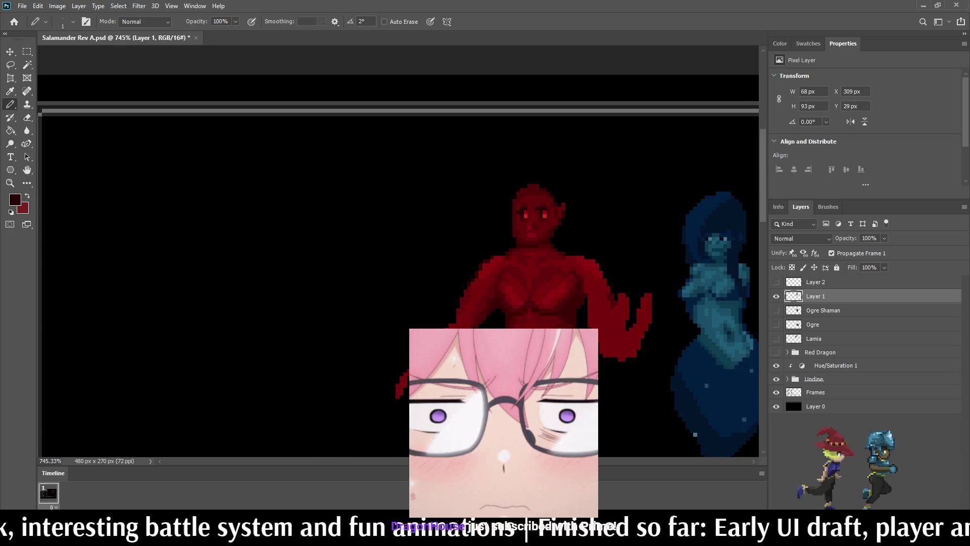
scroll(551, 212, up, 10)
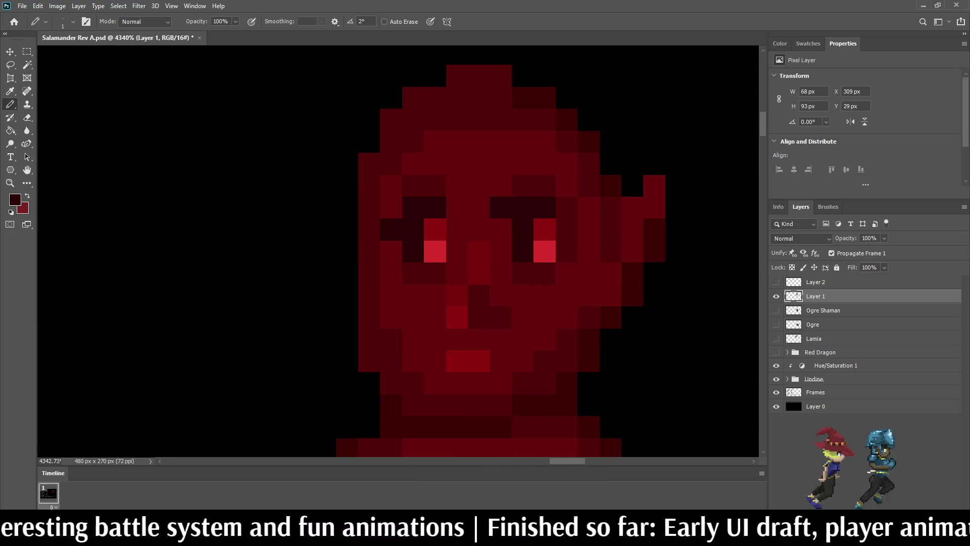
scroll(551, 212, down, 10)
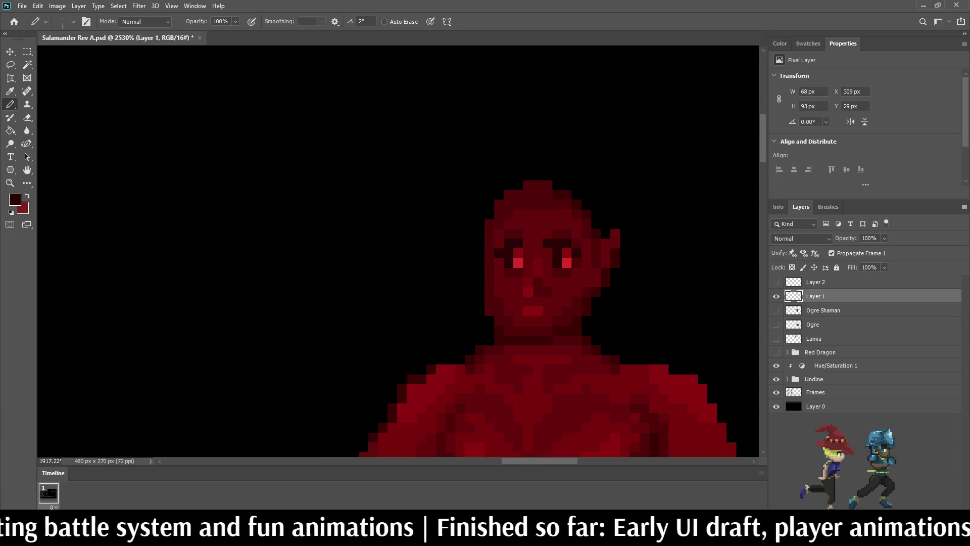
scroll(586, 302, up, 10)
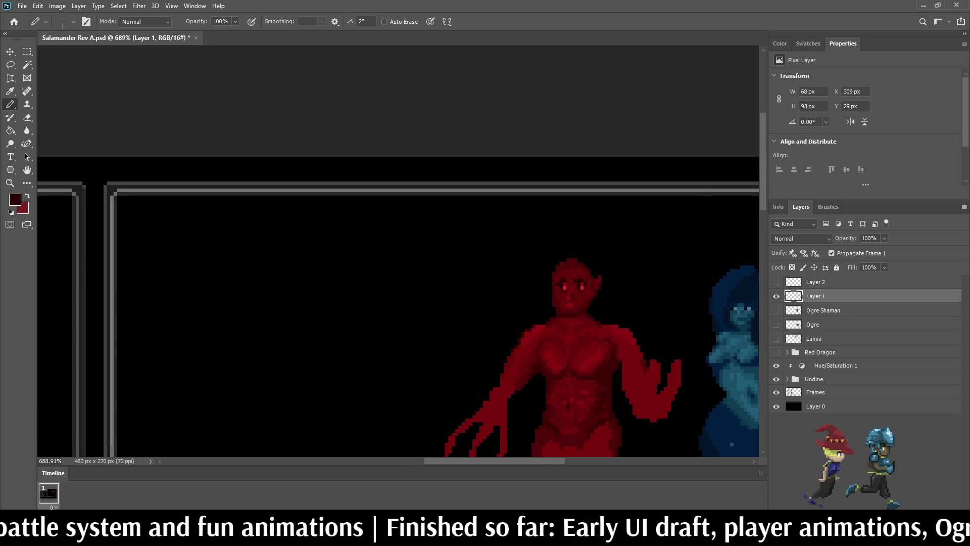
click(553, 318)
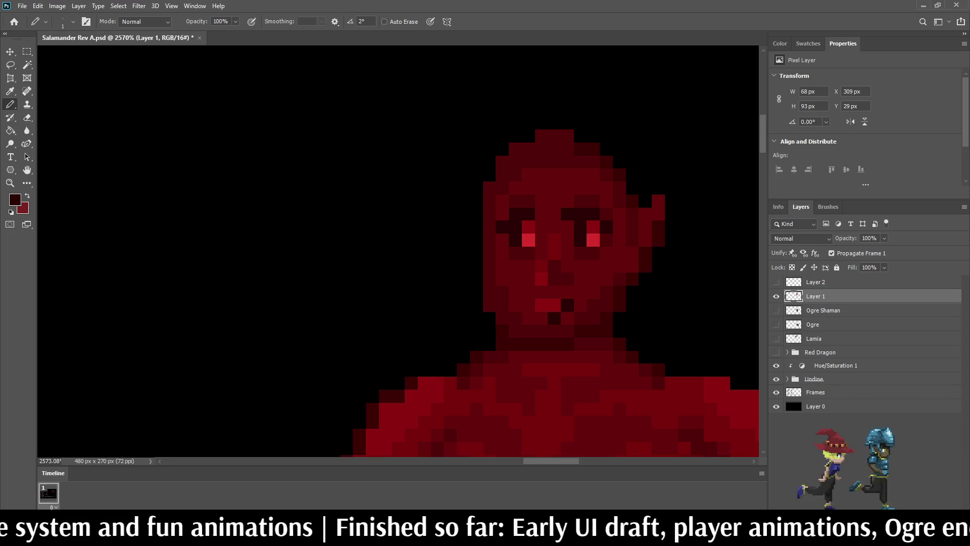
- Paint the bright red mouth pixels dark, extending the dark mouth line and pixels beneath it rightward
click(541, 318)
scroll(600, 274, down, 5)
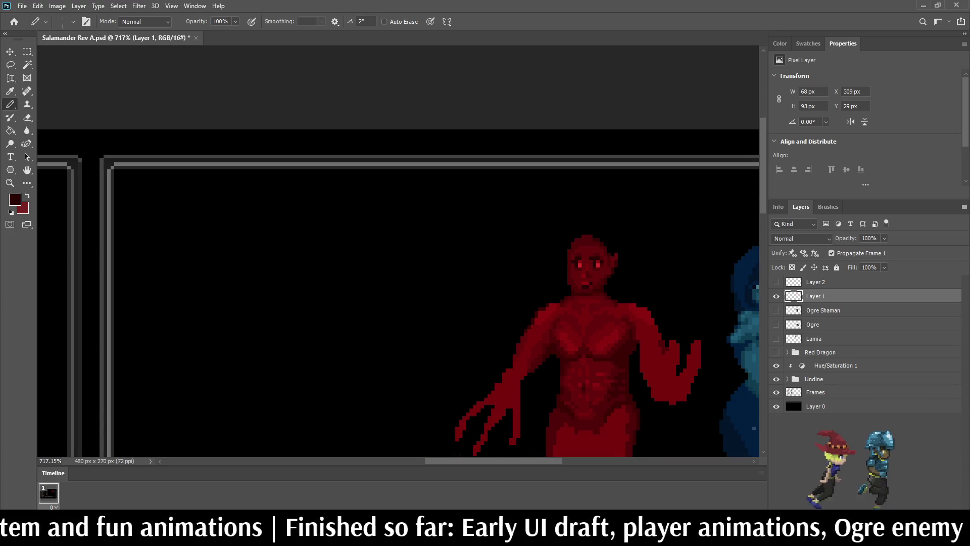
scroll(590, 287, up, 7)
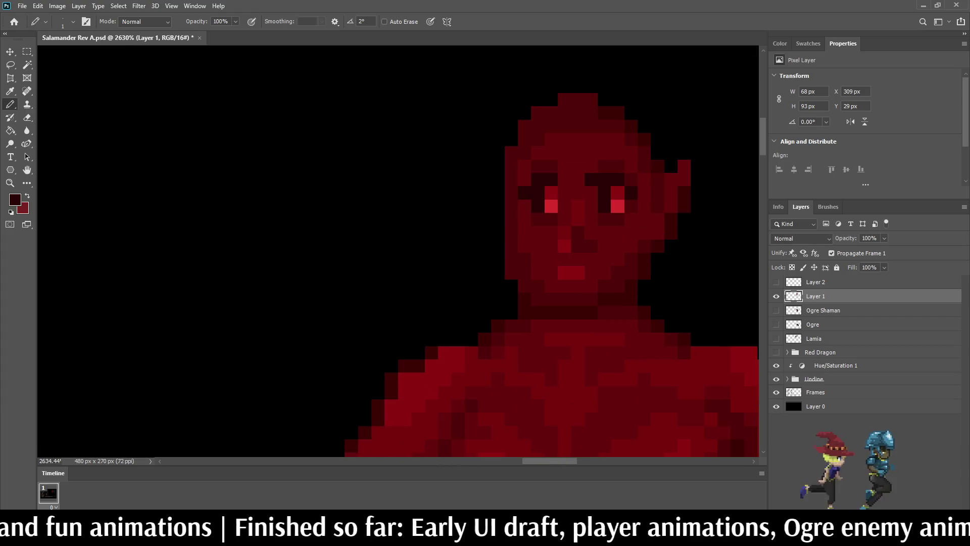
click(564, 272)
click(578, 273)
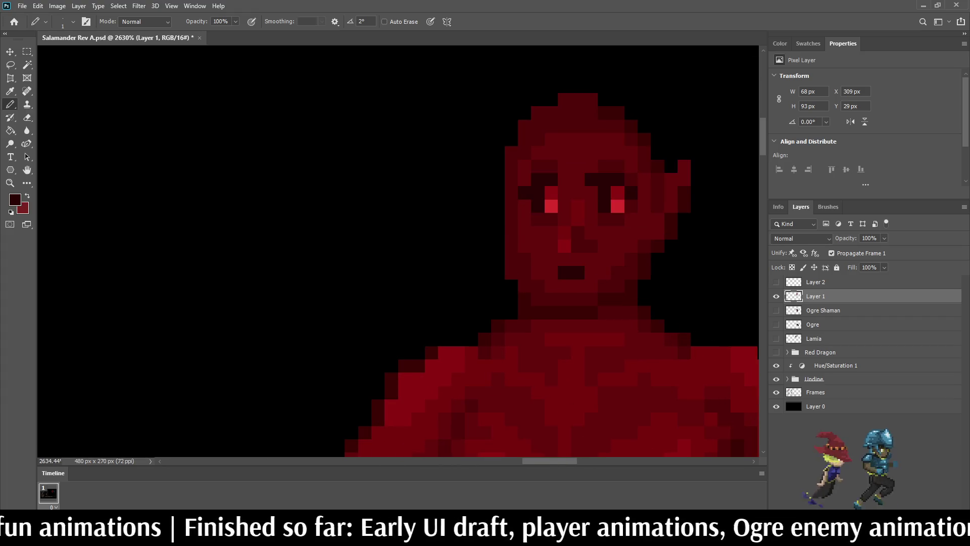
click(578, 285)
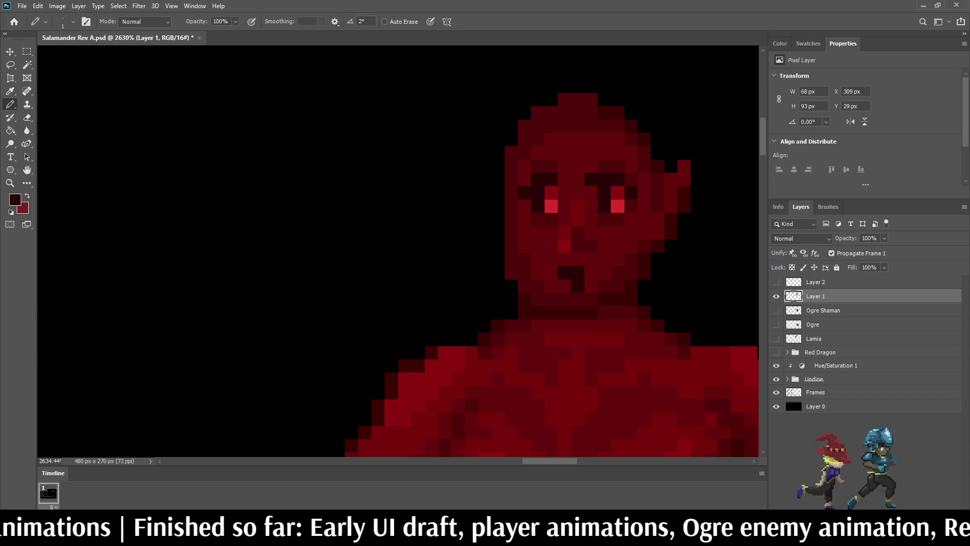
click(591, 286)
click(592, 272)
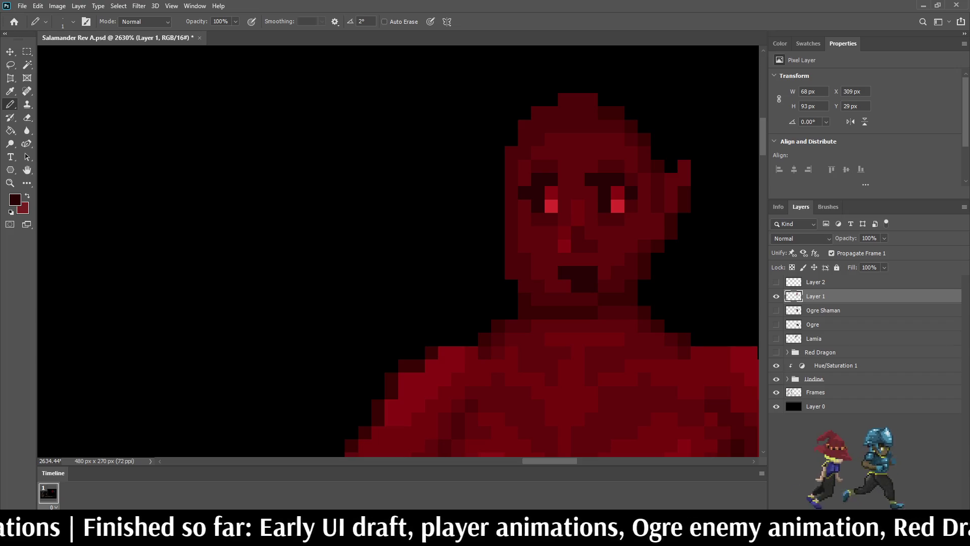
- Darken two pixels below the eye and sample a colour from the face
click(604, 259)
click(604, 272)
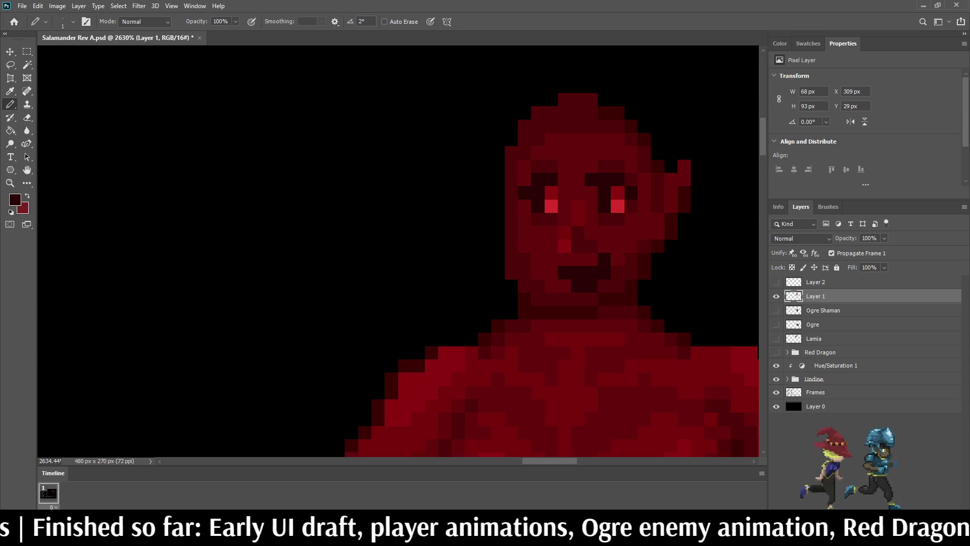
scroll(632, 283, down, 5)
scroll(637, 303, down, 3)
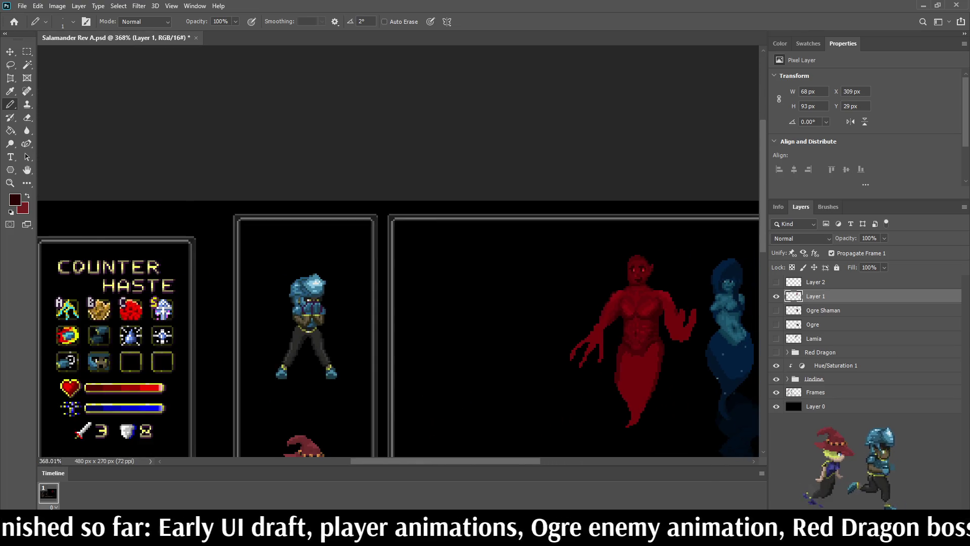
scroll(637, 303, up, 2)
scroll(641, 286, up, 10)
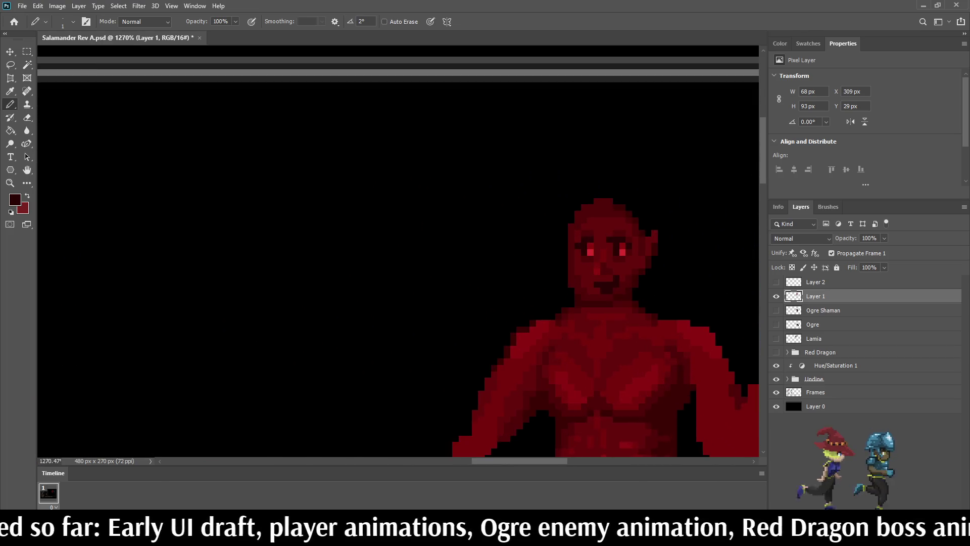
scroll(625, 297, up, 2)
key(alt)
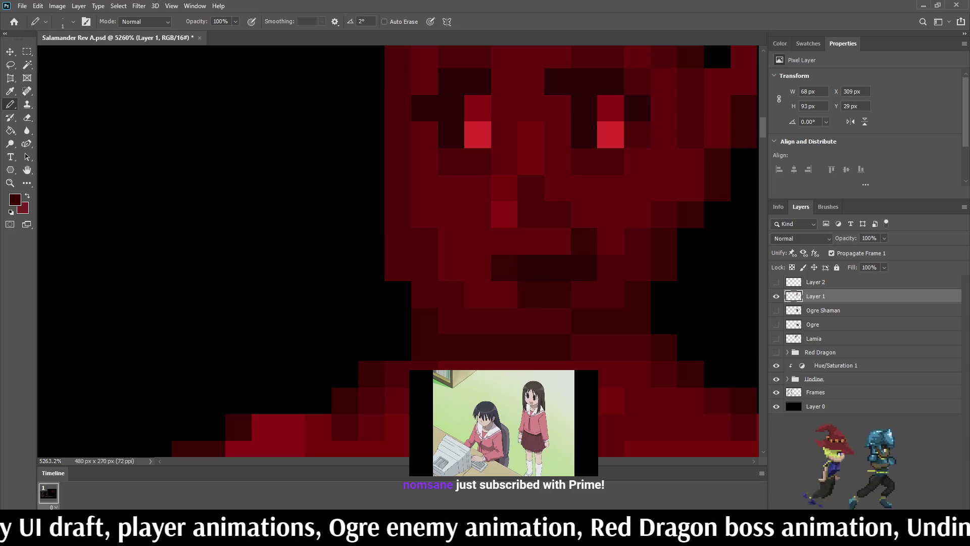
scroll(515, 229, down, 10)
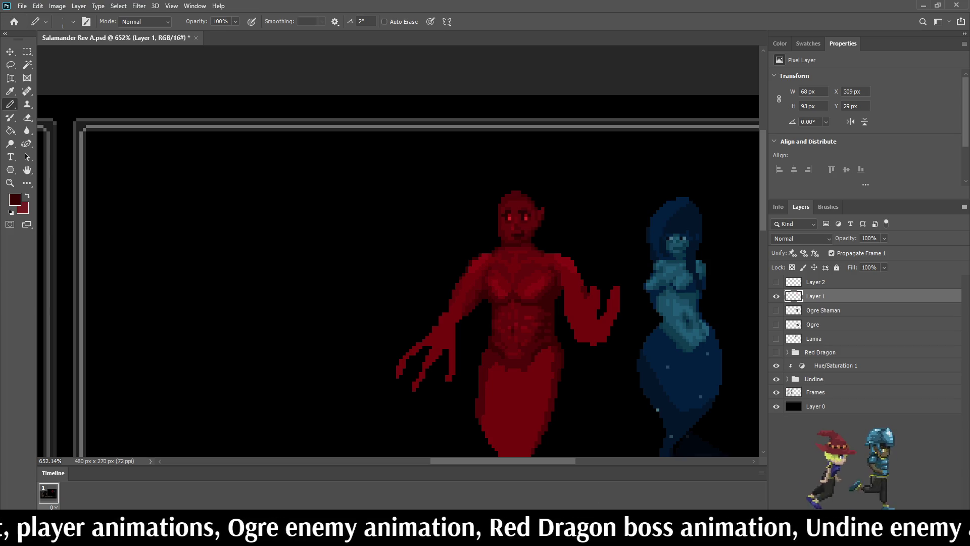
- Save the document with Ctrl+S and pick up another face colour
key(ctrl+s)
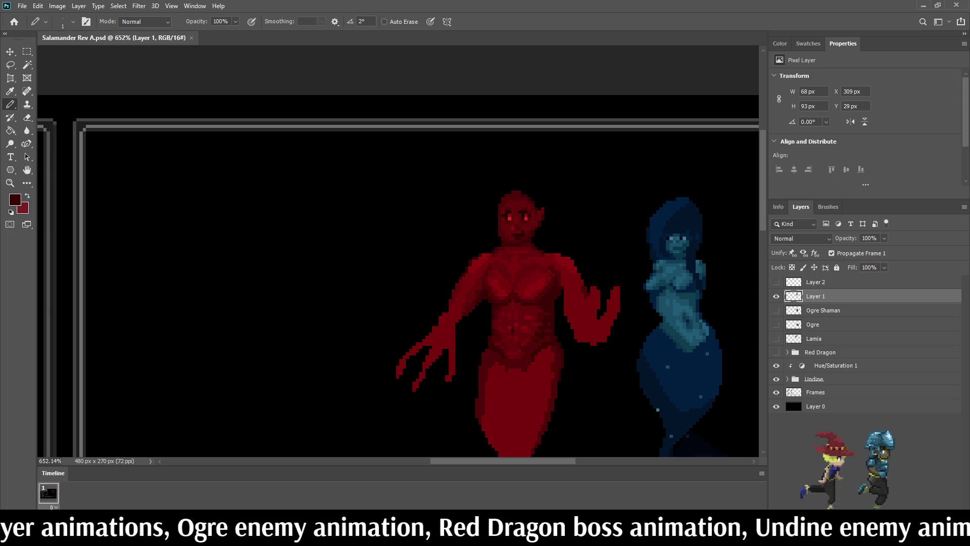
scroll(523, 224, down, 2)
scroll(523, 223, up, 6)
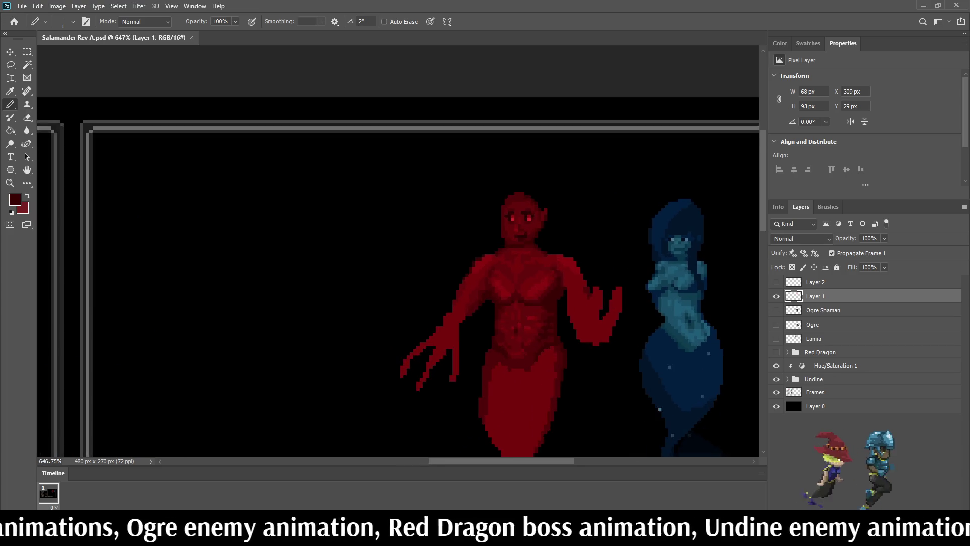
scroll(515, 212, down, 5)
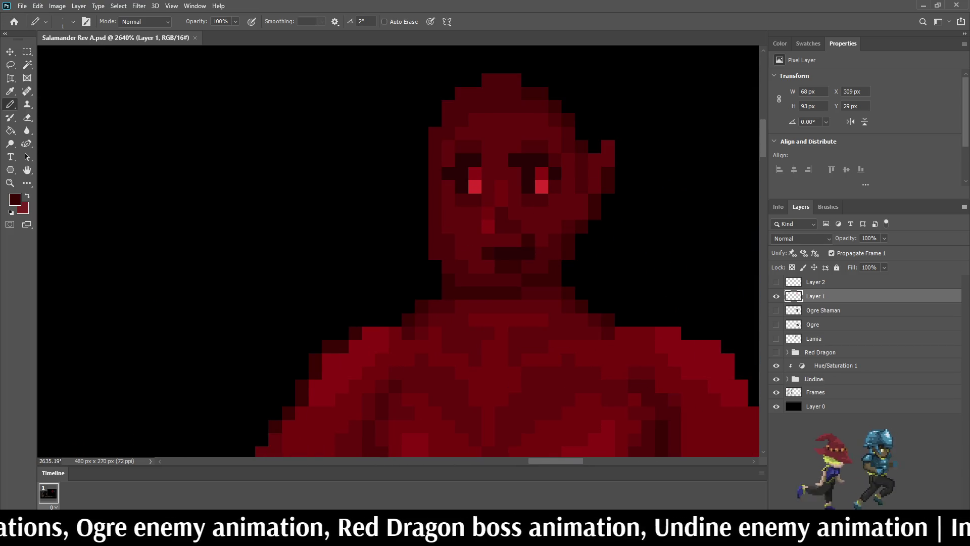
scroll(515, 212, up, 10)
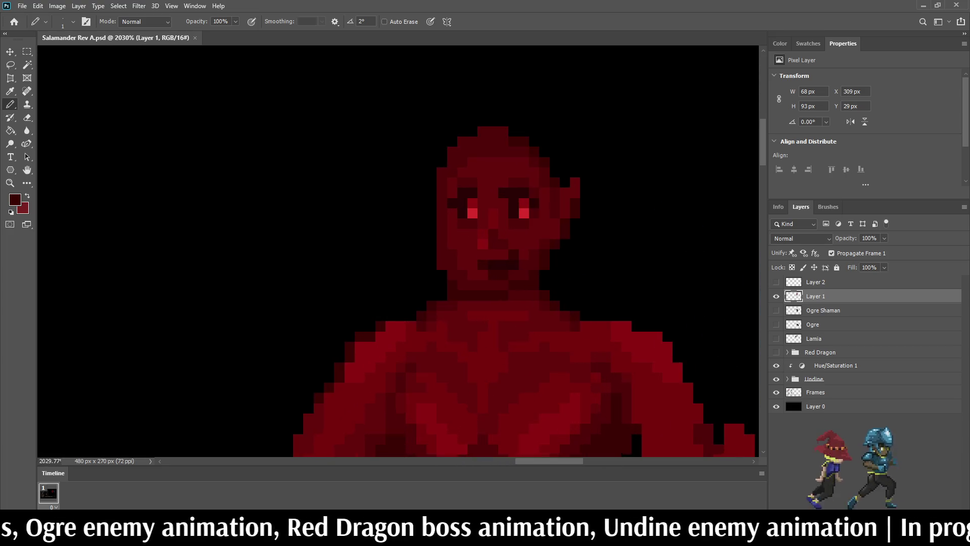
scroll(515, 212, up, 1)
key(alt)
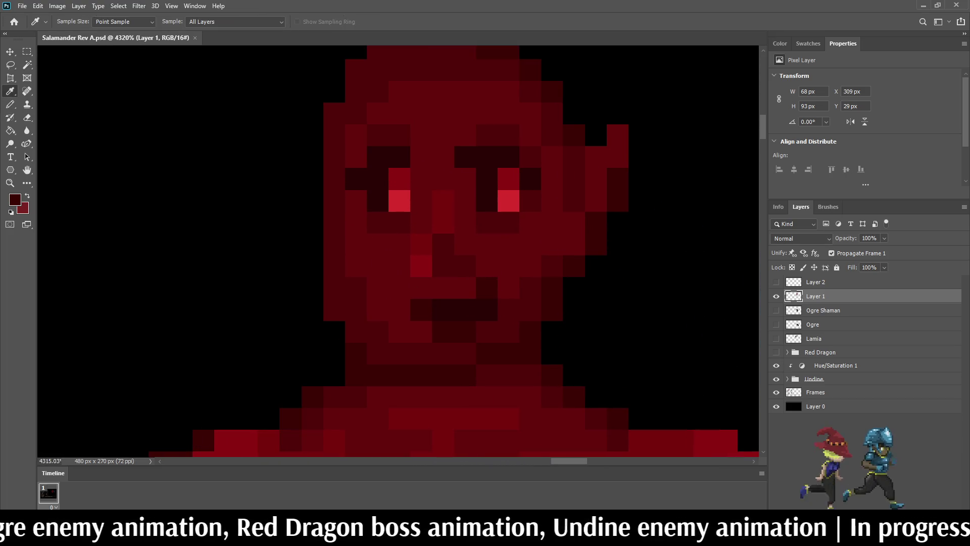
- Return to the Pencil, save the file and paint a pixel near the mouth
key(b)
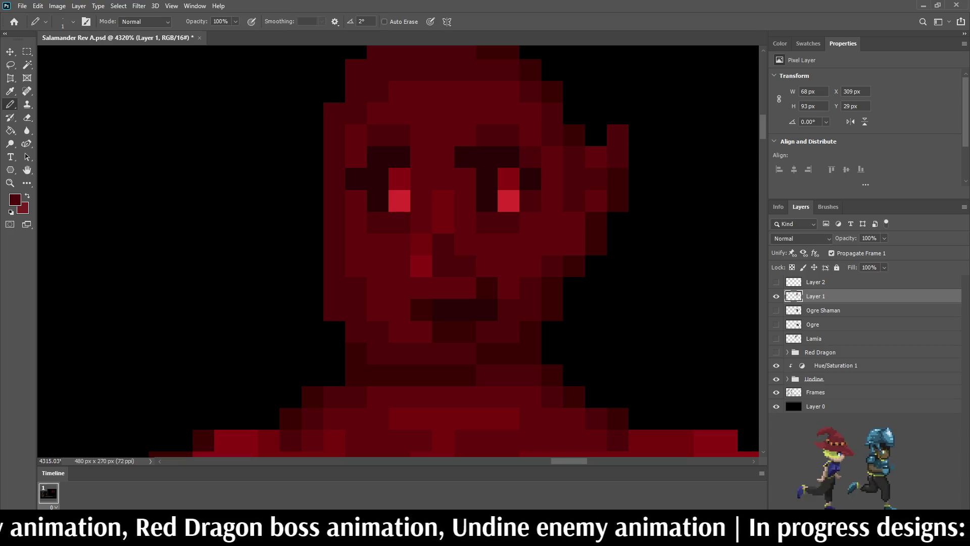
scroll(502, 353, down, 3)
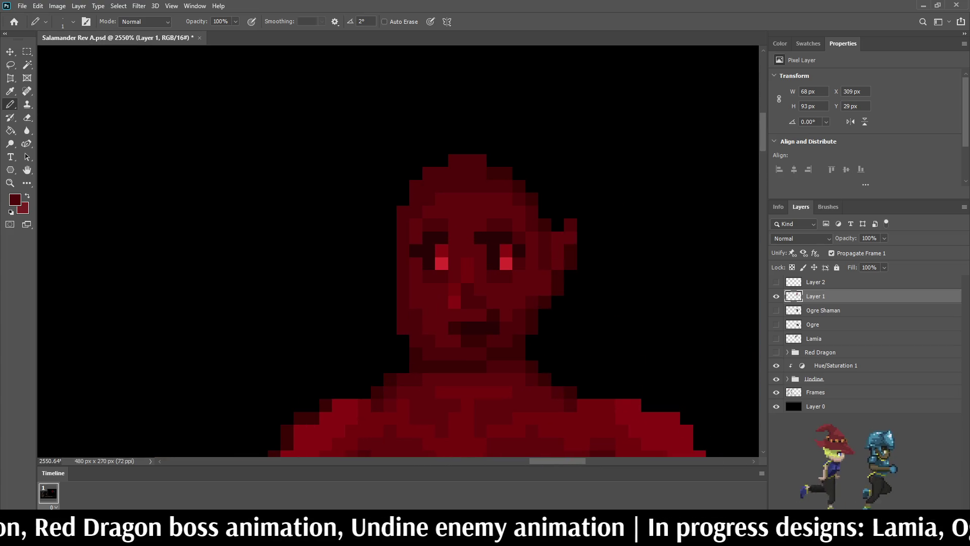
scroll(583, 257, down, 4)
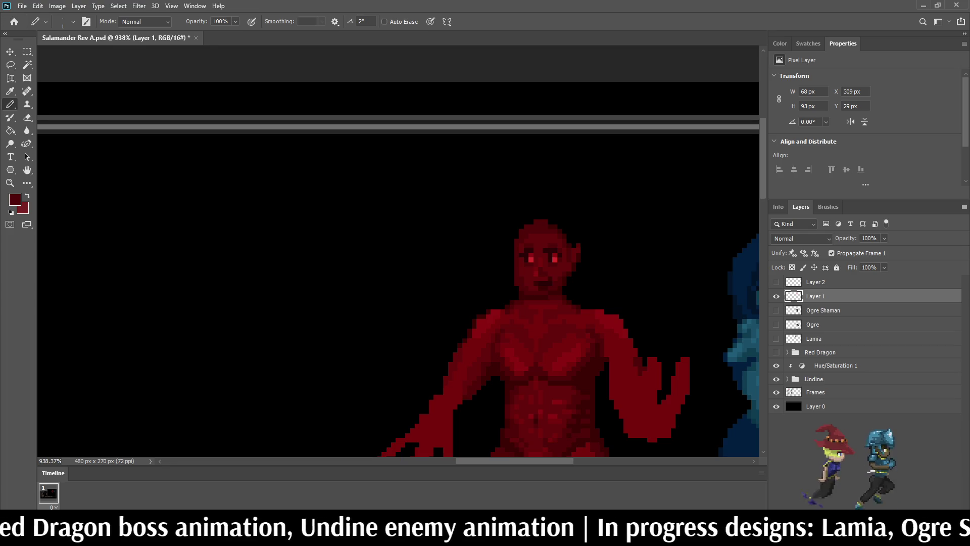
key(ctrl+s)
scroll(550, 288, up, 5)
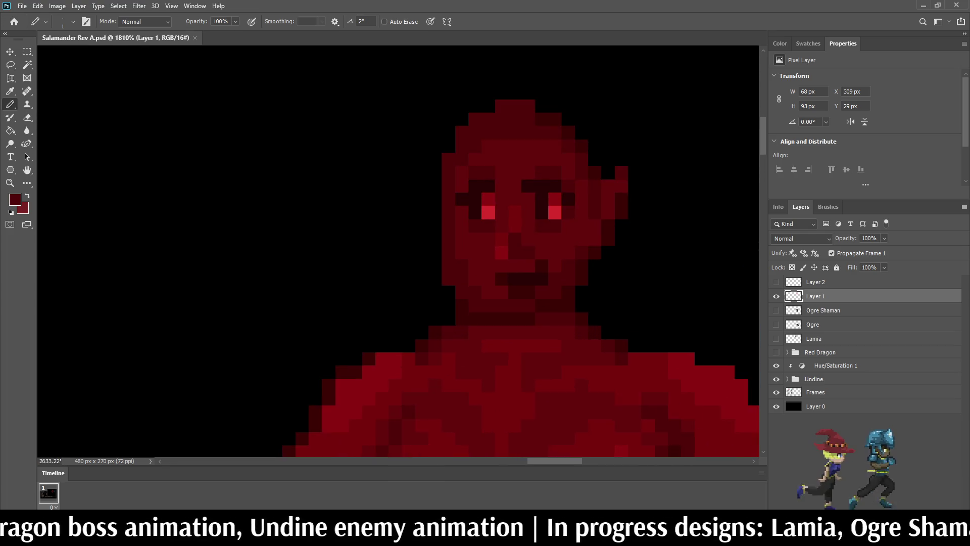
click(550, 288)
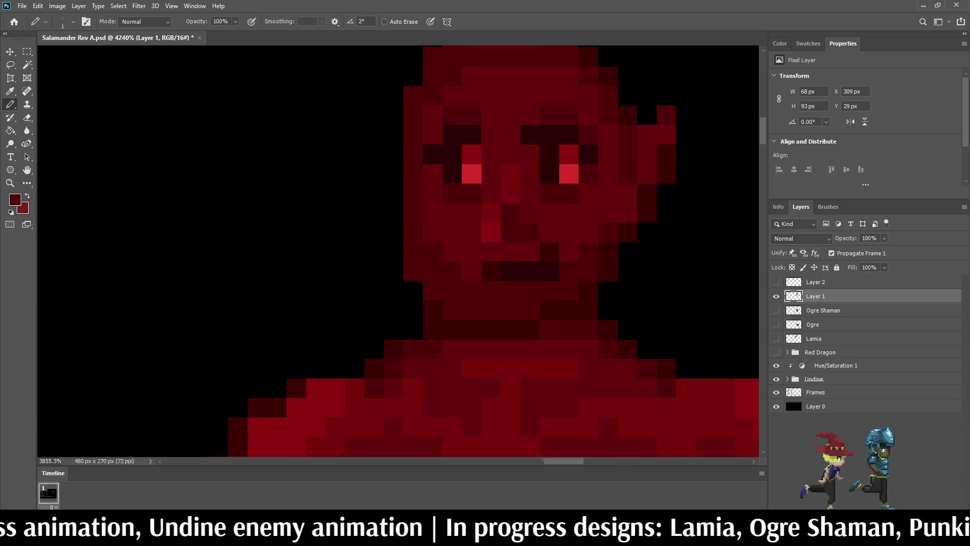
- Darken a single face pixel and resample a red from the salamander's face
scroll(523, 265, down, 8)
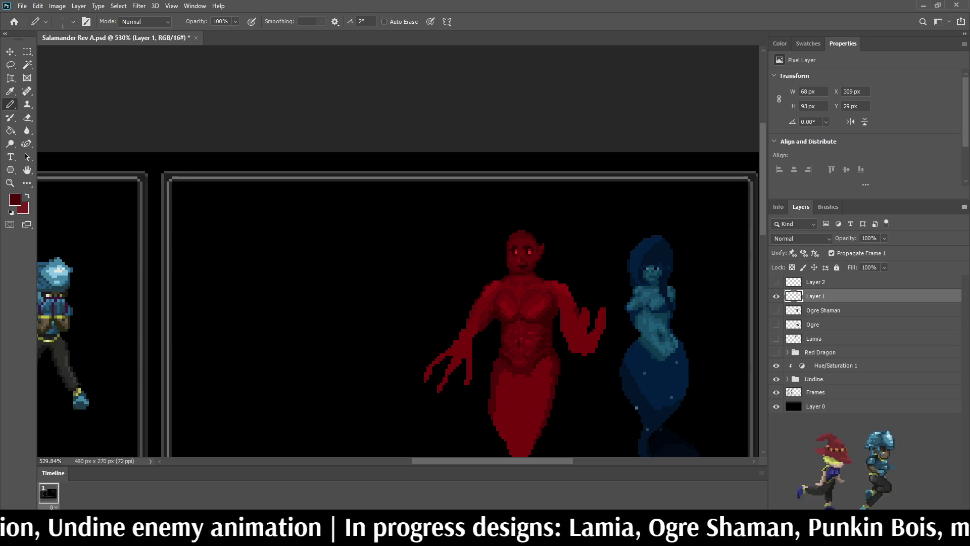
scroll(523, 266, up, 7)
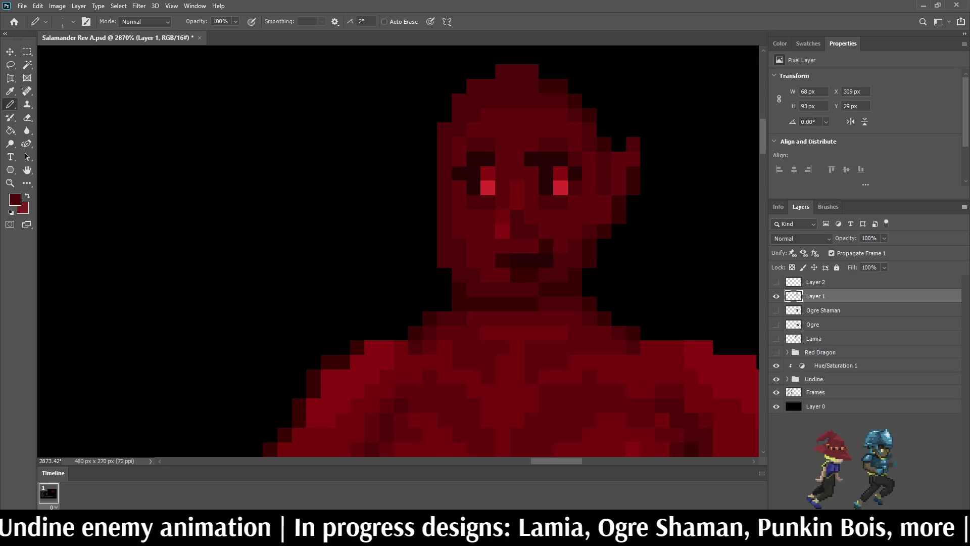
scroll(508, 279, up, 4)
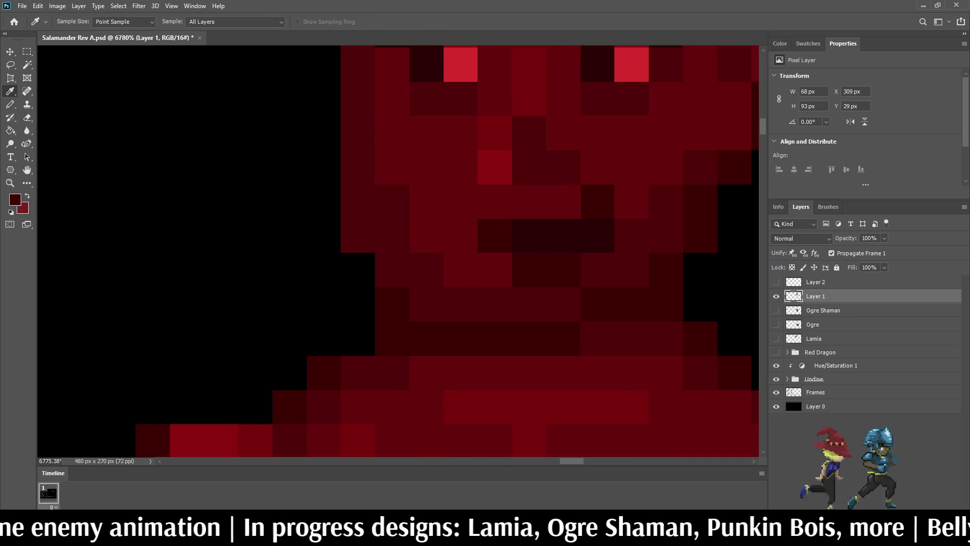
click(495, 270)
key(alt)
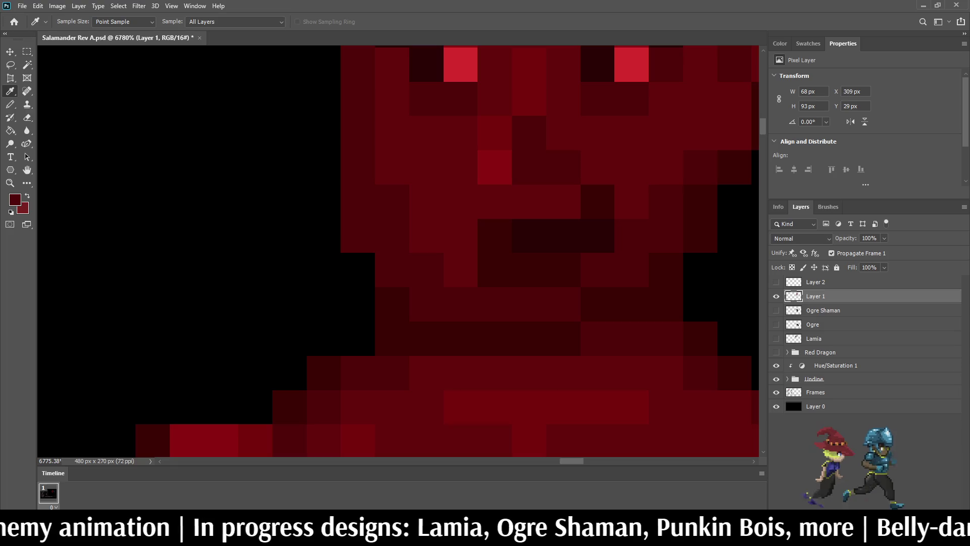
scroll(397, 253, down, 10)
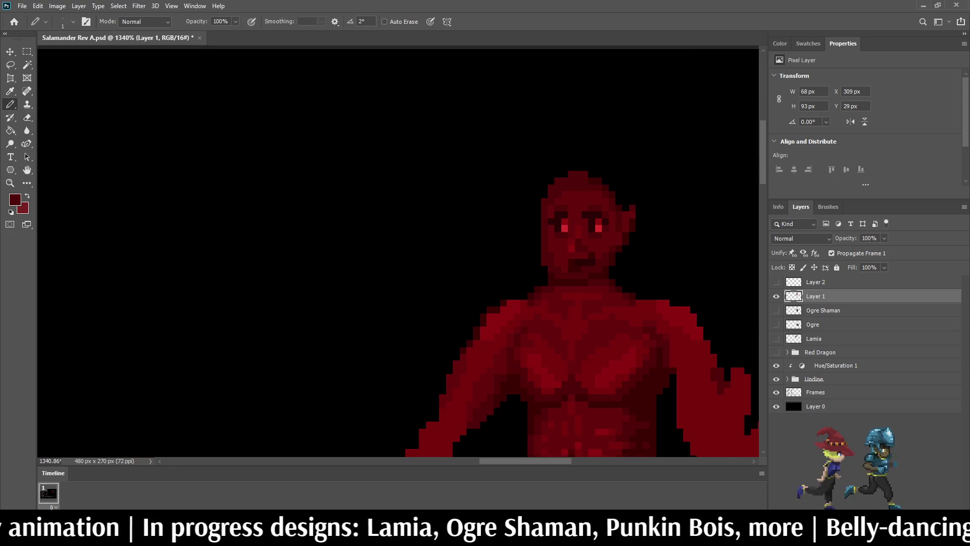
scroll(590, 267, up, 3)
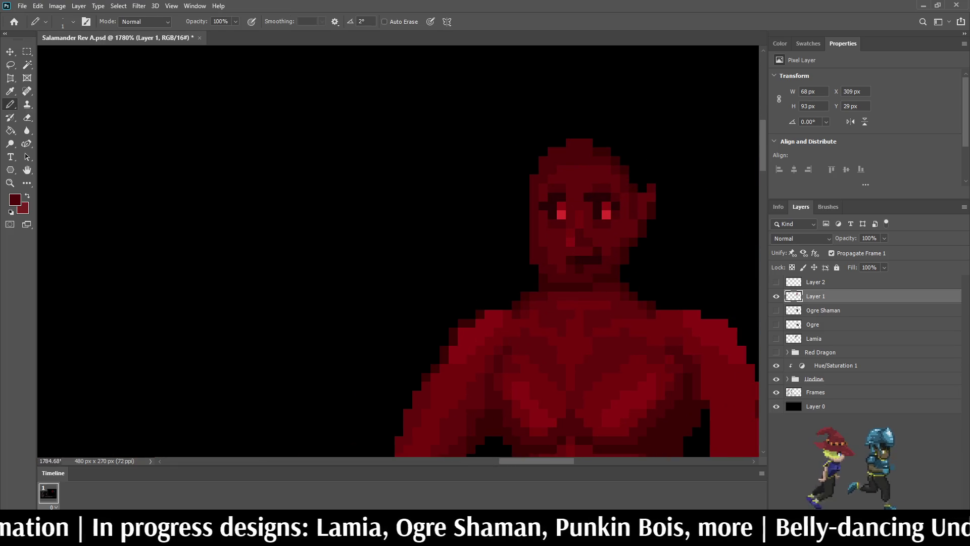
scroll(678, 332, down, 5)
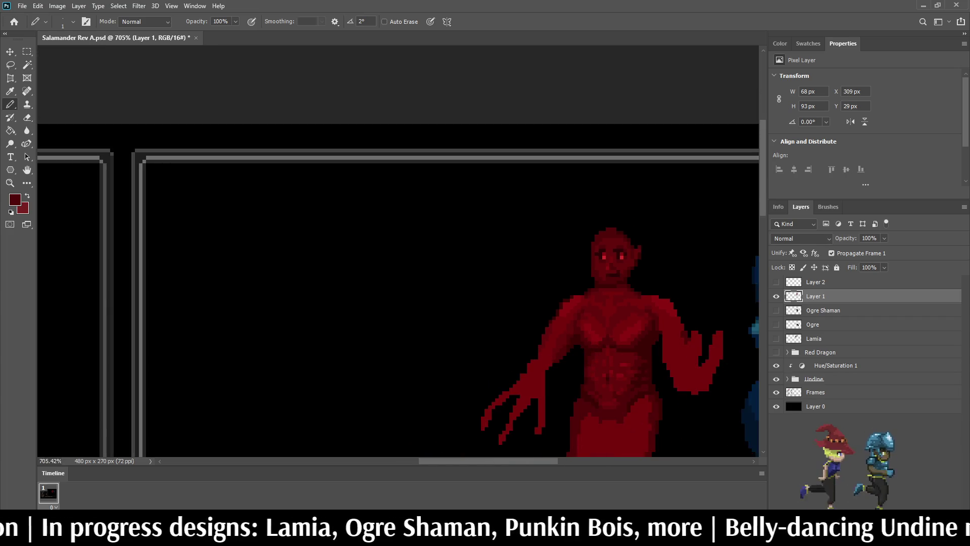
scroll(678, 332, up, 4)
scroll(607, 279, up, 2)
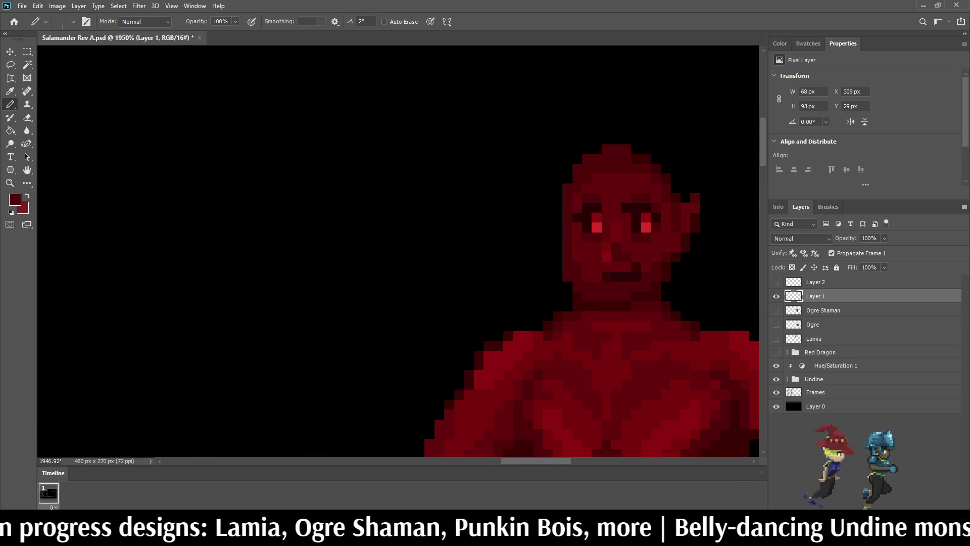
scroll(610, 293, up, 4)
key(i)
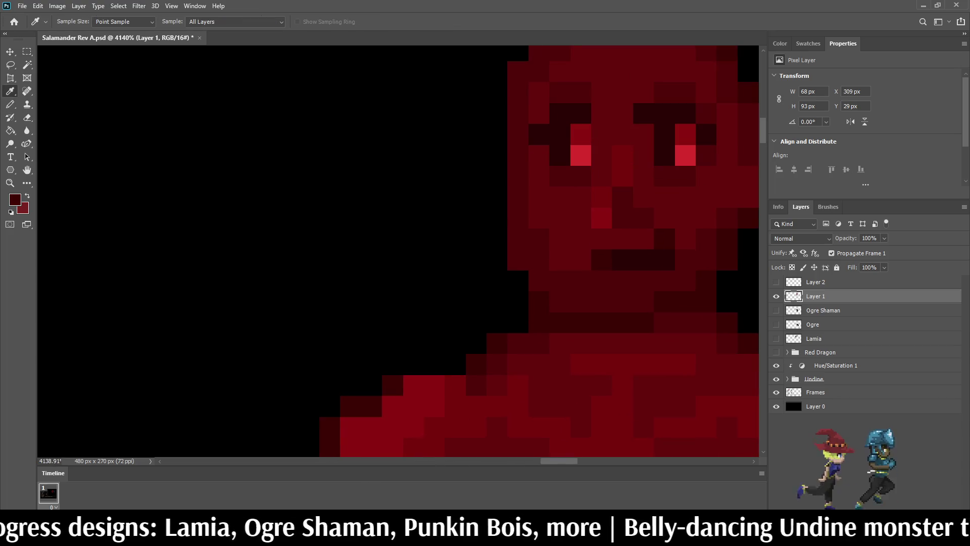
key(b)
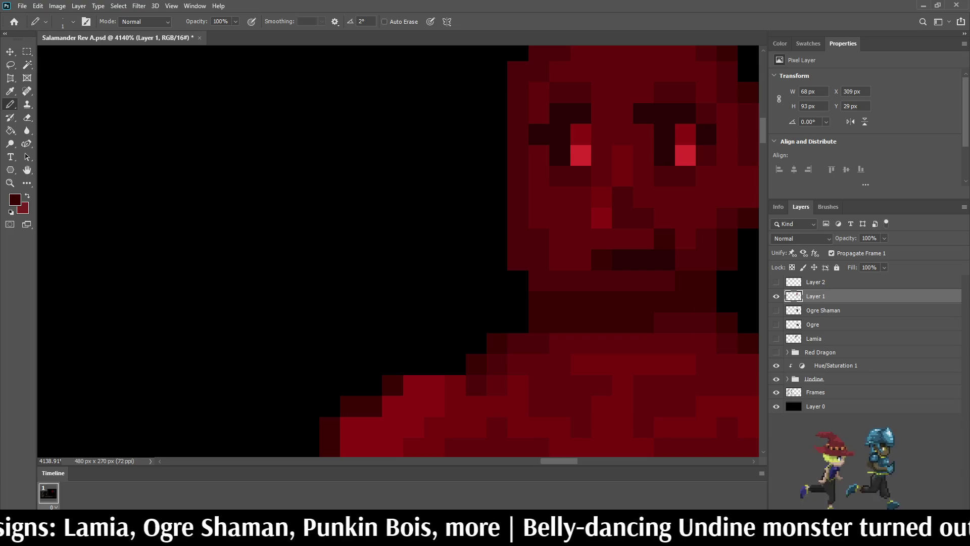
- Save the salamander artwork again, then sample a red and darken another face pixel
scroll(587, 261, down, 12)
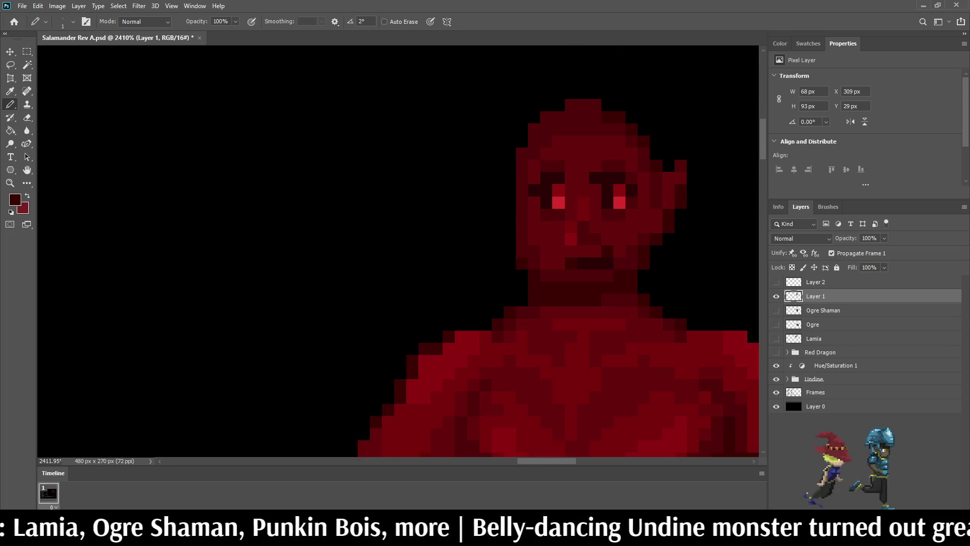
scroll(604, 259, up, 10)
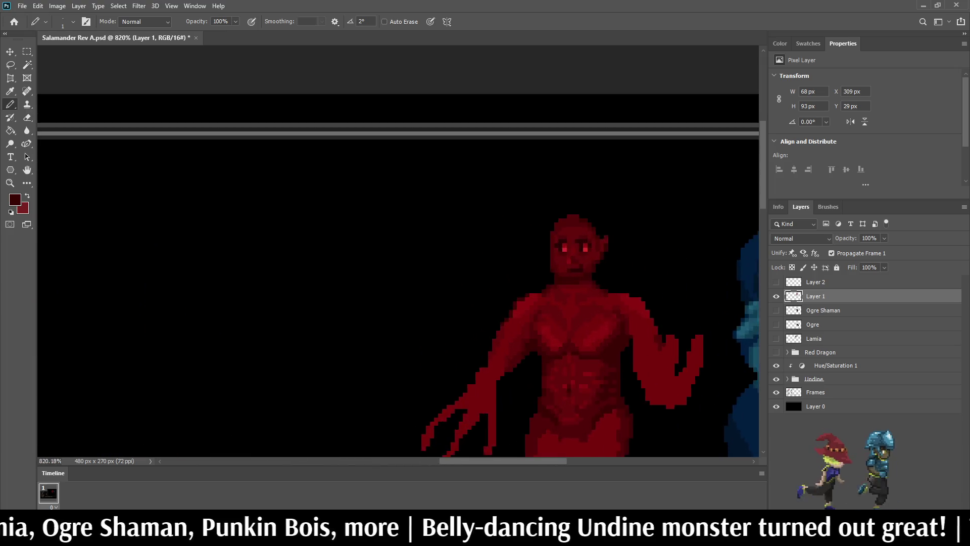
scroll(535, 126, down, 10)
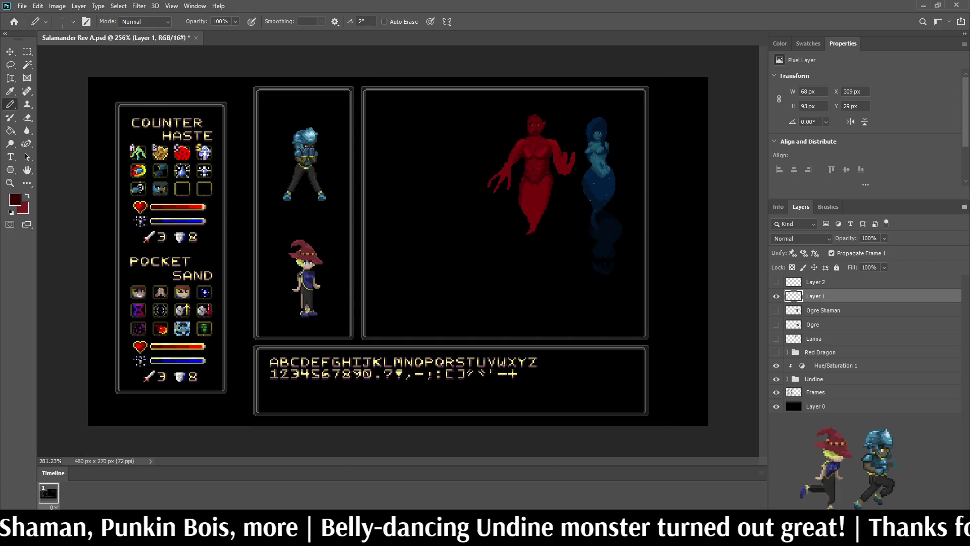
scroll(532, 111, up, 8)
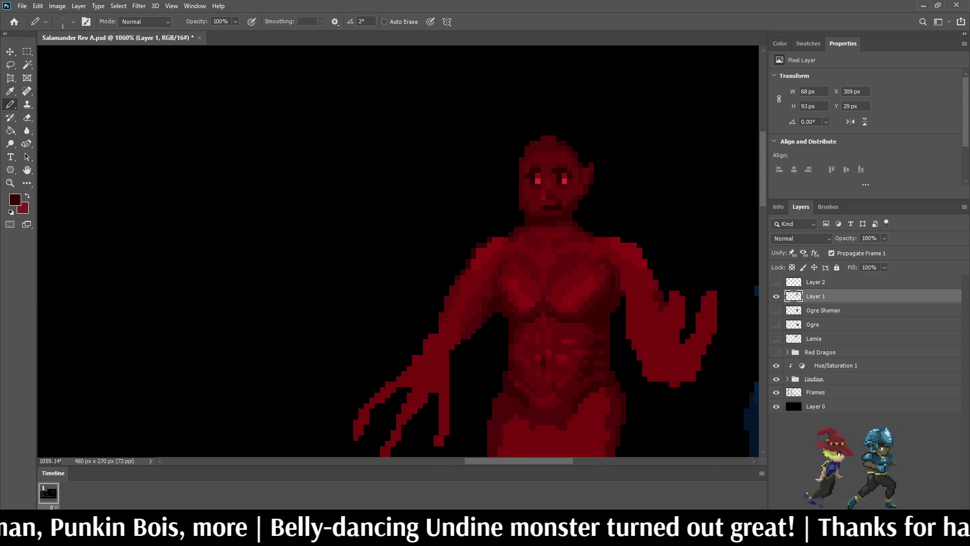
scroll(578, 157, up, 5)
key(ctrl+s)
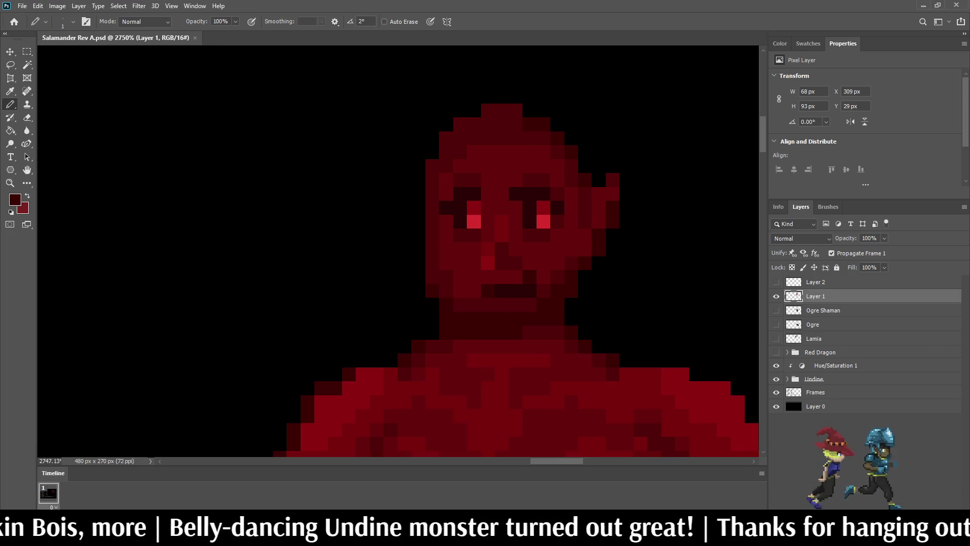
scroll(449, 185, up, 2)
key(i)
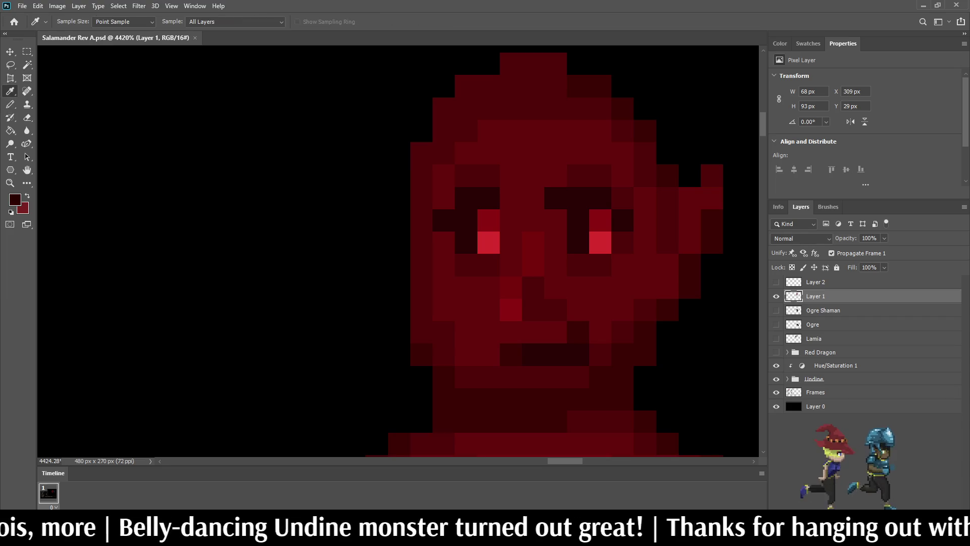
click(443, 198)
scroll(510, 202, down, 10)
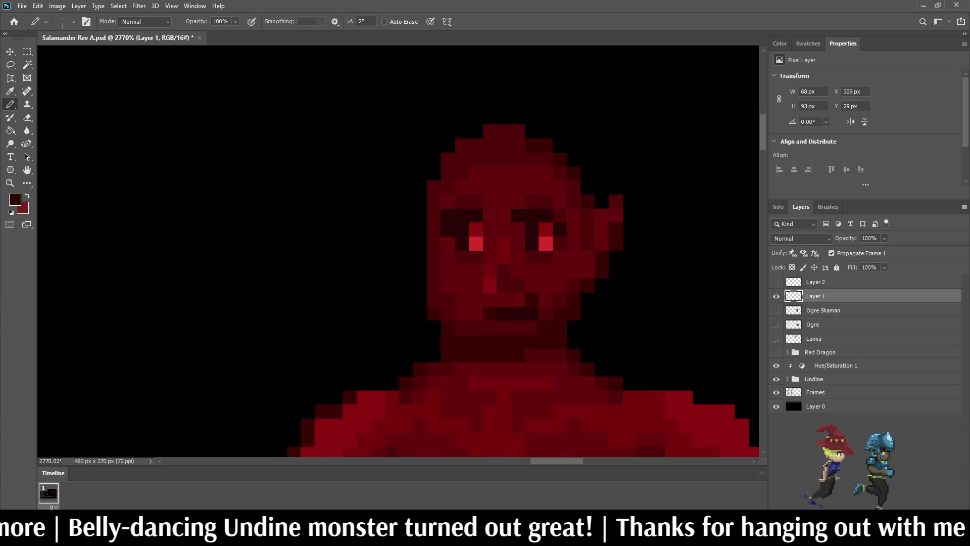
scroll(500, 195, up, 10)
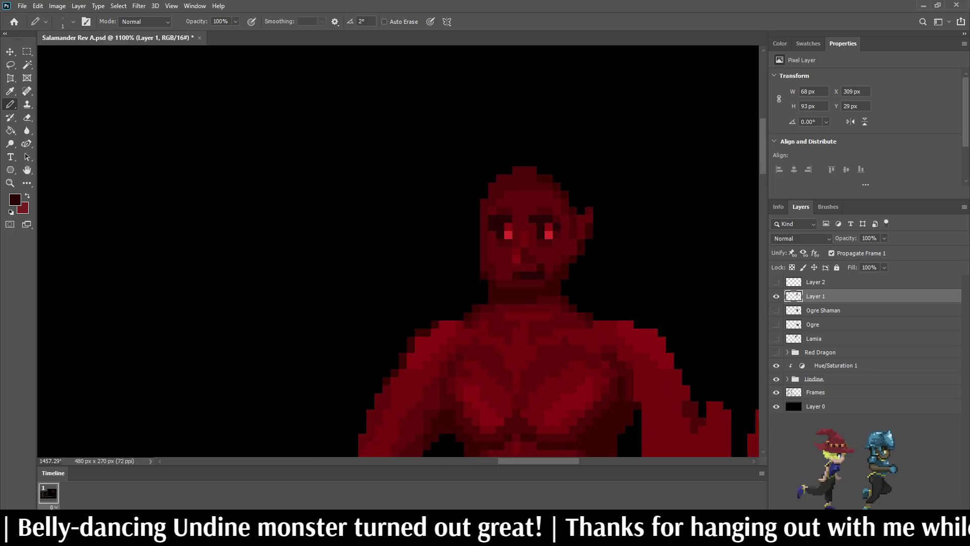
- Sample the brighter face red and paint the pixels between the eyes
key(i)
click(500, 195)
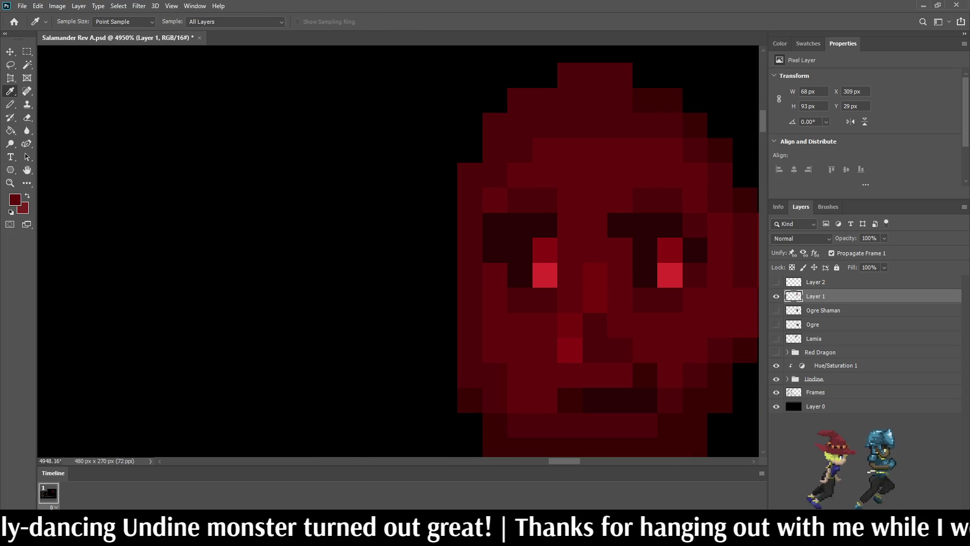
key(b)
scroll(497, 297, down, 3)
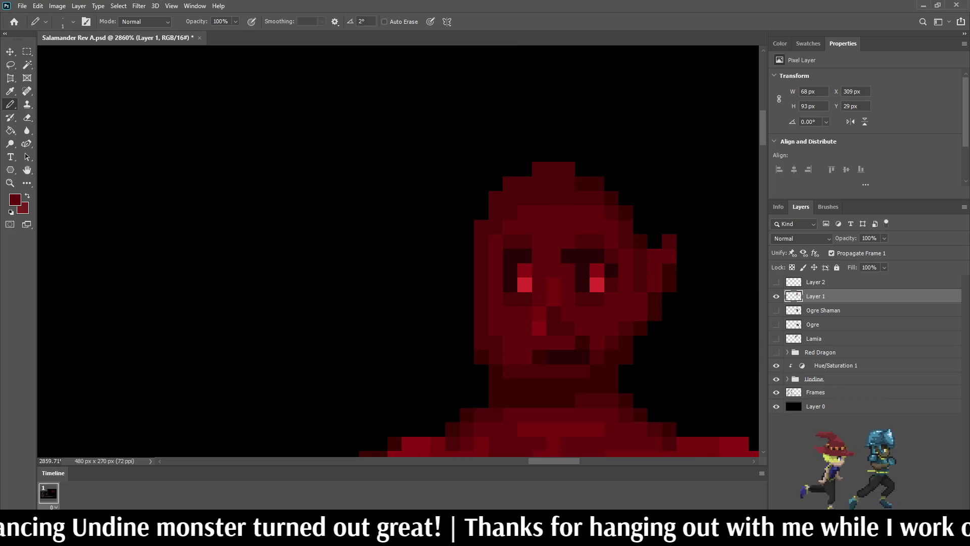
scroll(568, 278, down, 5)
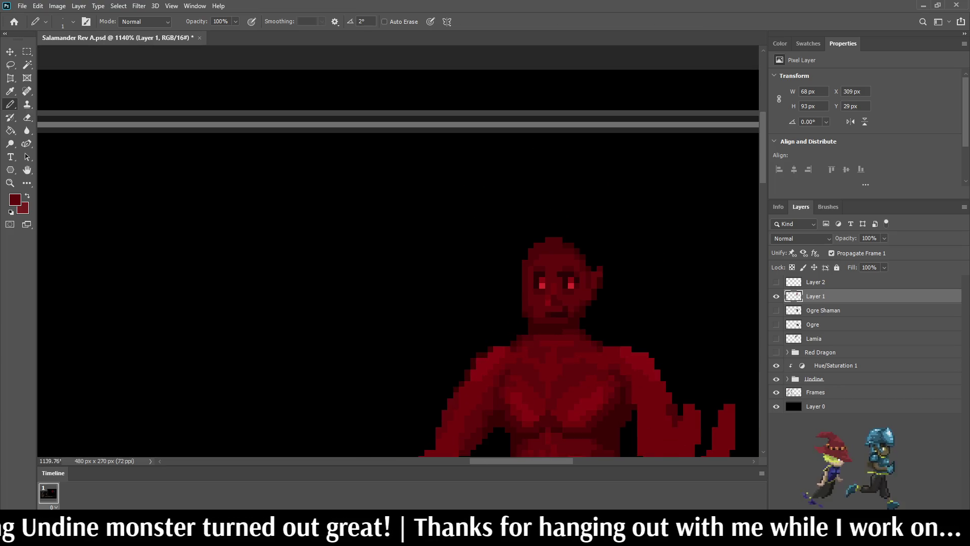
scroll(555, 284, up, 5)
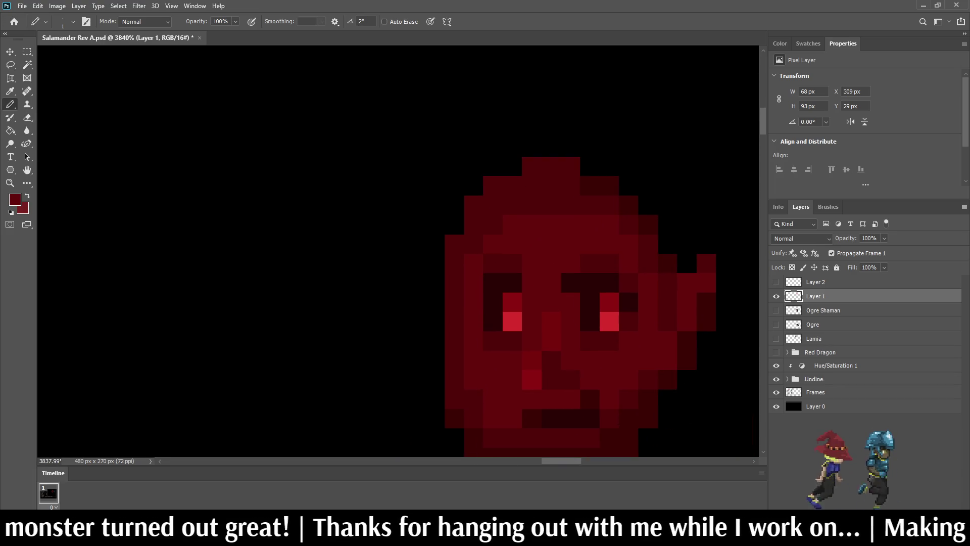
alt+click(628, 302)
click(531, 302)
scroll(581, 303, down, 8)
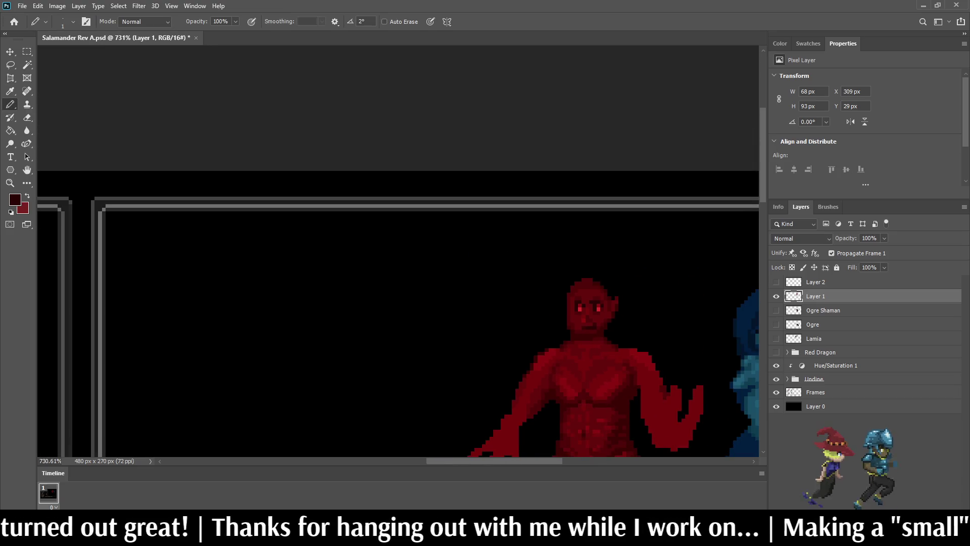
scroll(595, 297, up, 5)
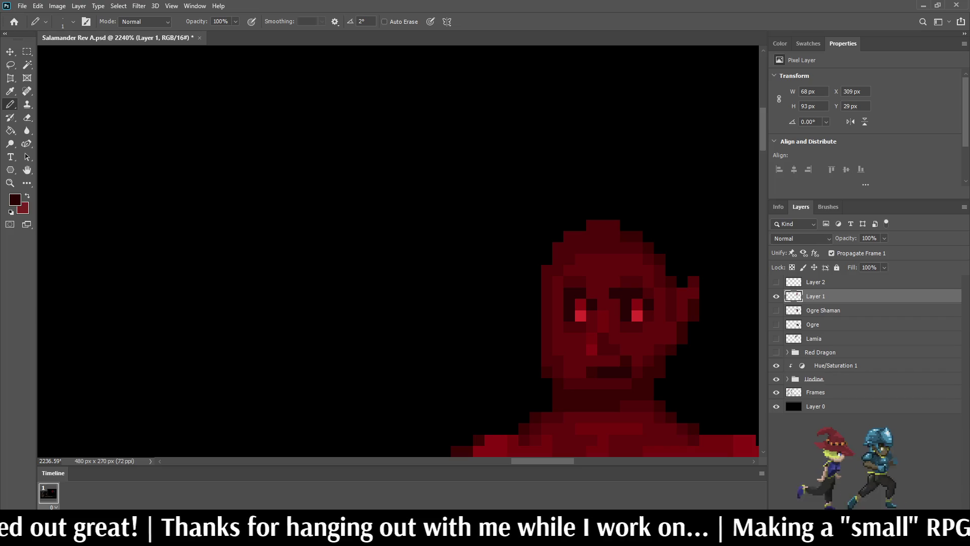
- Darken two pixels beside the left eye
drag(558, 305, 558, 316)
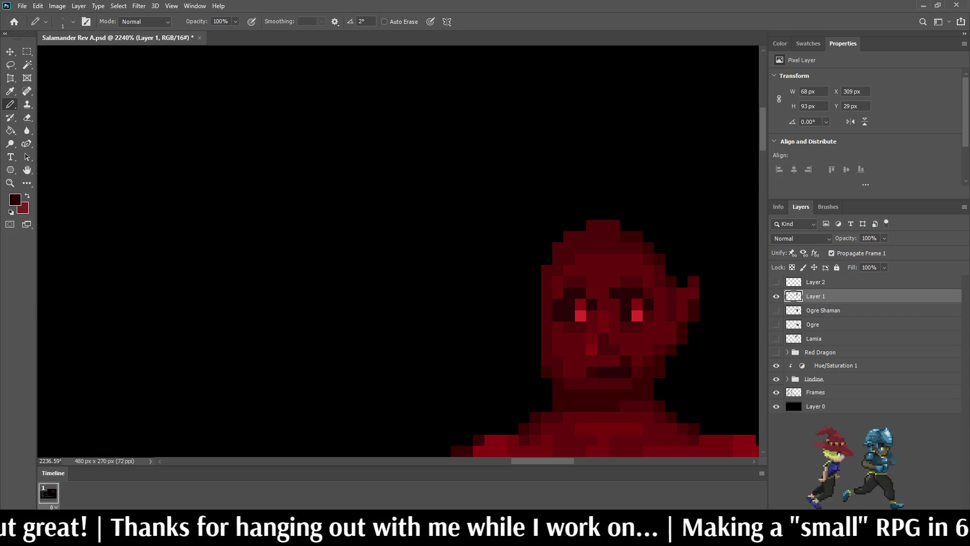
scroll(568, 344, down, 5)
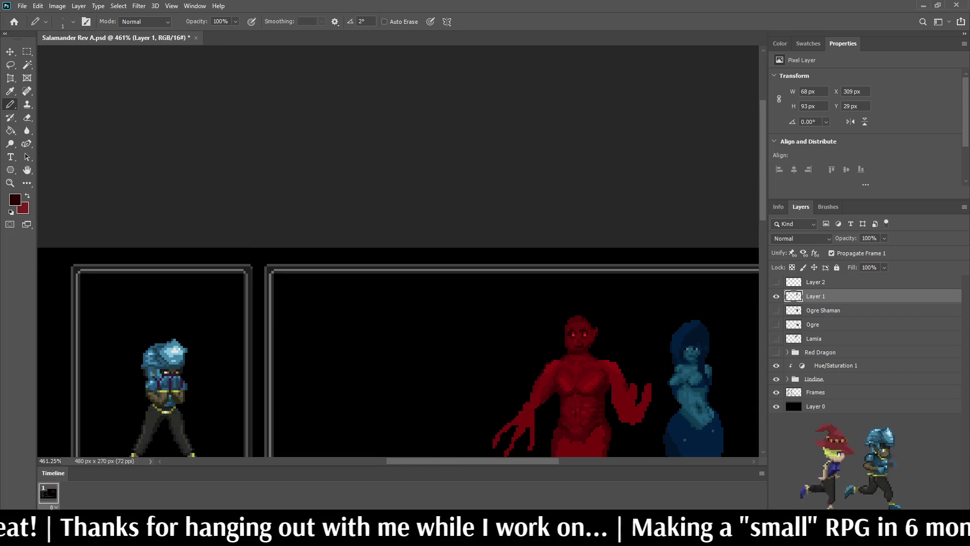
scroll(591, 317, up, 3)
scroll(591, 314, down, 3)
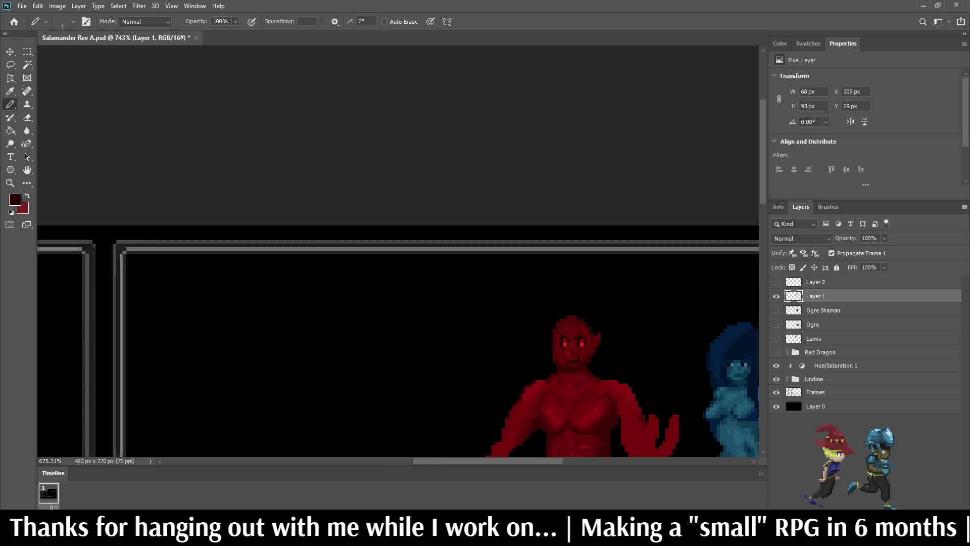
scroll(582, 336, up, 6)
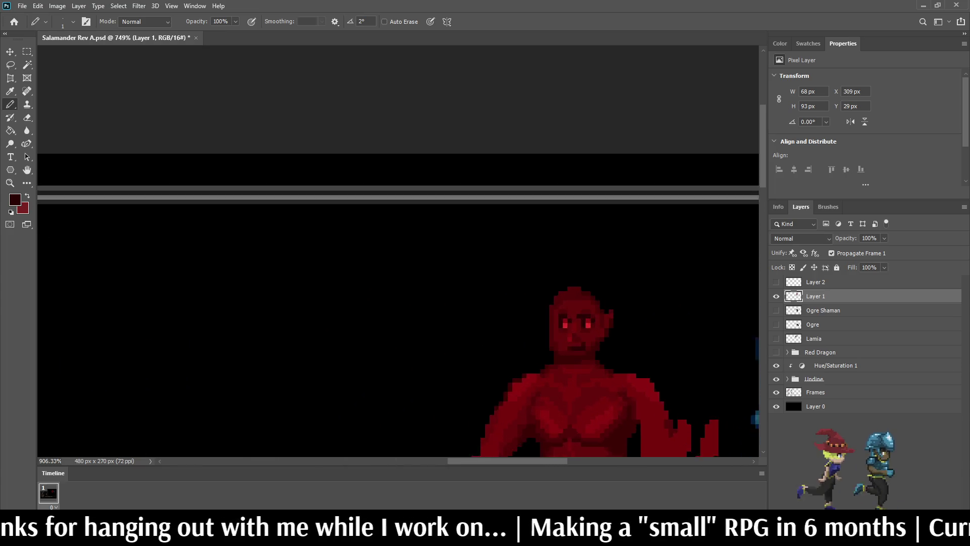
scroll(583, 327, down, 2)
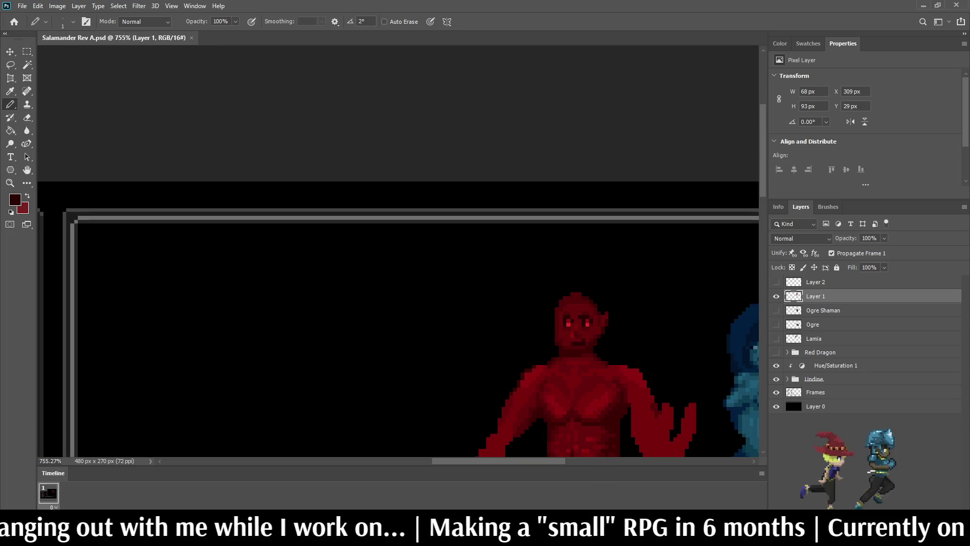
scroll(588, 324, up, 5)
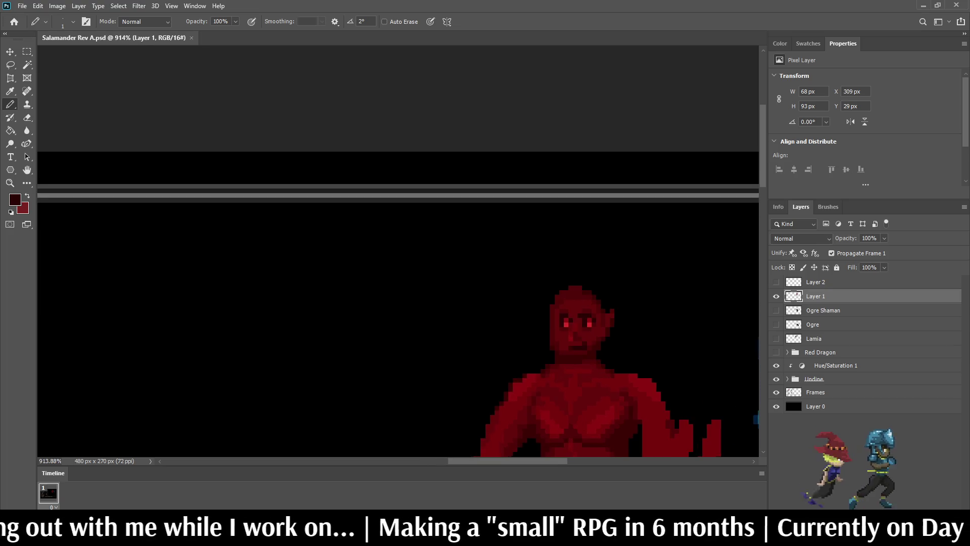
scroll(555, 344, down, 1)
scroll(555, 343, up, 5)
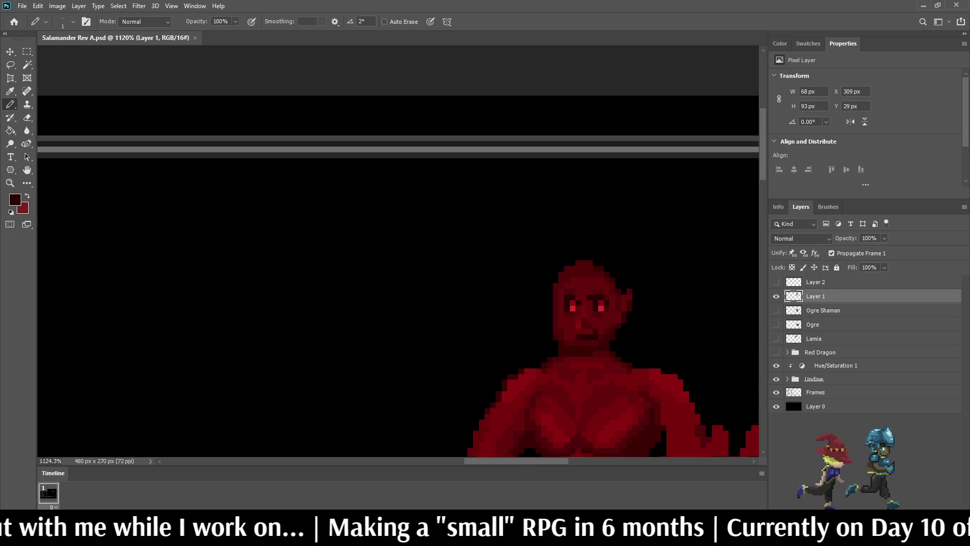
- Sample a darker red from the salamander's face for the Pencil
key(i)
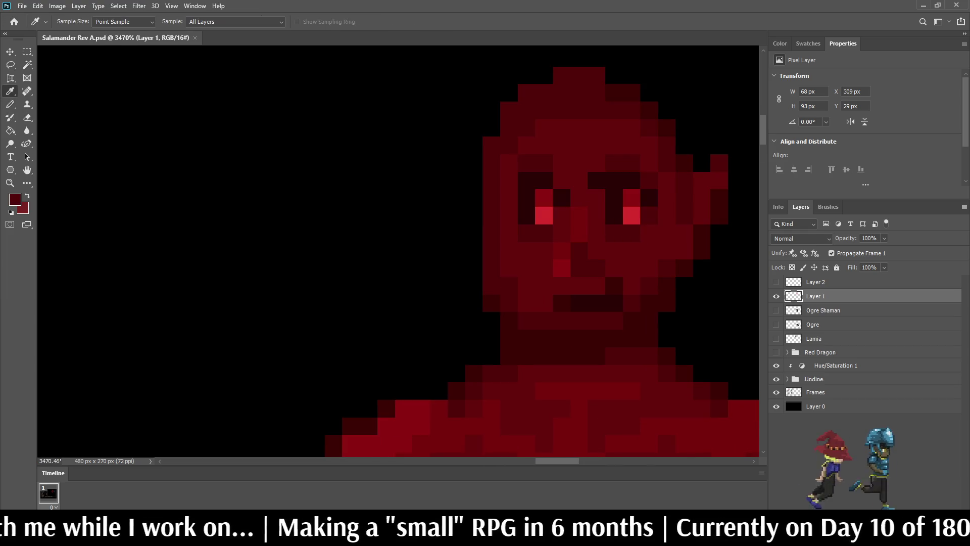
key(b)
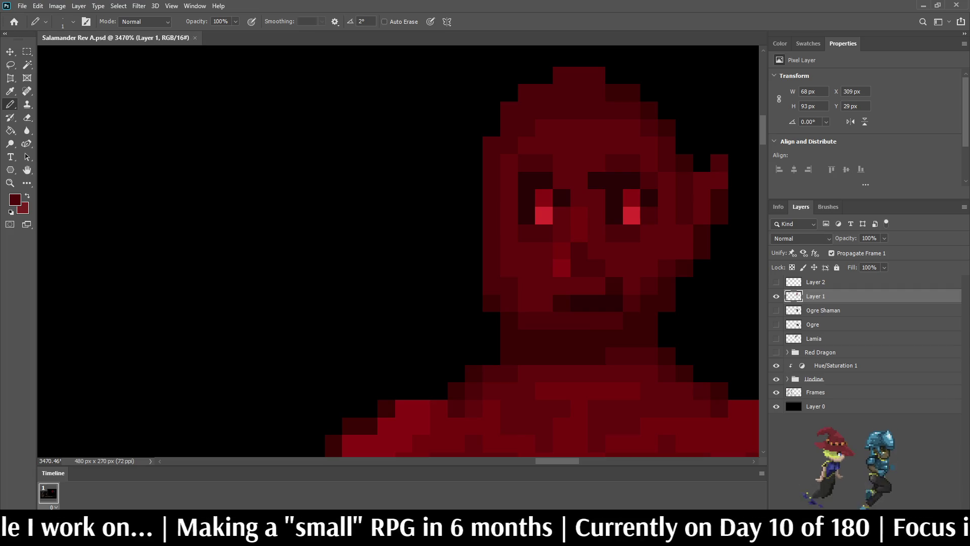
key(i)
click(597, 304)
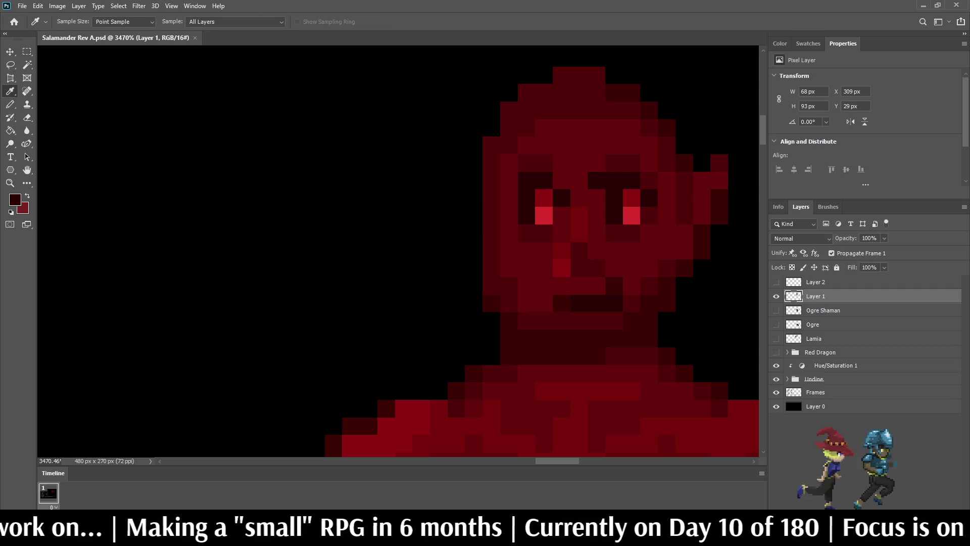
key(b)
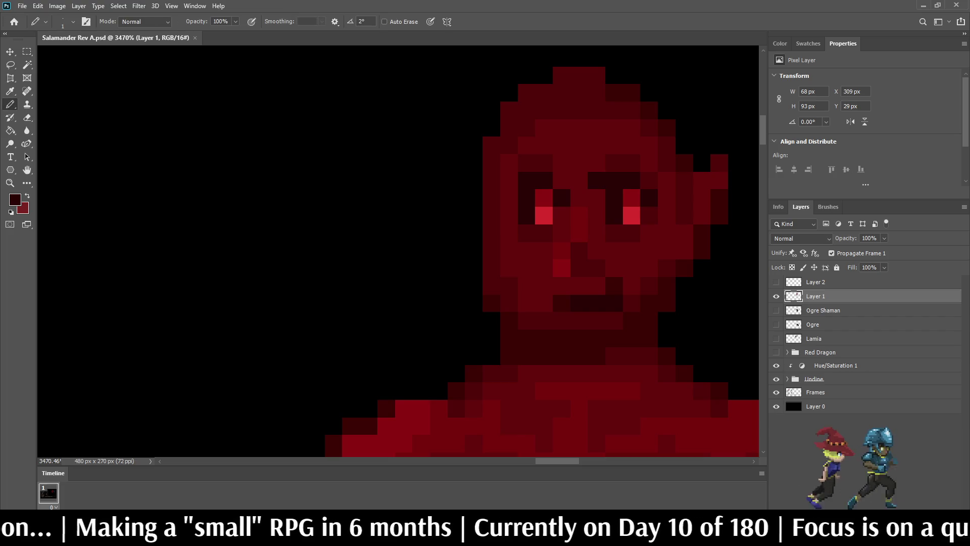
- Extend the mouth shadow one pixel left and darken a pixel under the chin
click(527, 339)
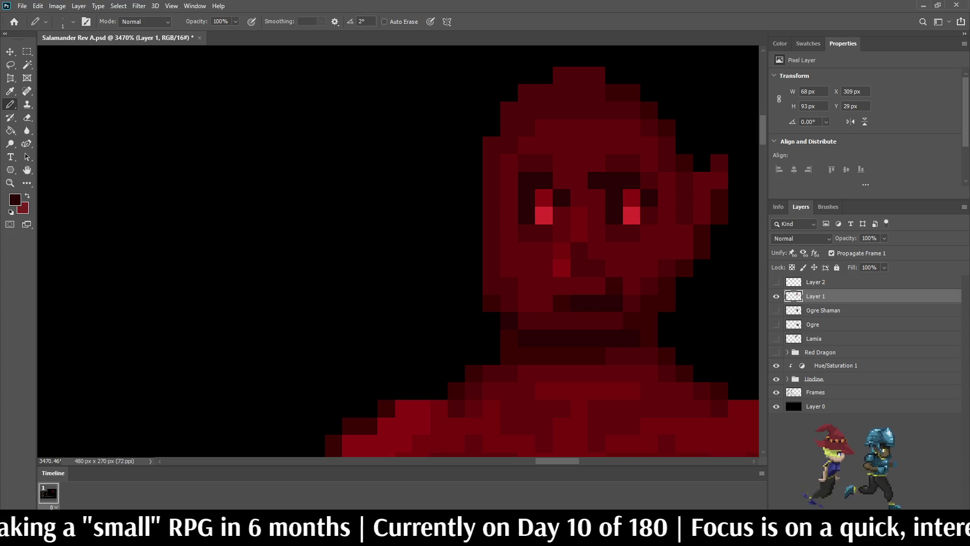
scroll(526, 202, down, 10)
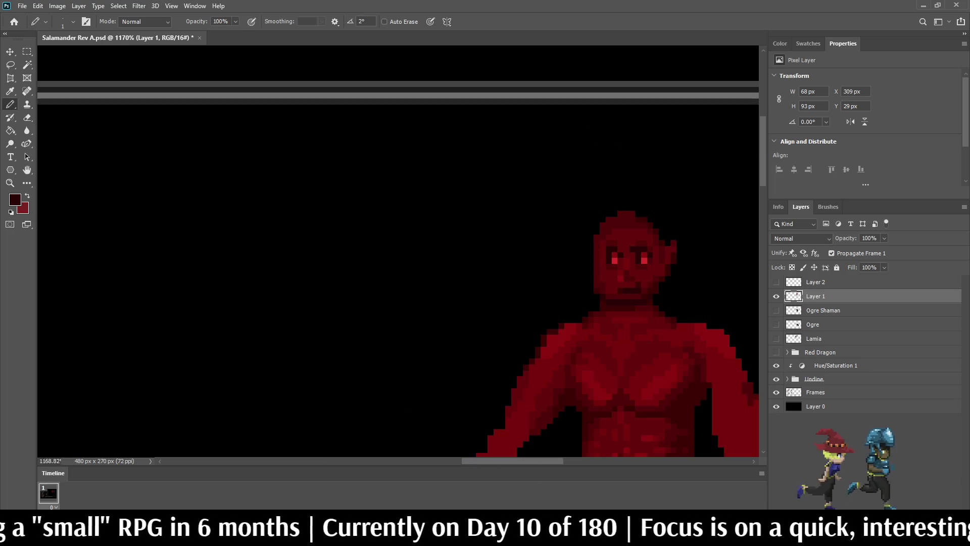
scroll(520, 141, up, 7)
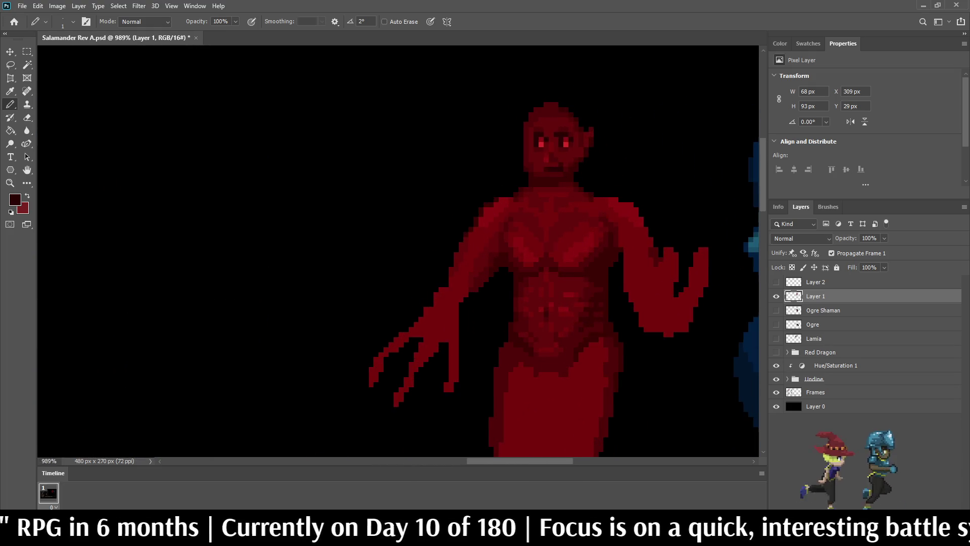
scroll(558, 172, up, 6)
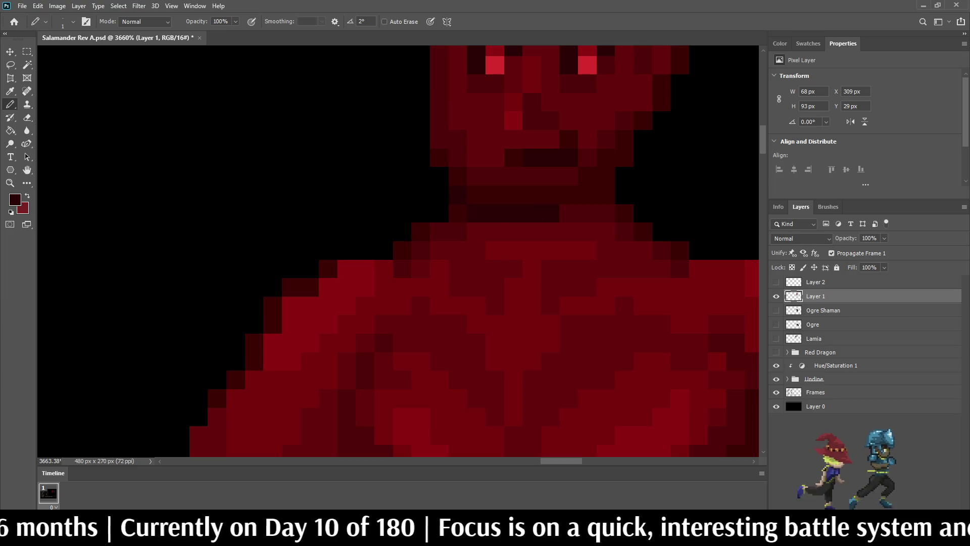
click(569, 212)
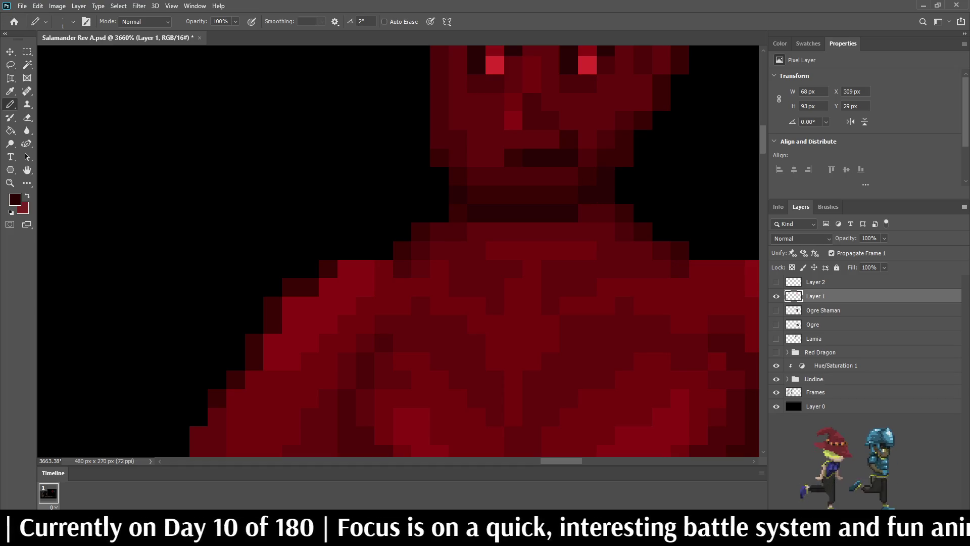
scroll(643, 202, down, 10)
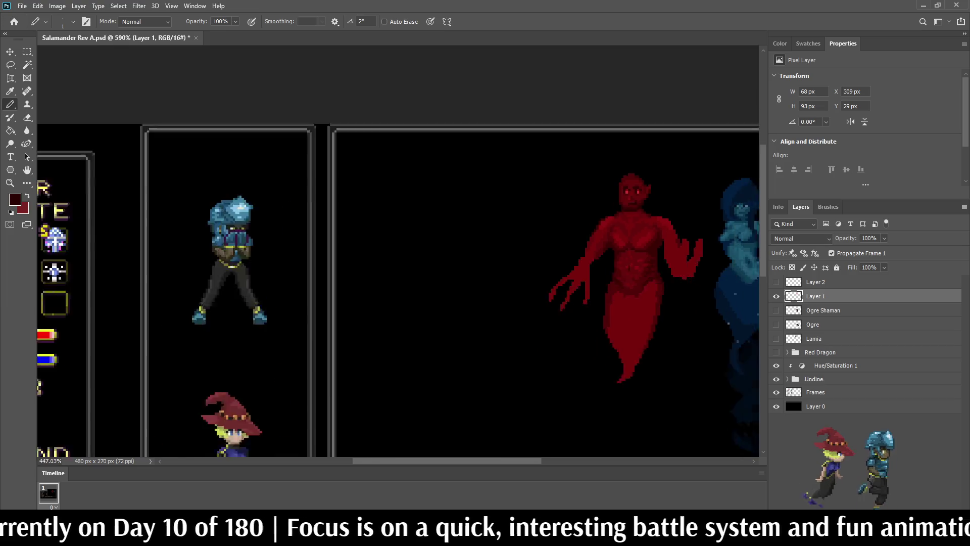
- Sample a brighter red pixel from the face as the Pencil colour, then zoom out to the battle scene
scroll(657, 202, down, 2)
scroll(656, 202, up, 10)
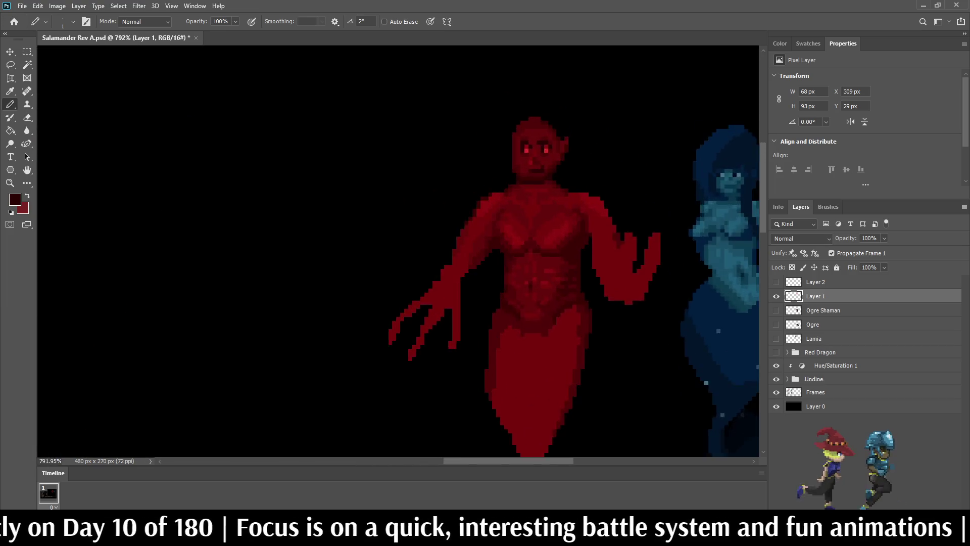
scroll(530, 180, up, 8)
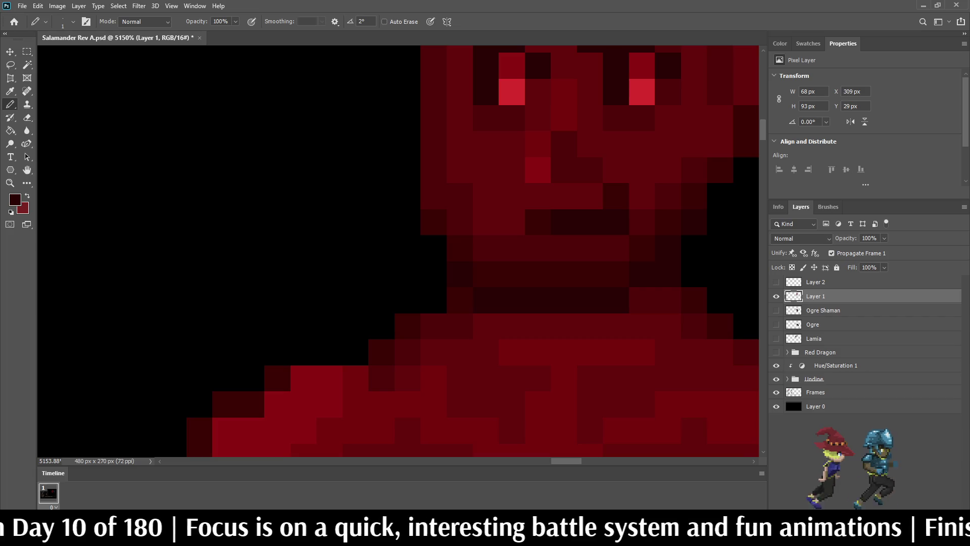
key(i)
key(b)
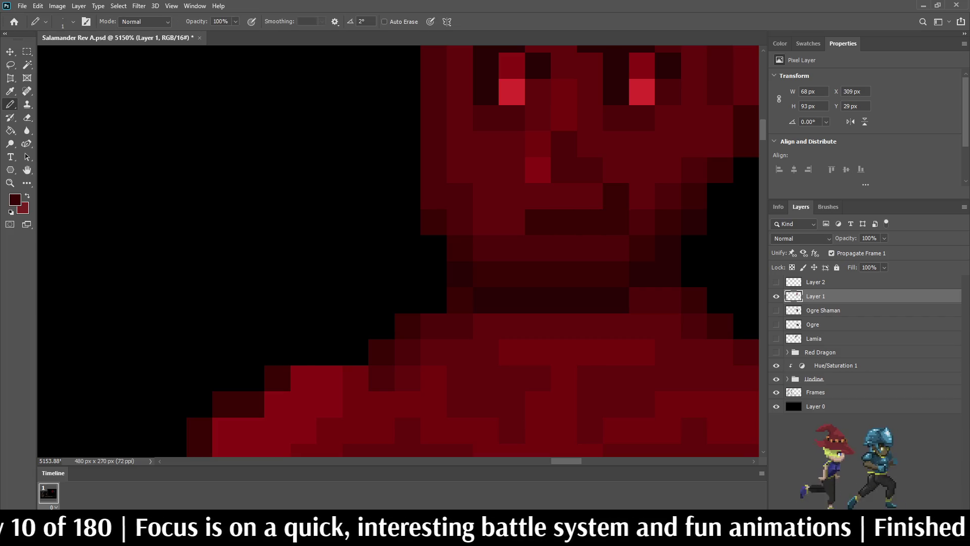
scroll(644, 180, down, 10)
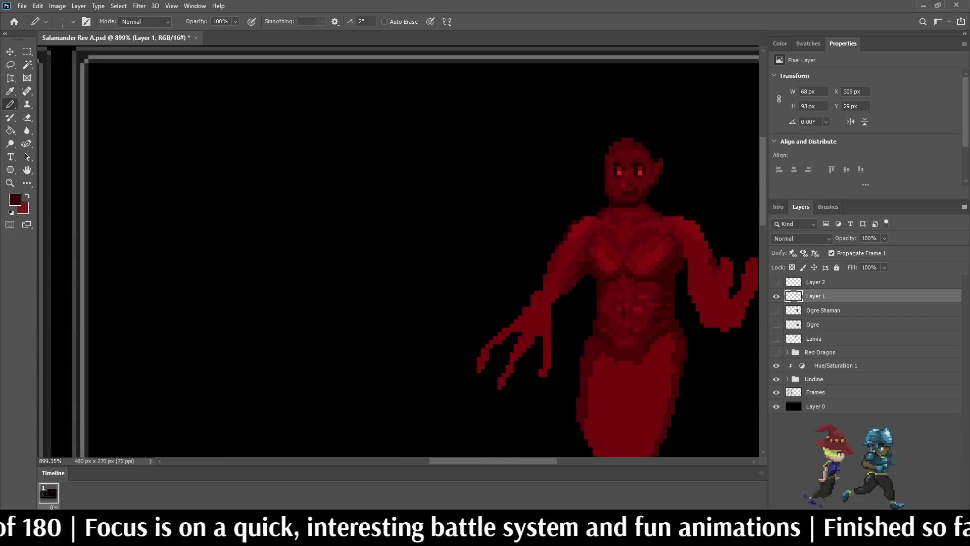
scroll(649, 168, down, 3)
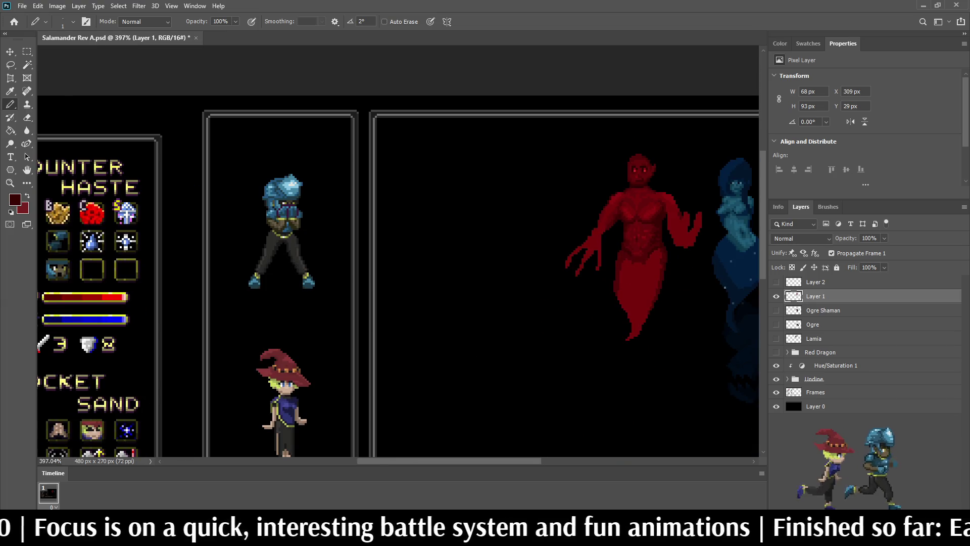
scroll(651, 169, up, 5)
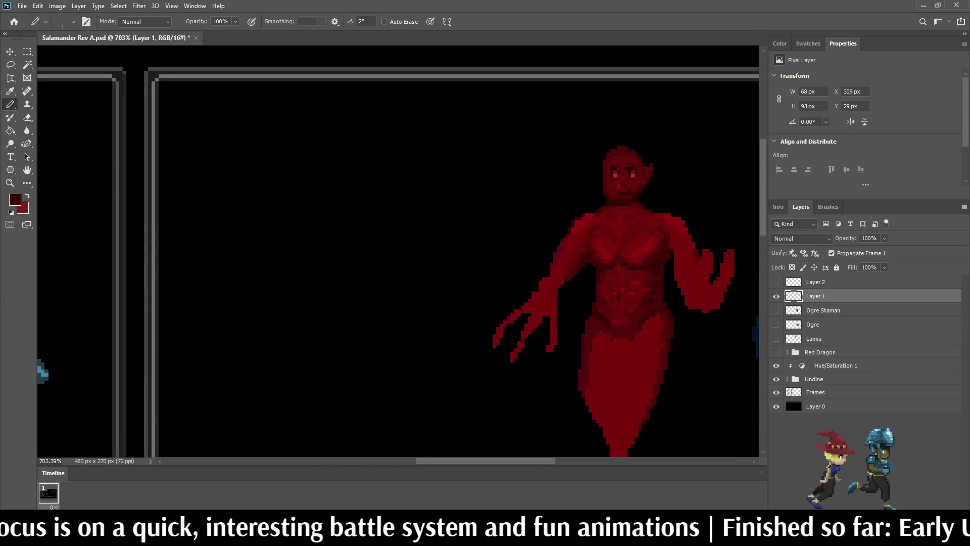
scroll(622, 182, up, 5)
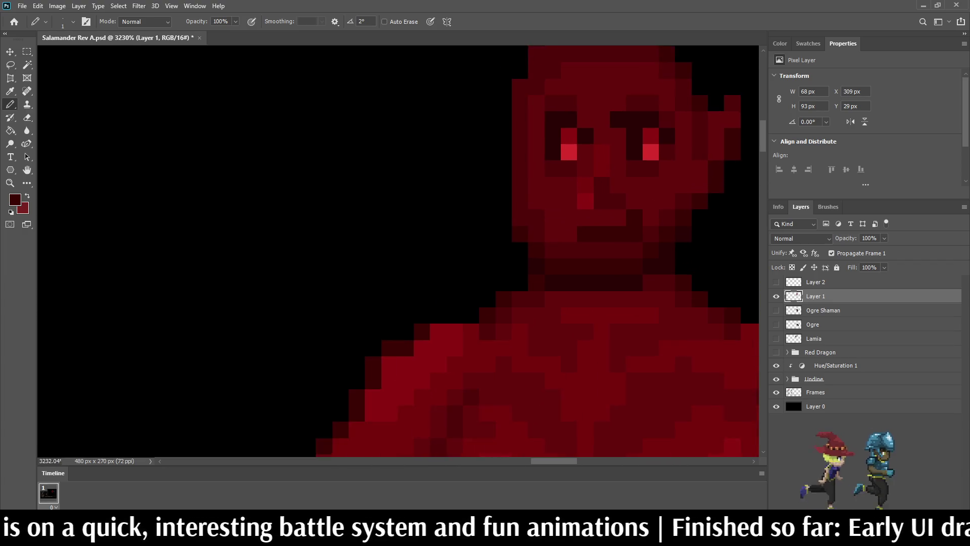
alt+click(622, 182)
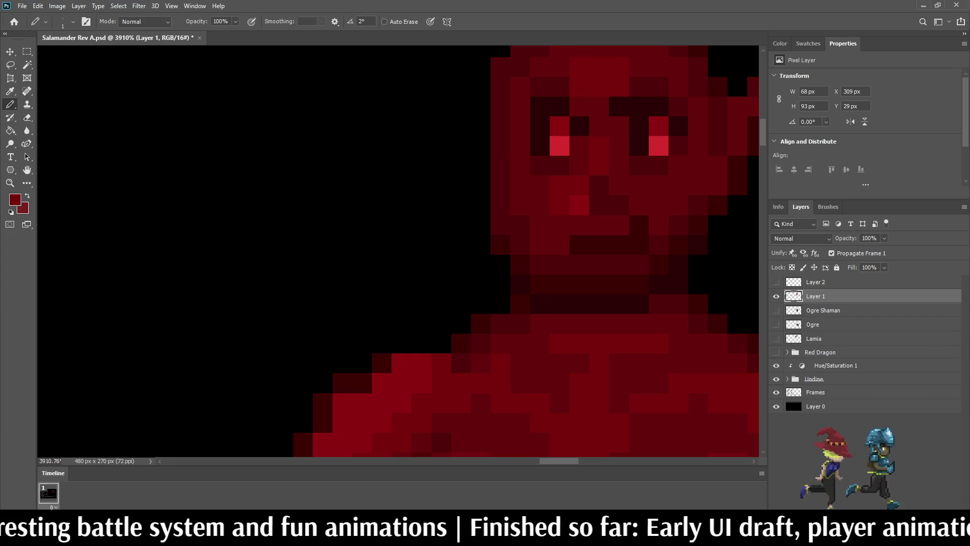
scroll(614, 147, down, 9)
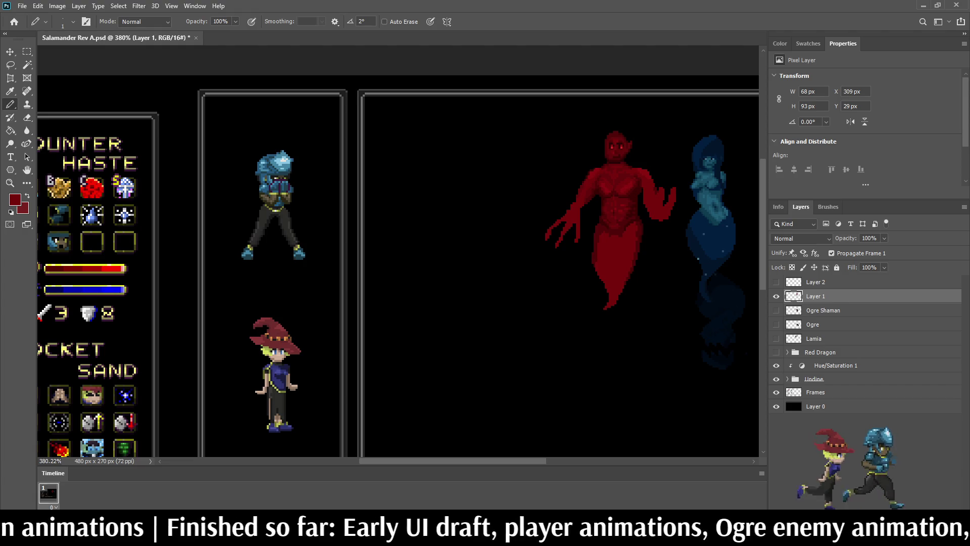
scroll(622, 129, up, 7)
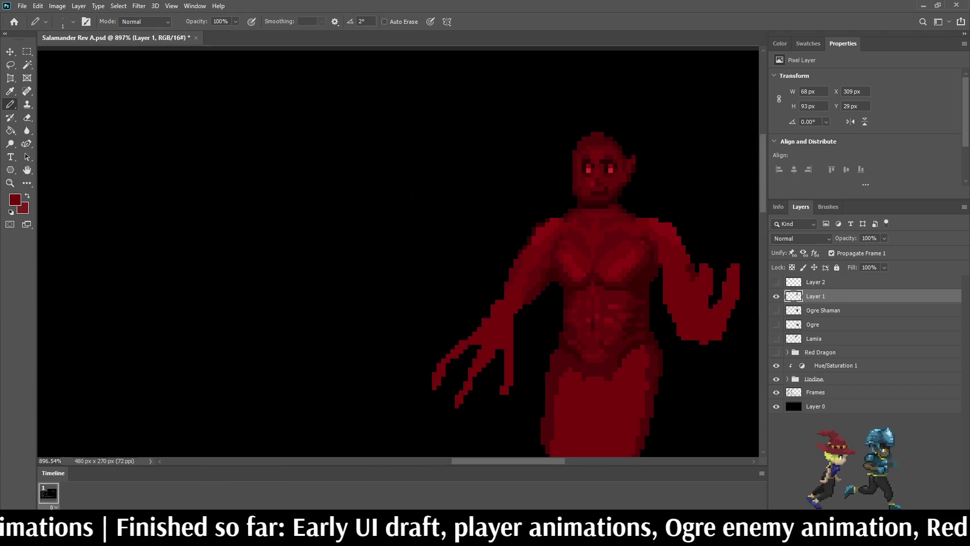
scroll(555, 225, up, 3)
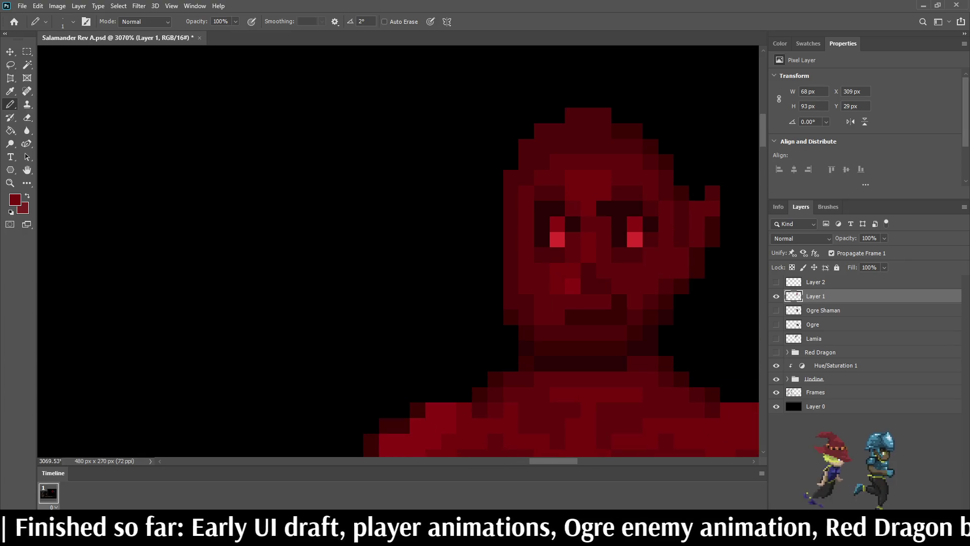
scroll(556, 225, down, 3)
scroll(616, 151, up, 5)
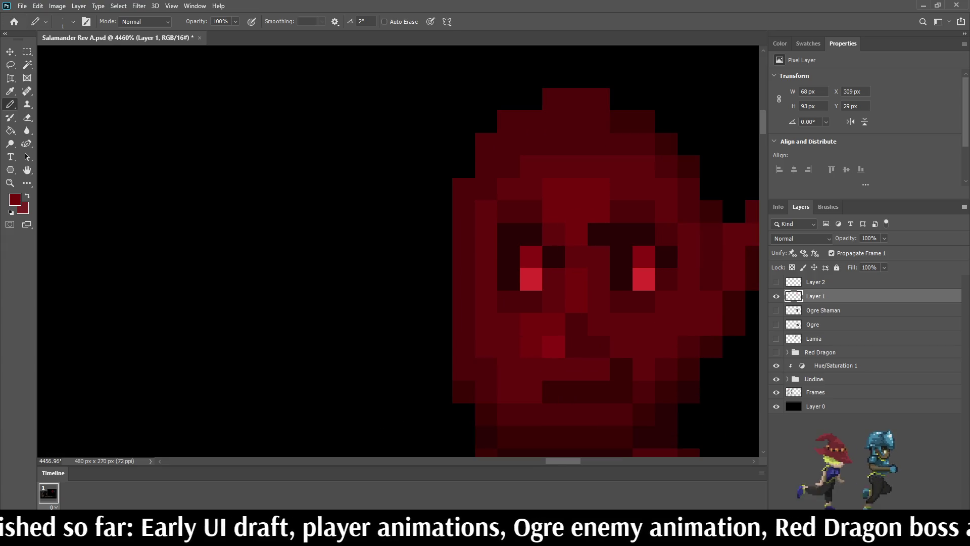
scroll(657, 142, down, 4)
scroll(657, 142, up, 3)
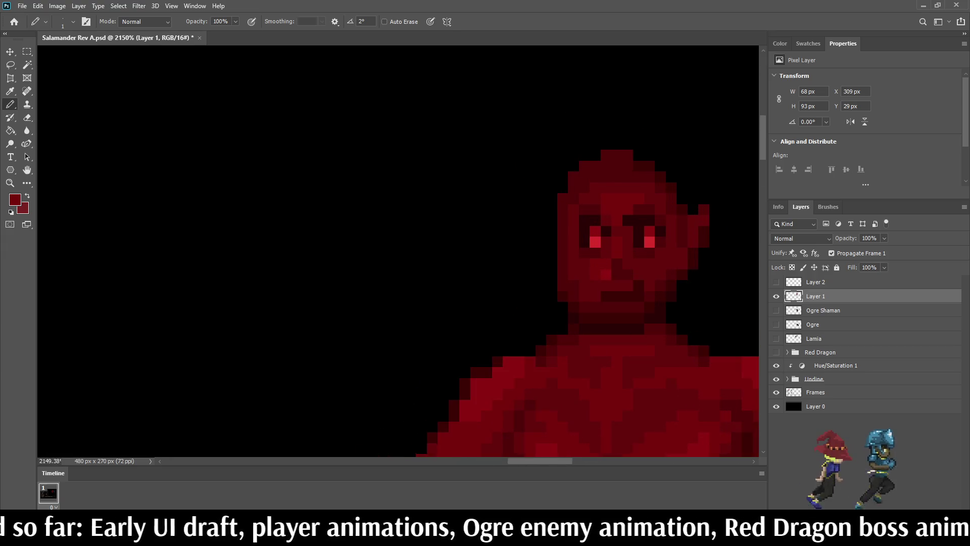
scroll(622, 232, up, 2)
key(alt)
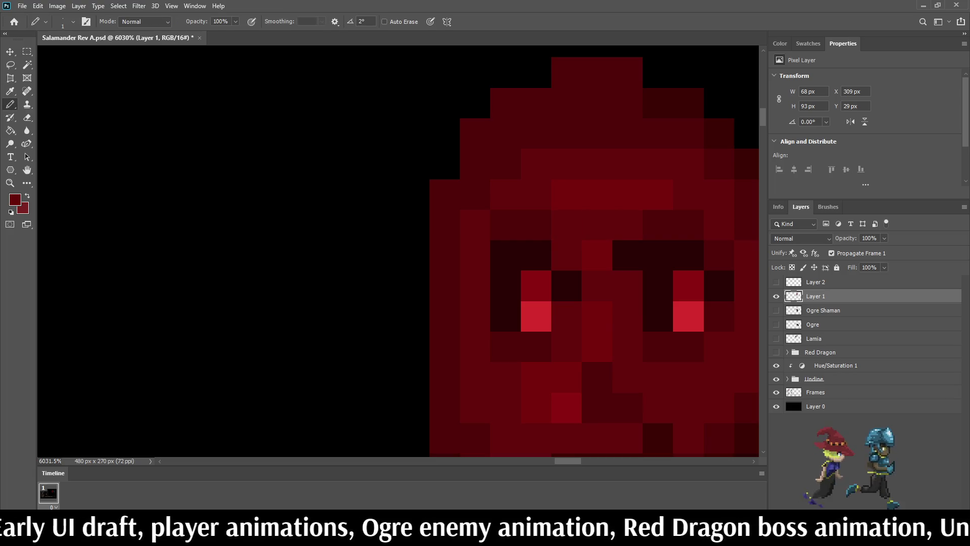
scroll(598, 191, down, 6)
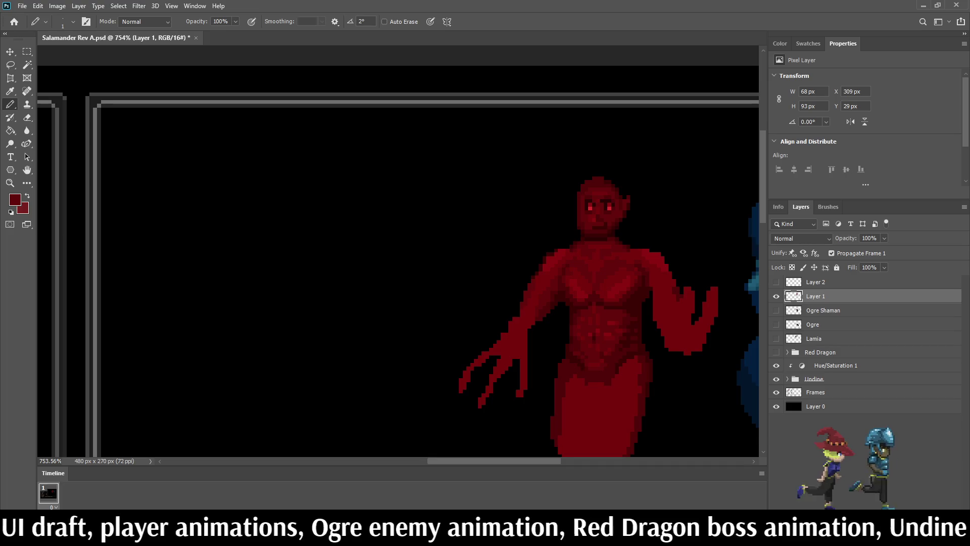
scroll(615, 204, up, 5)
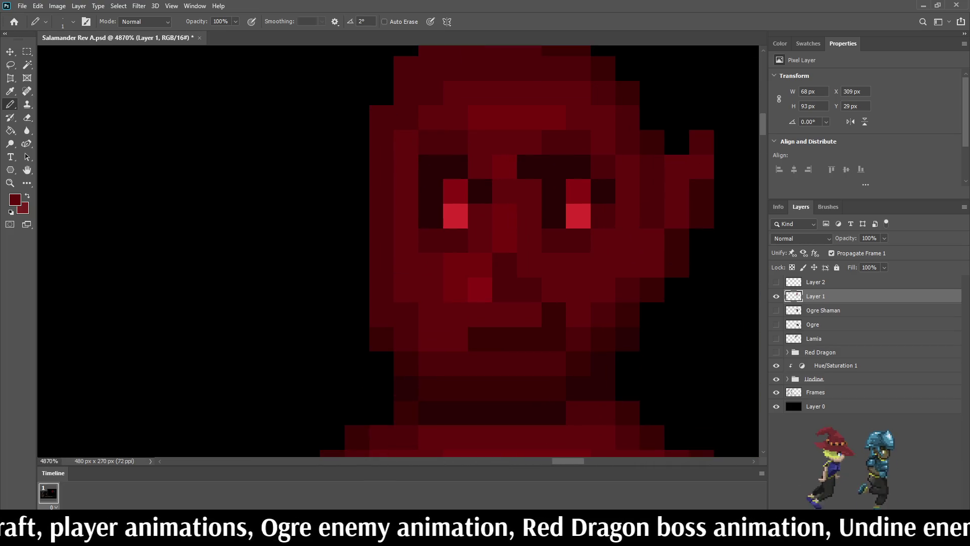
key(alt)
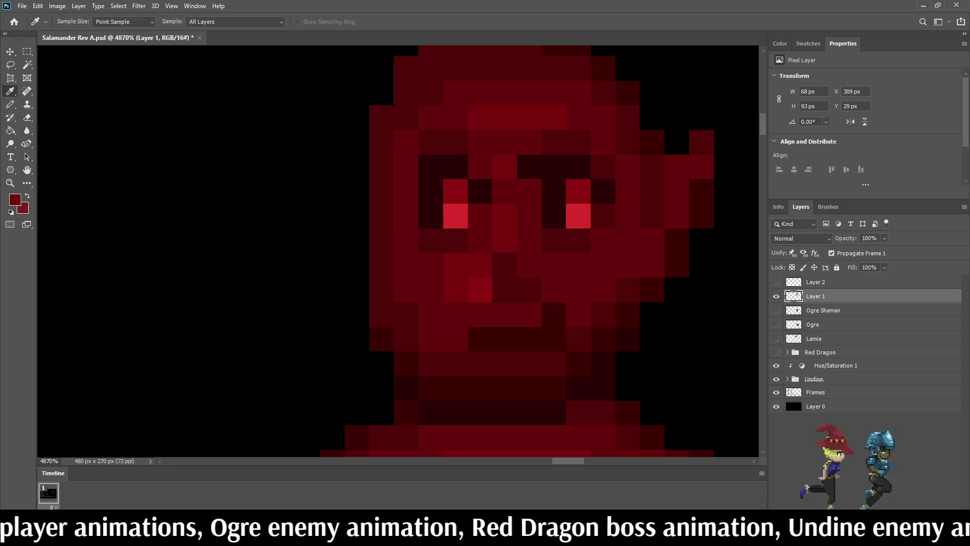
key(b)
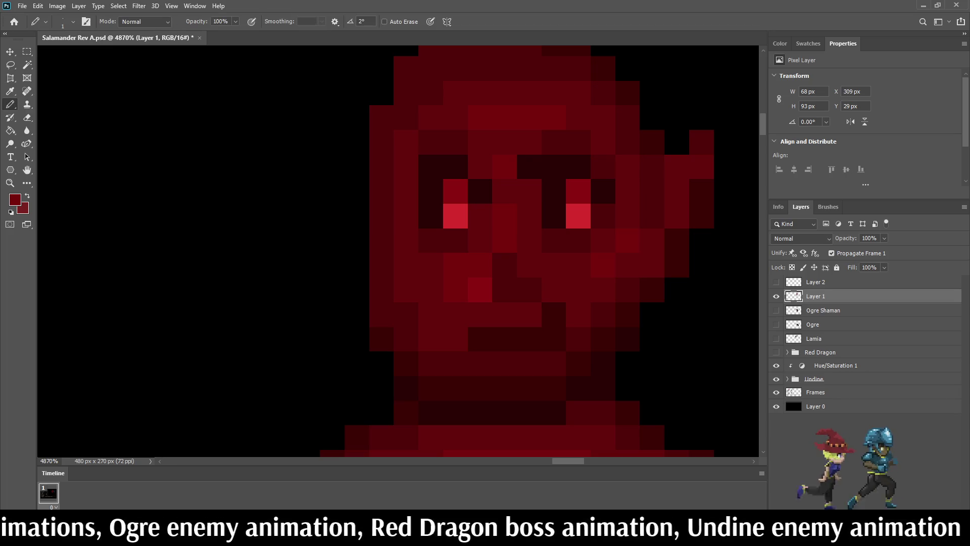
scroll(660, 217, down, 6)
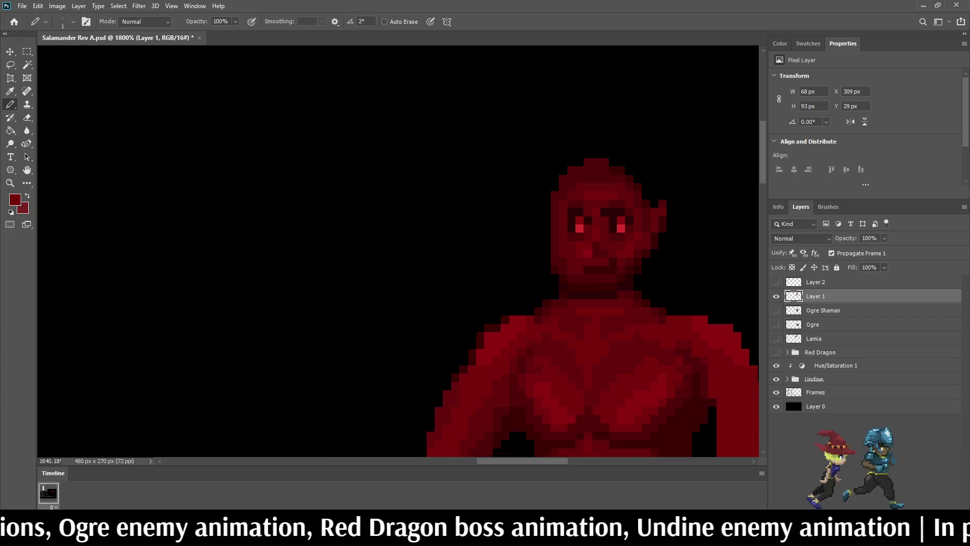
scroll(644, 226, up, 4)
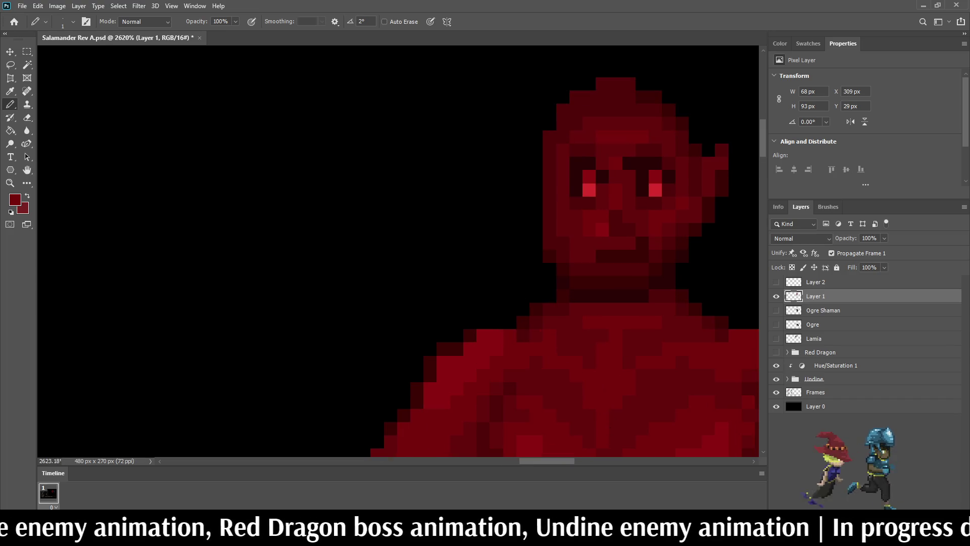
scroll(696, 242, down, 6)
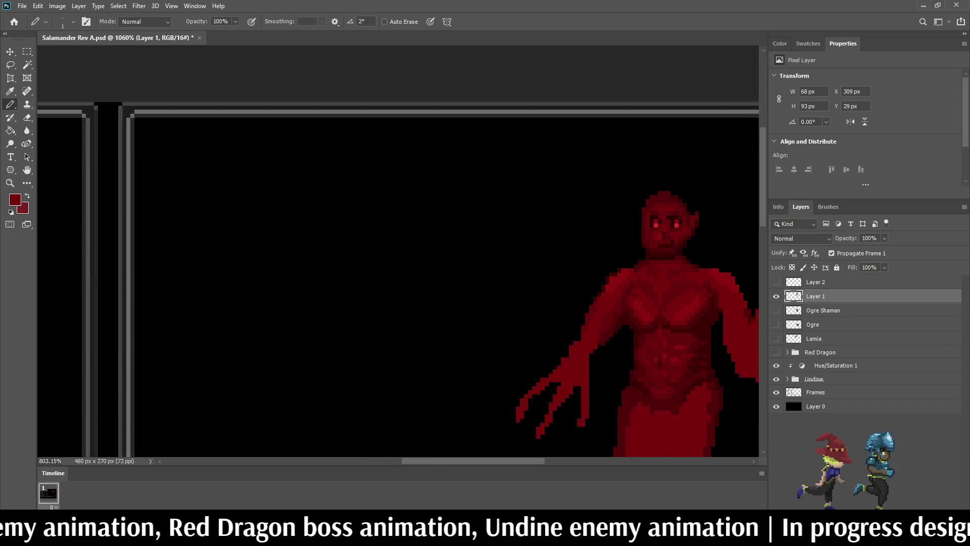
scroll(699, 235, up, 8)
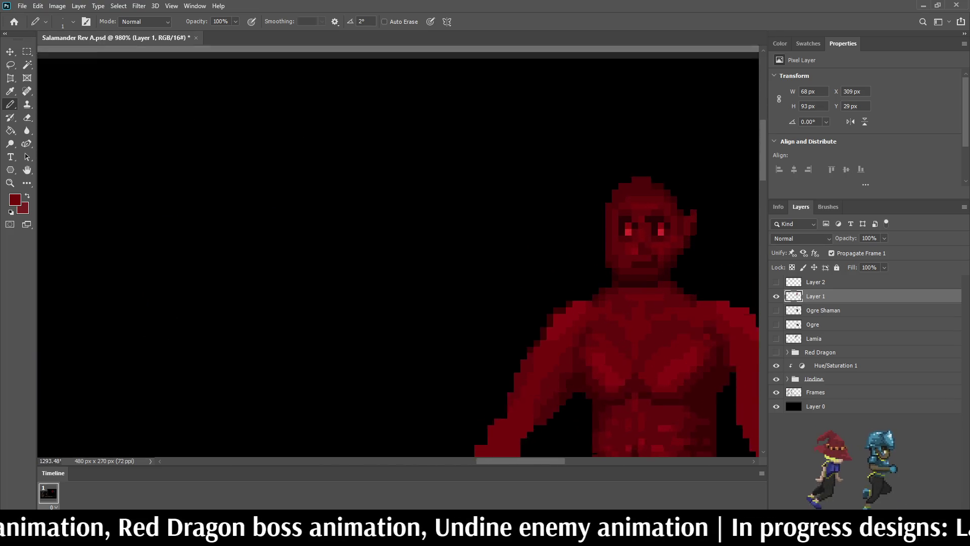
key(i)
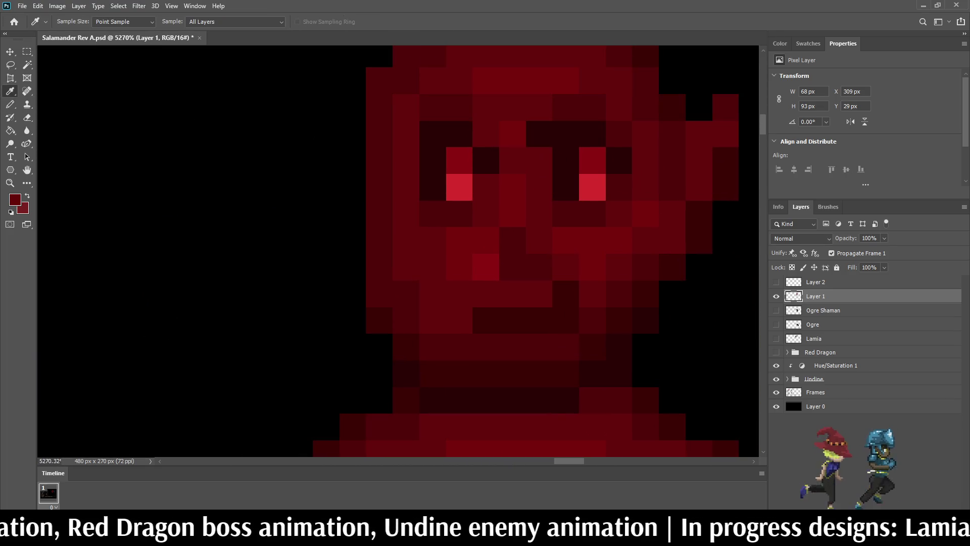
key(b)
scroll(664, 273, down, 8)
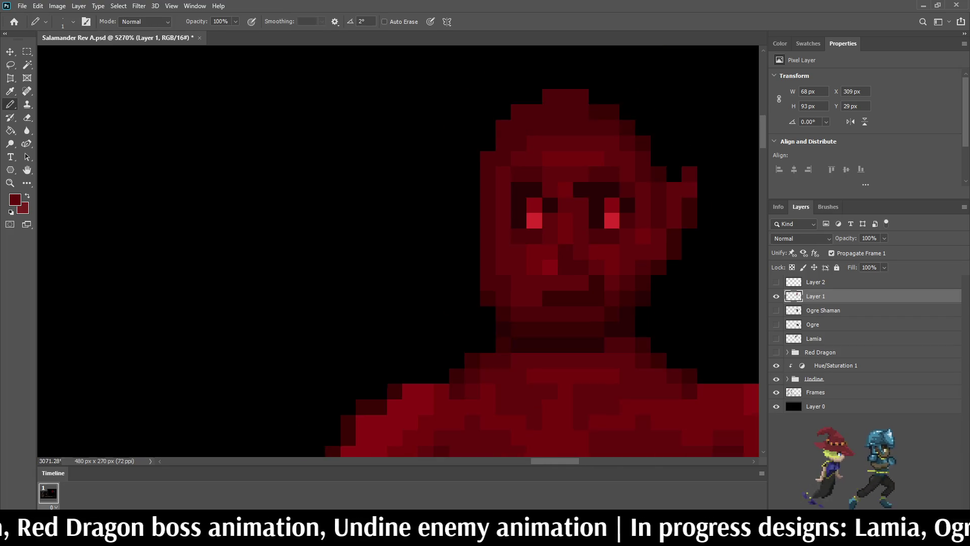
scroll(670, 274, up, 5)
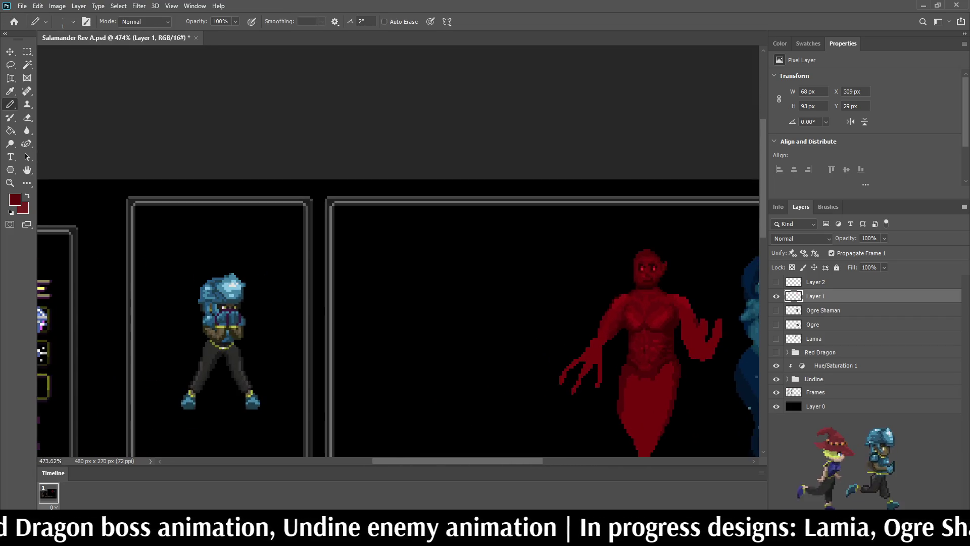
scroll(670, 268, up, 2)
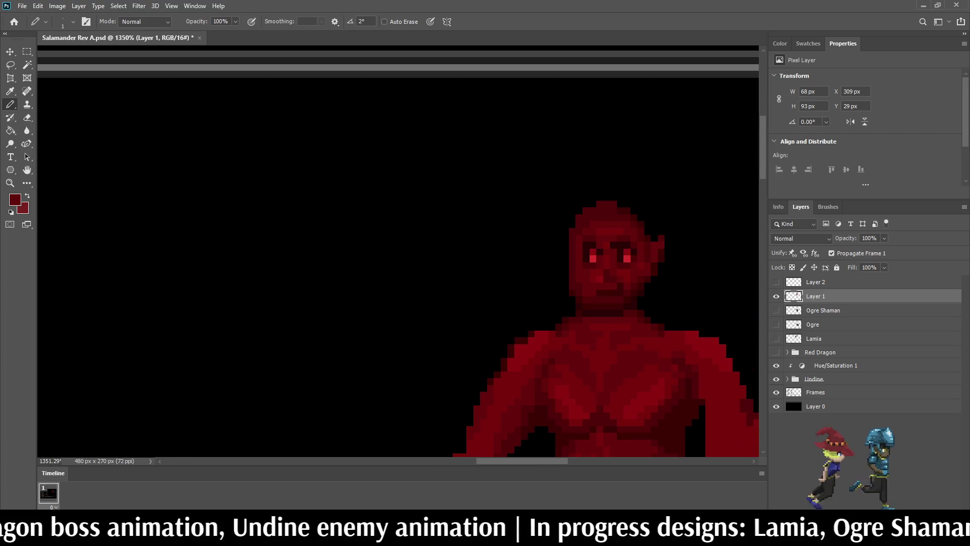
scroll(670, 268, down, 6)
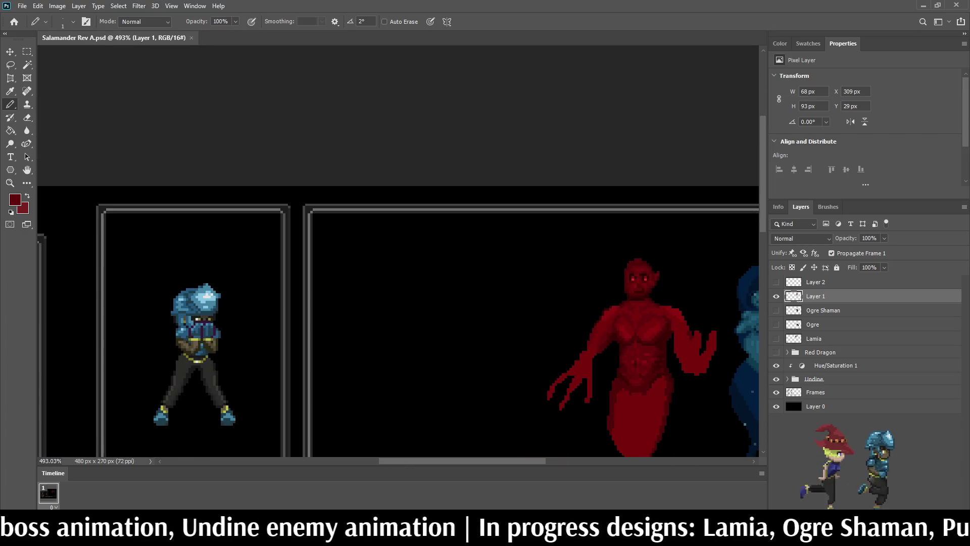
scroll(641, 372, up, 3)
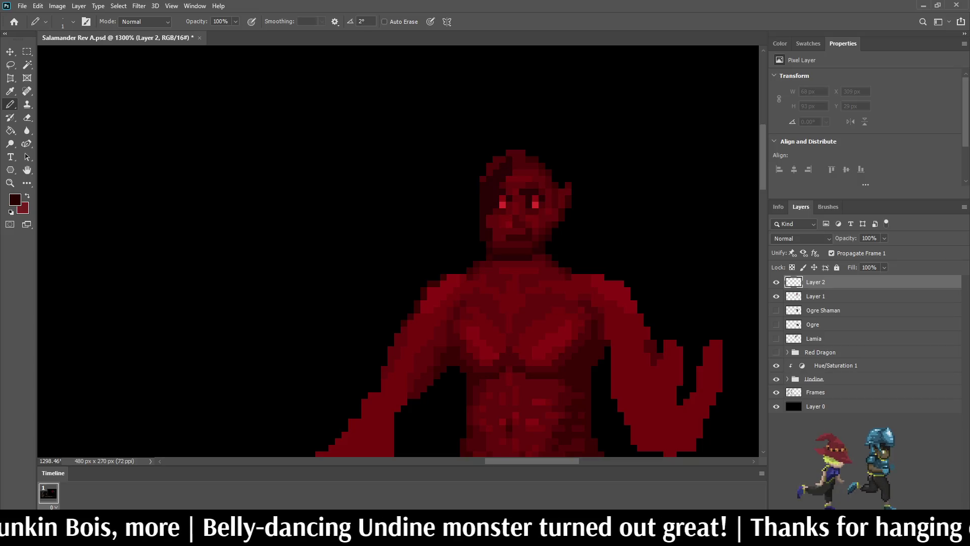
- Pencil dark red hair along the top and left side of the salamander's head on Layer 2
drag(504, 153, 490, 166)
mouse_move(470, 213)
mouse_down()
mouse_move(473, 171)
mouse_move(506, 146)
mouse_up()
mouse_move(463, 191)
mouse_down()
mouse_move(496, 145)
mouse_move(516, 173)
mouse_up()
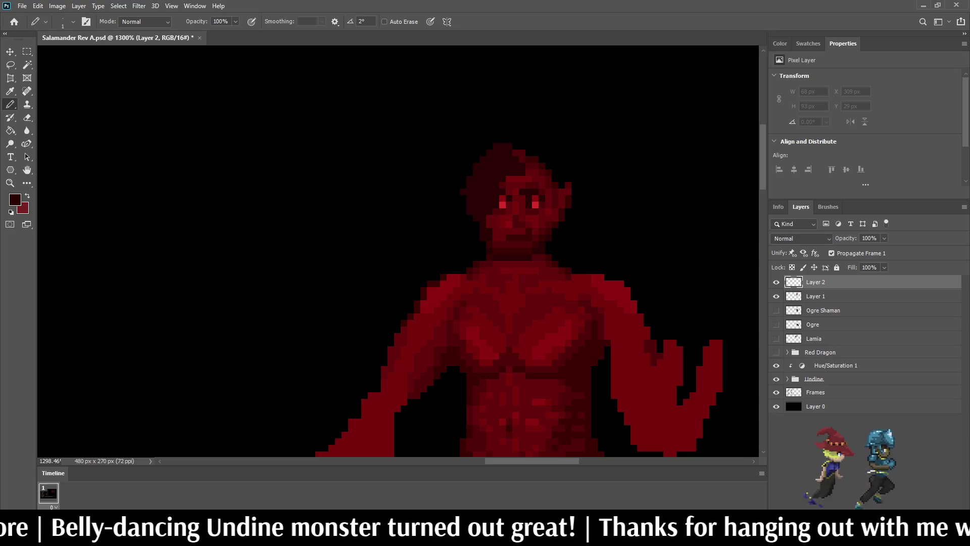
click(515, 153)
click(522, 159)
click(503, 140)
drag(497, 140, 463, 185)
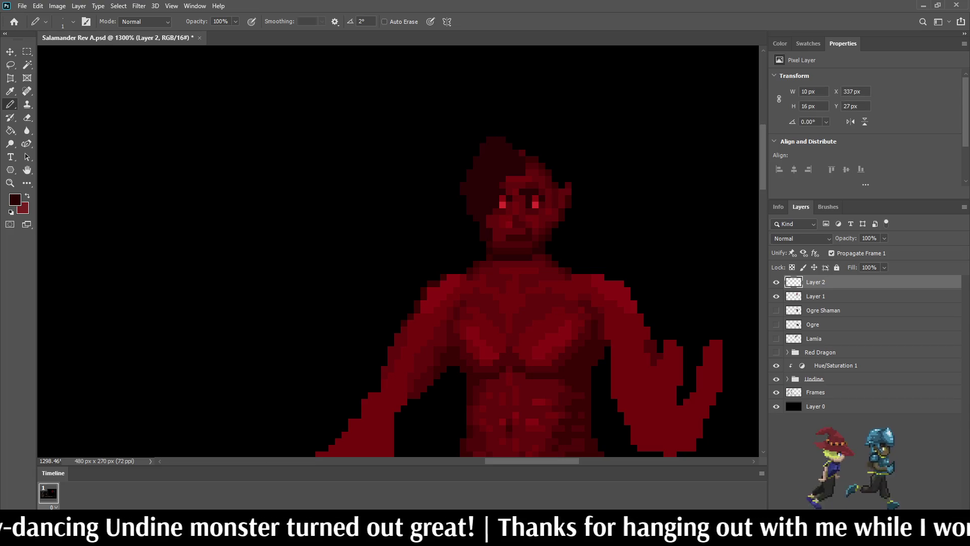
- Paint hair down the head's right side and fill in the top of the head
drag(529, 165, 561, 245)
mouse_move(549, 203)
mouse_down()
mouse_move(548, 213)
mouse_move(555, 173)
mouse_move(535, 139)
mouse_up()
click(562, 224)
click(529, 153)
click(543, 159)
click(515, 146)
click(543, 153)
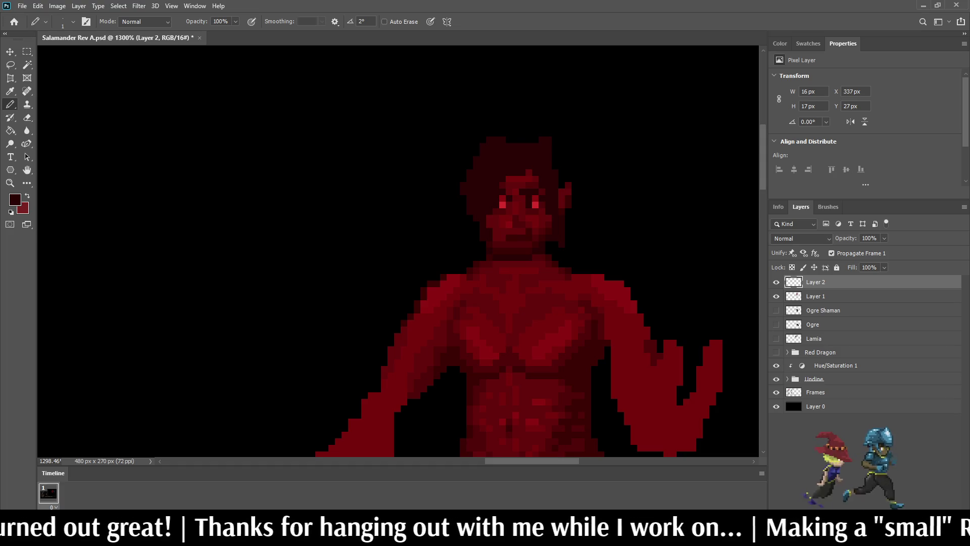
- Extend the hair along the upper-right outline and add a column of hair right of the face
scroll(515, 186, down, 5)
scroll(522, 177, down, 1)
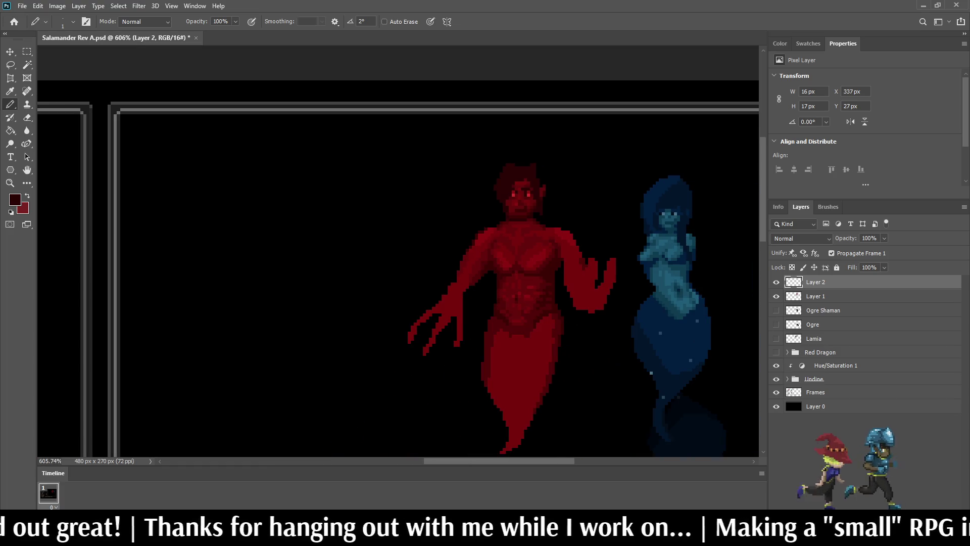
scroll(532, 164, down, 2)
scroll(531, 174, up, 4)
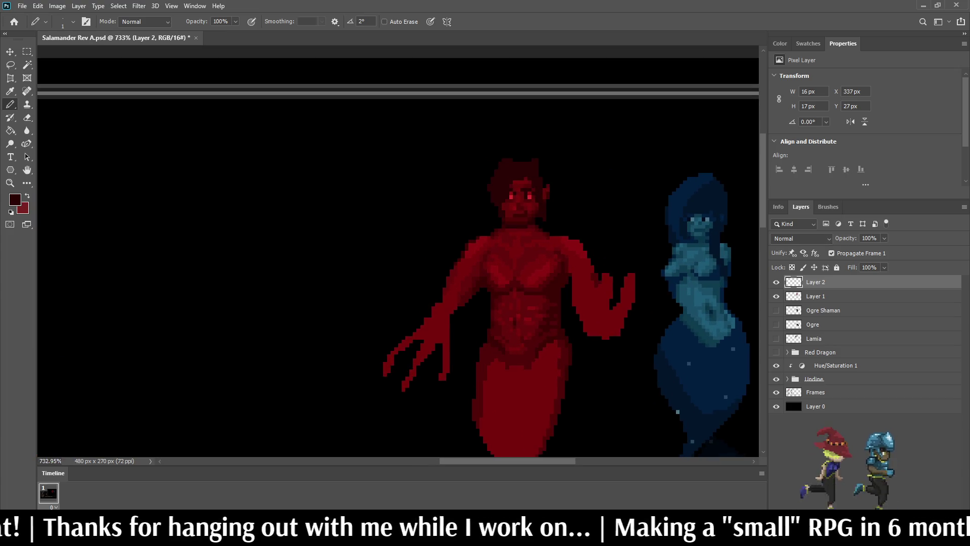
scroll(522, 184, up, 1)
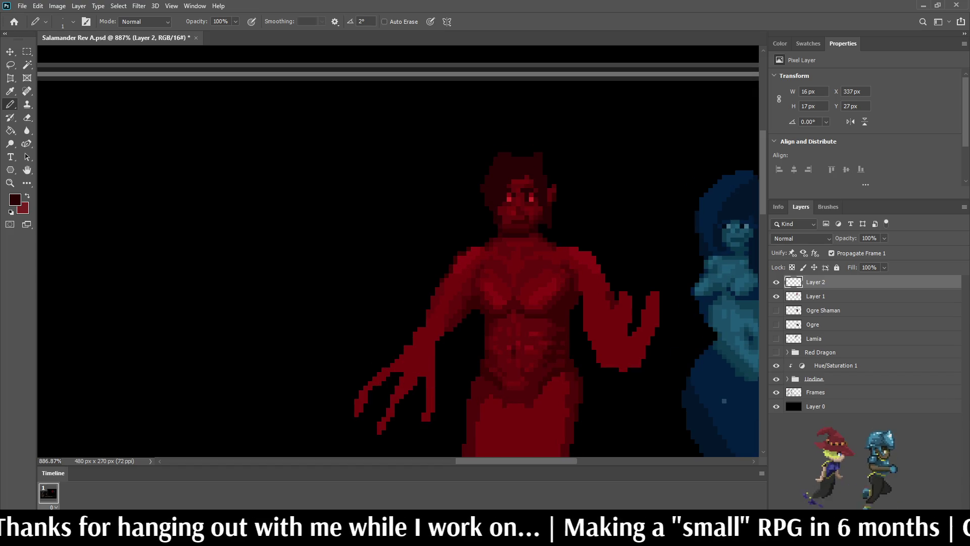
scroll(519, 196, up, 4)
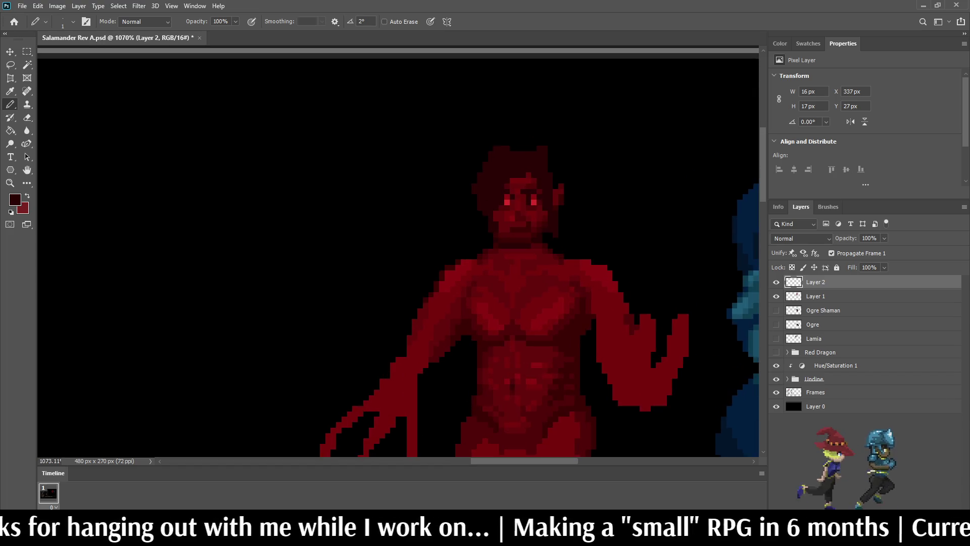
scroll(553, 163, up, 1)
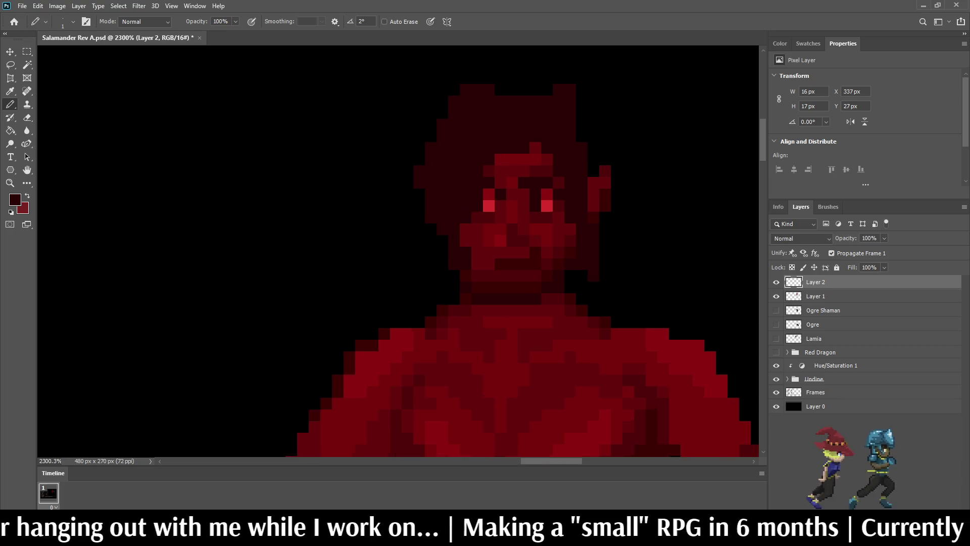
drag(597, 159, 585, 121)
click(597, 172)
drag(610, 223, 610, 262)
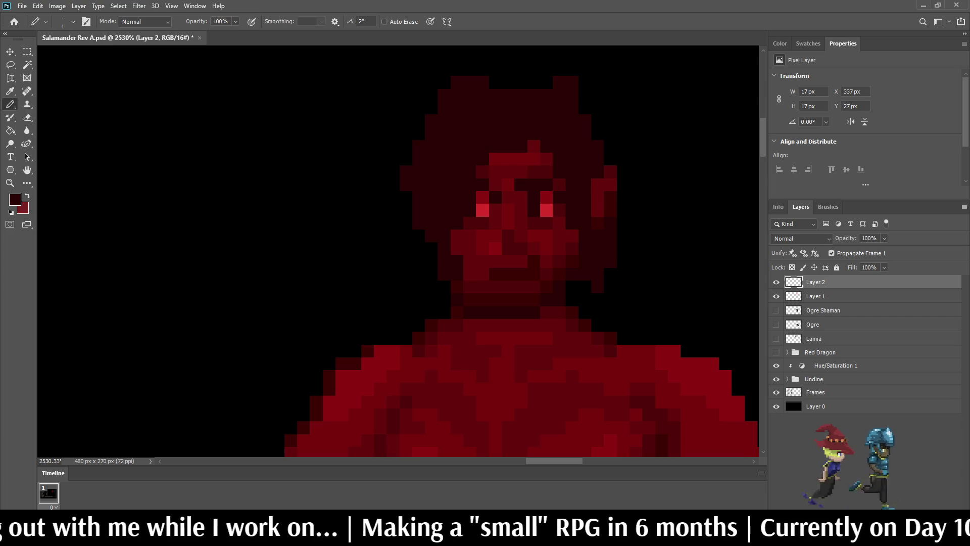
- Fit the whole battle mockup on screen and add spiky pixels at the hair's right edge
key(ctrl+0)
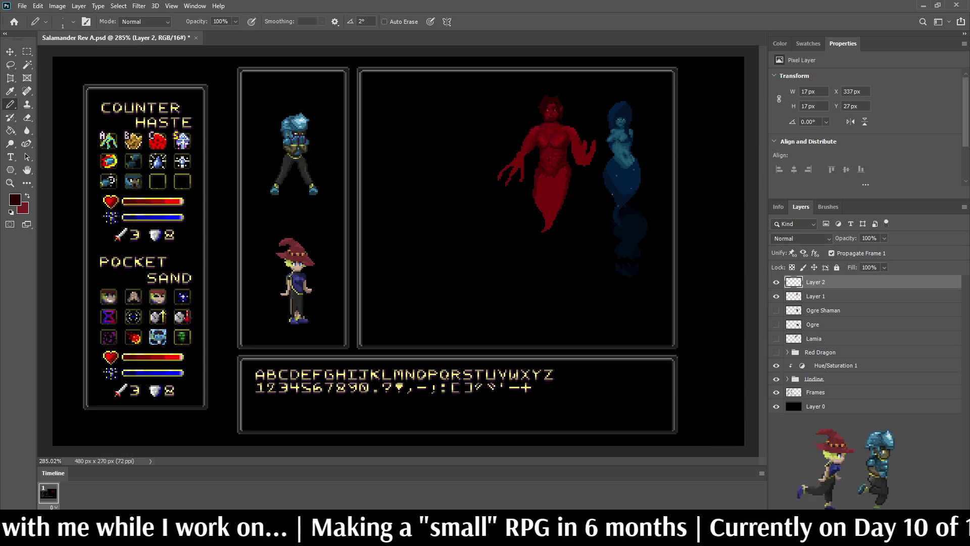
scroll(563, 98, up, 6)
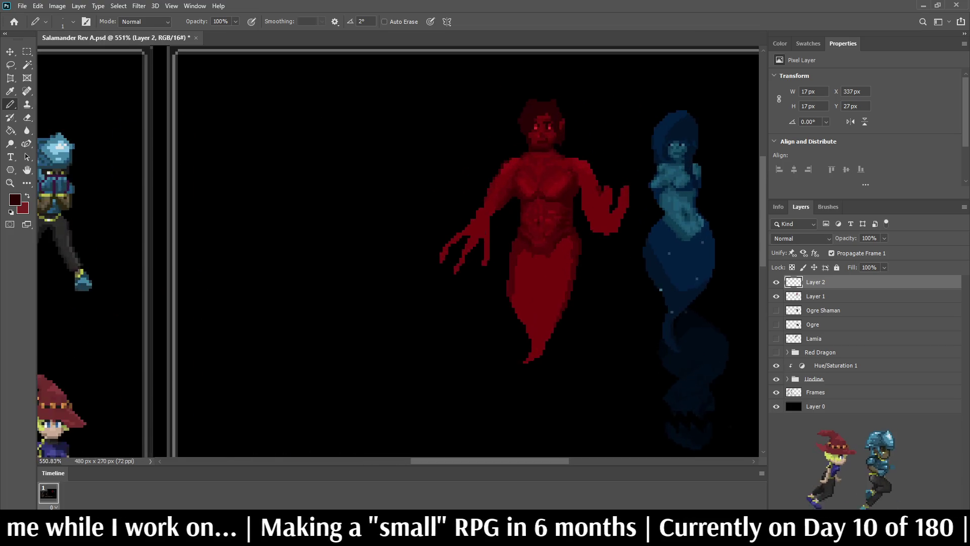
scroll(563, 106, up, 4)
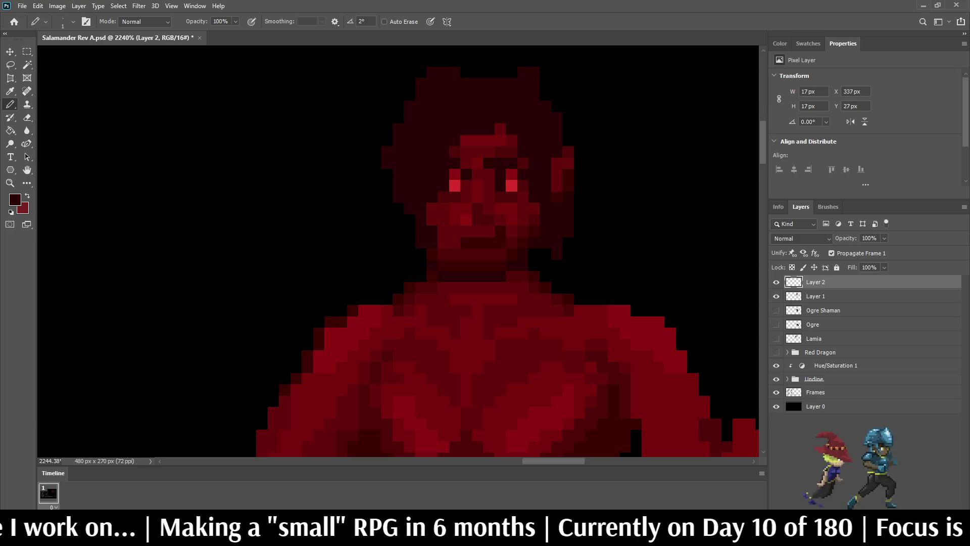
drag(579, 117, 579, 129)
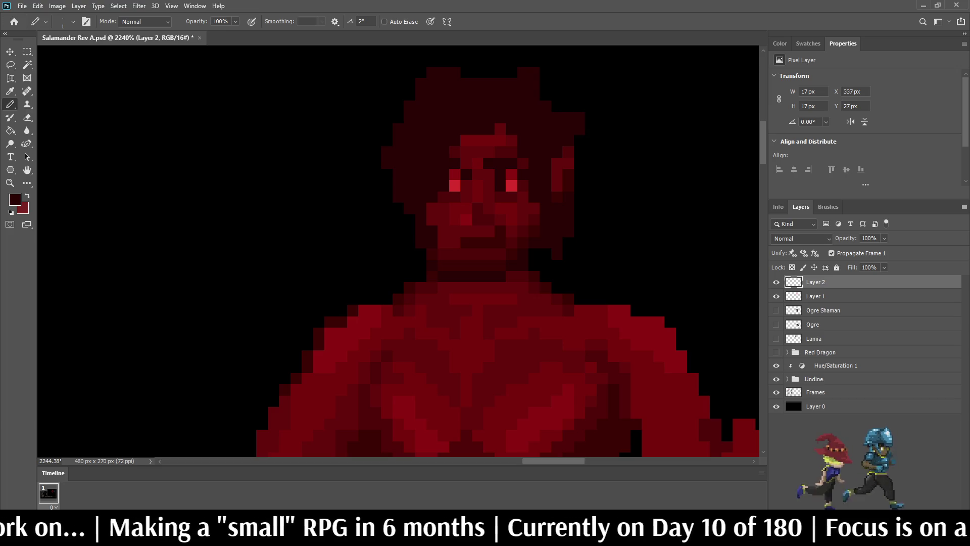
click(568, 107)
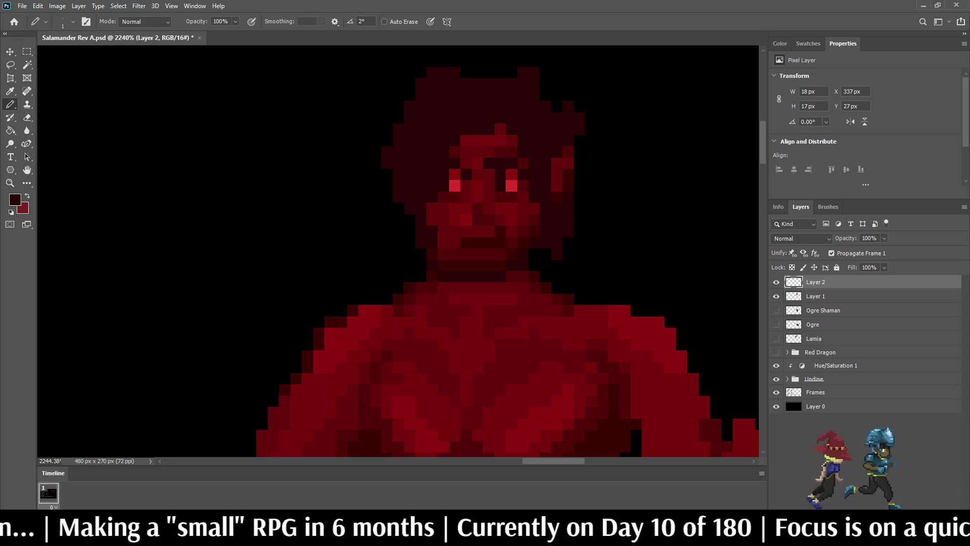
scroll(509, 169, down, 8)
scroll(500, 147, down, 3)
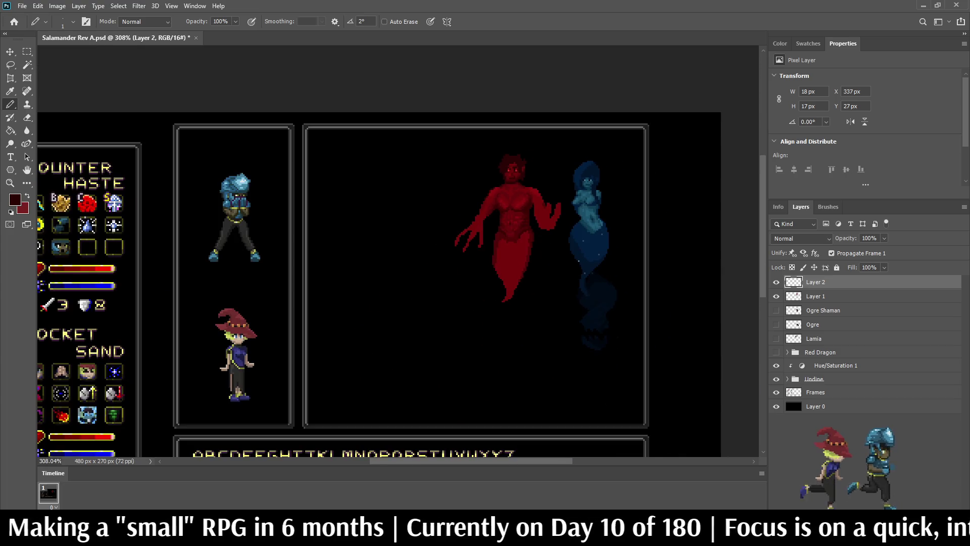
scroll(501, 146, up, 6)
scroll(507, 169, up, 2)
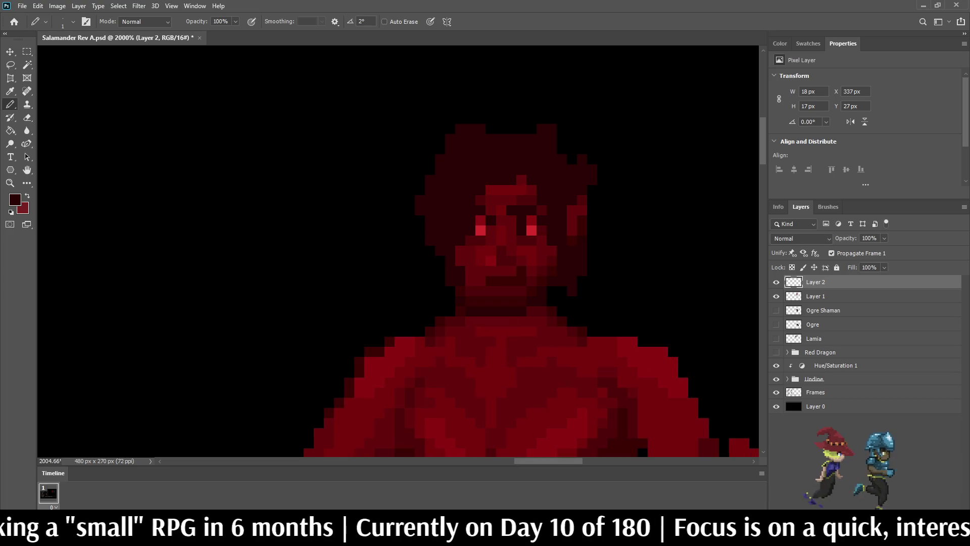
scroll(513, 181, up, 1)
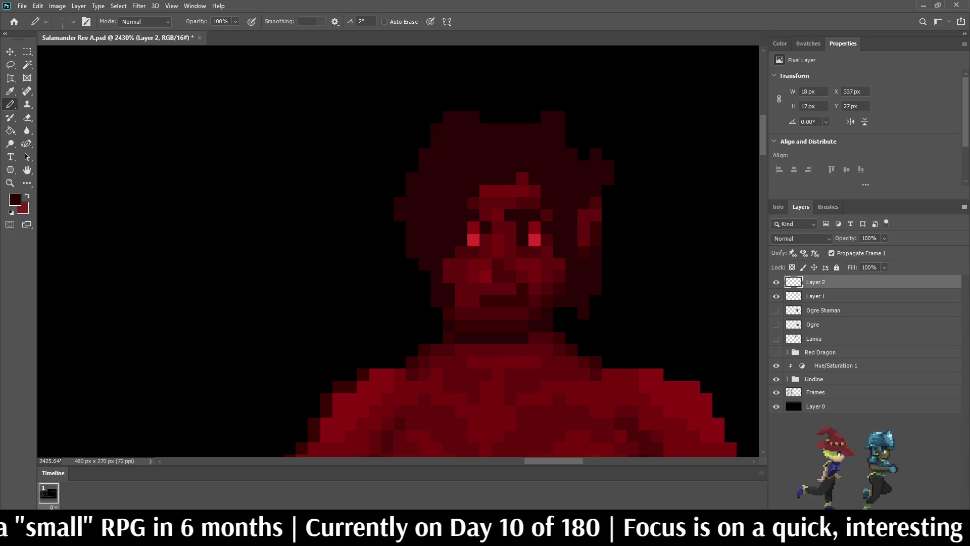
- Switch to Layer 1 (the body) and sample a darker red from the face
key(i)
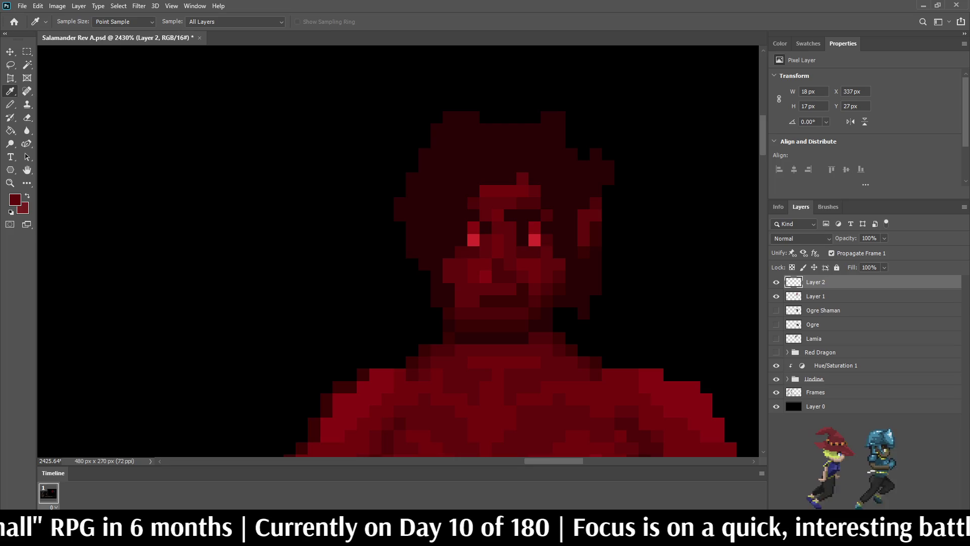
key(b)
key(alt+bracketleft)
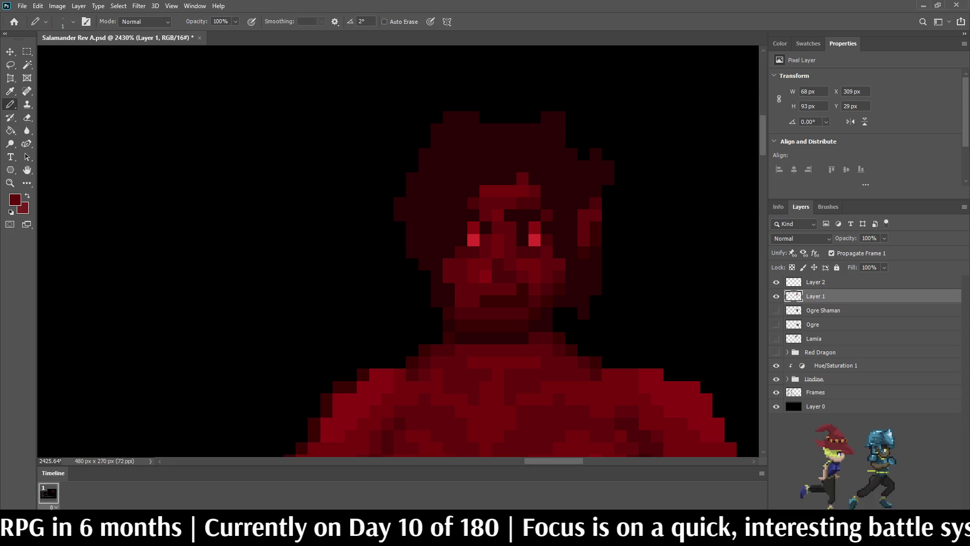
scroll(531, 238, down, 10)
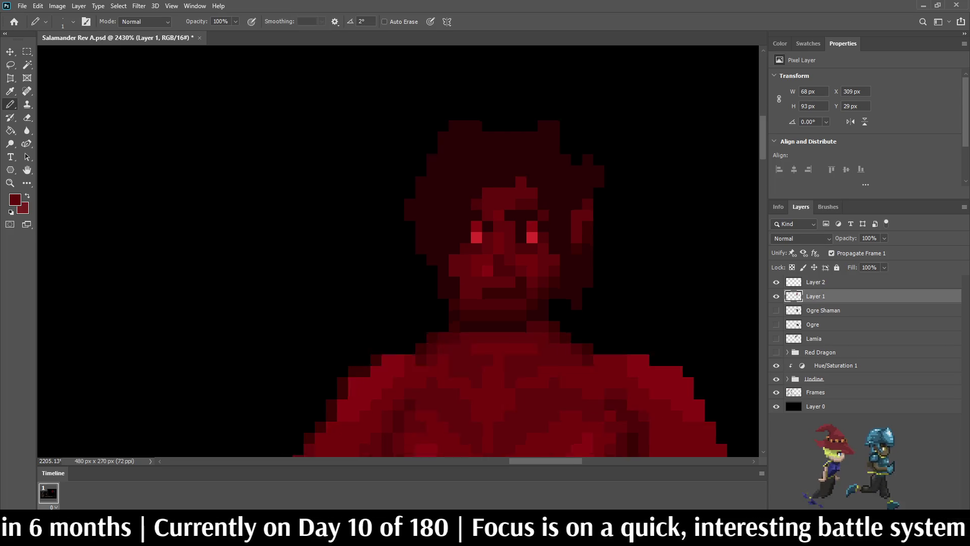
scroll(530, 262, up, 10)
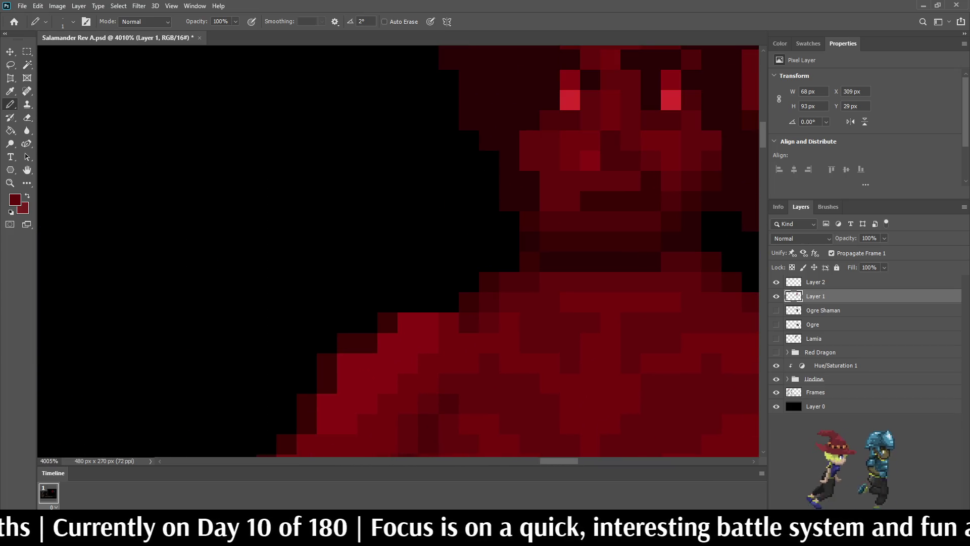
key(i)
key(b)
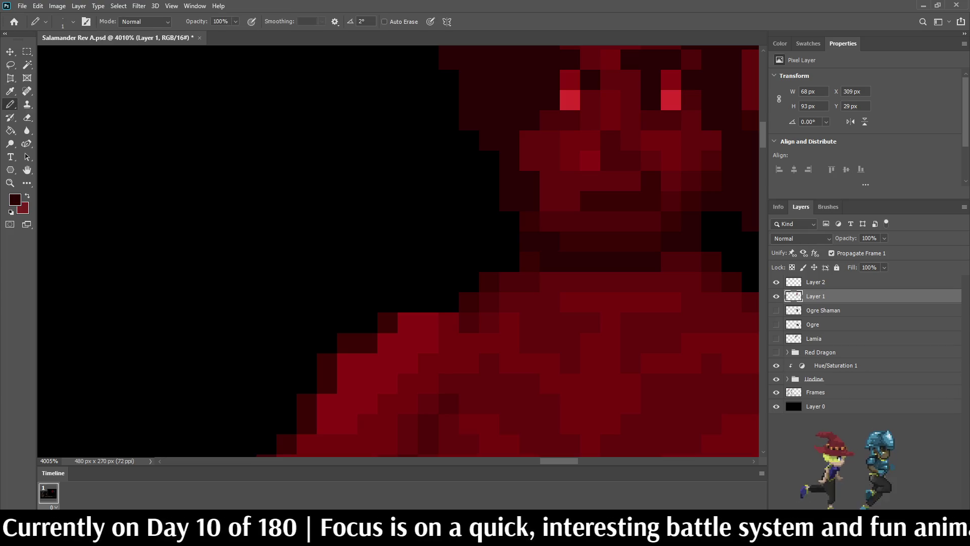
- Sample a brighter red and pencil a lighter pixel row along the neck below the face
key(i)
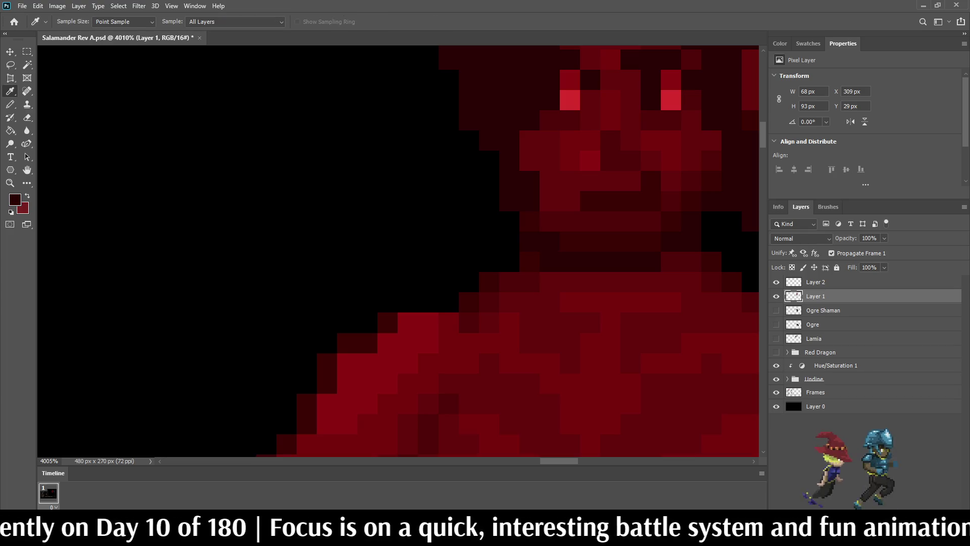
key(b)
click(550, 261)
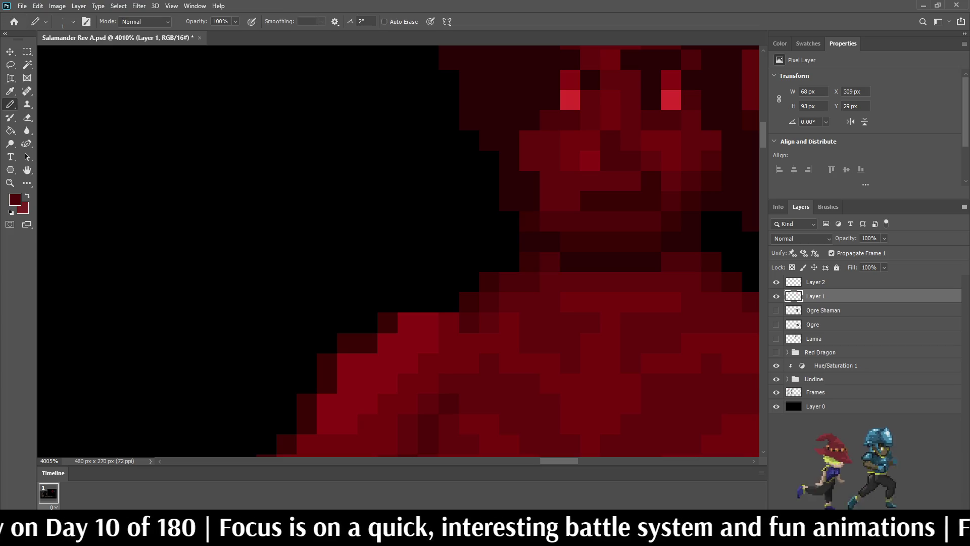
scroll(478, 279, down, 3)
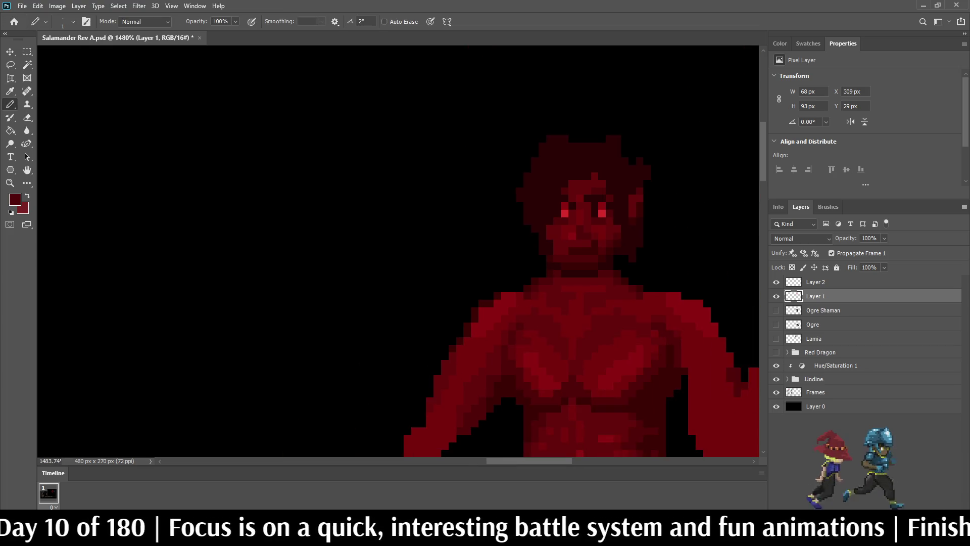
scroll(478, 279, up, 3)
drag(548, 266, 617, 266)
scroll(617, 266, down, 2)
scroll(615, 268, down, 10)
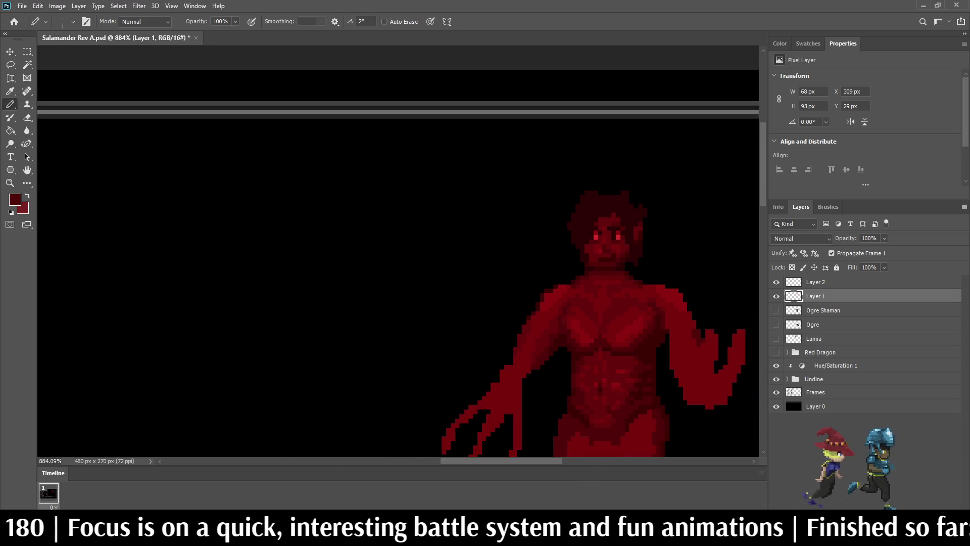
scroll(613, 269, up, 10)
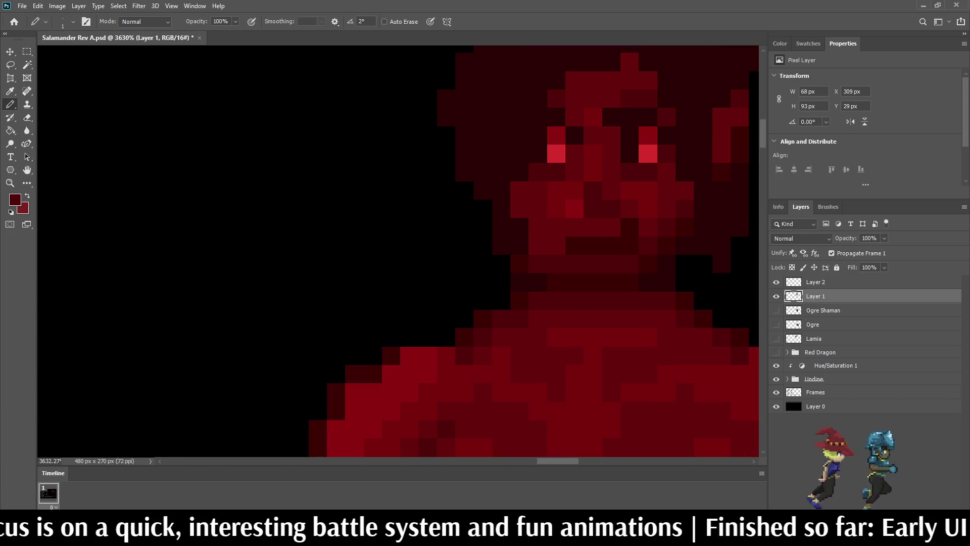
- Erase the stray dark pixel beside the face with the Eraser, then begin lassoing the head
key(e)
click(520, 282)
scroll(477, 226, down, 10)
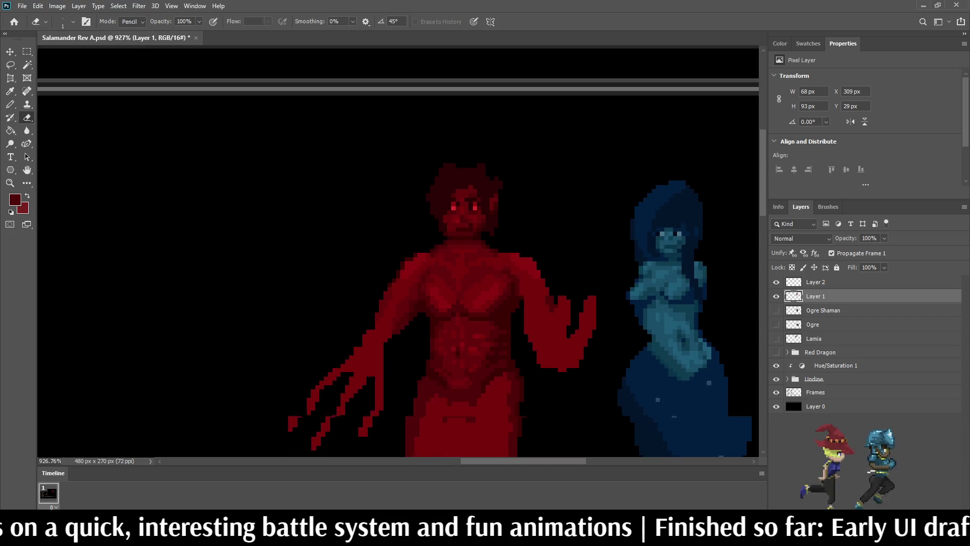
scroll(503, 200, down, 2)
scroll(503, 200, up, 5)
scroll(488, 199, up, 5)
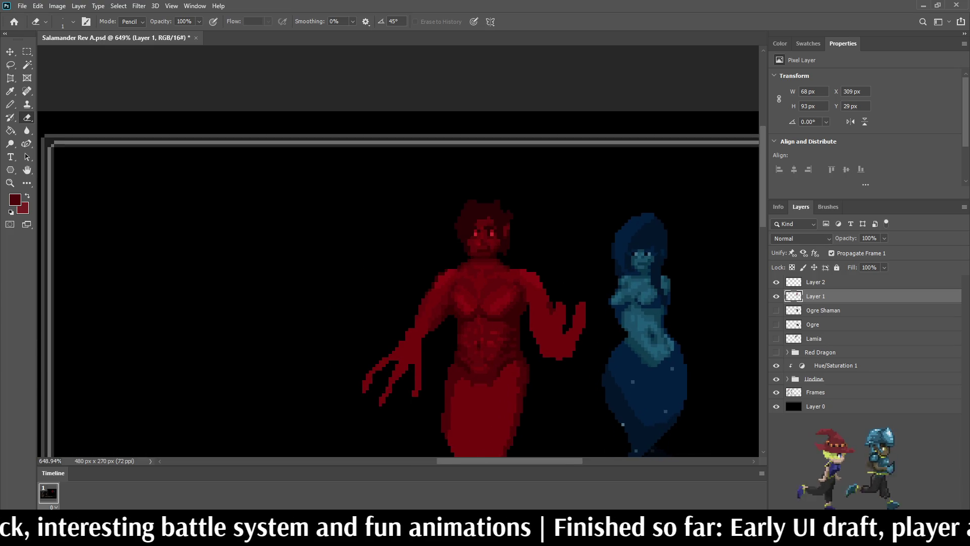
scroll(488, 198, up, 1)
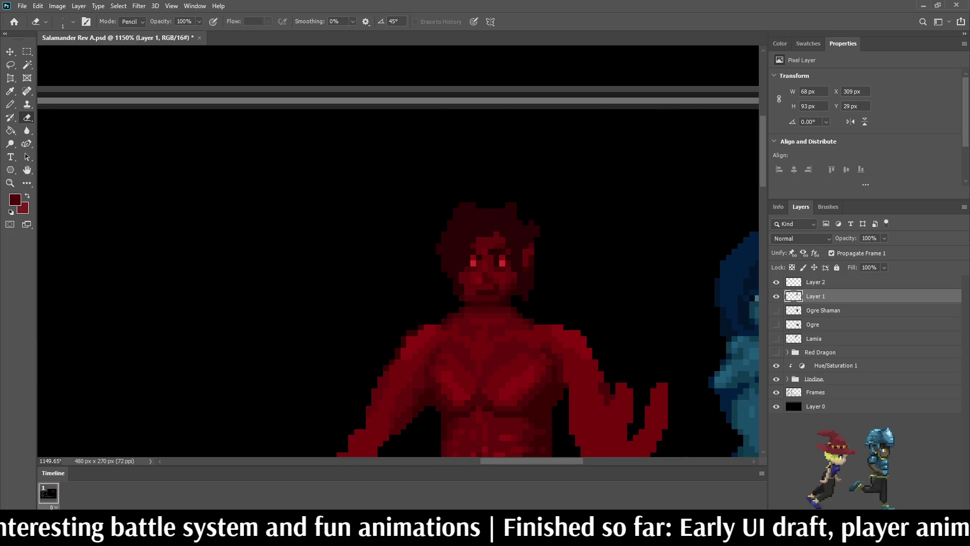
key(l)
mouse_move(432, 191)
mouse_down()
mouse_move(551, 189)
mouse_move(570, 270)
mouse_move(536, 304)
mouse_move(456, 305)
mouse_move(425, 243)
mouse_move(434, 192)
mouse_up()
- Deselect, compare the head before and after the latest edit, and merge Layer 1 into Layer 2
key(ctrl+d)
key(ctrl+z)
key(ctrl+shift+z)
key(ctrl+z)
key(ctrl+shift+z)
key(shift+alt+bracketright)
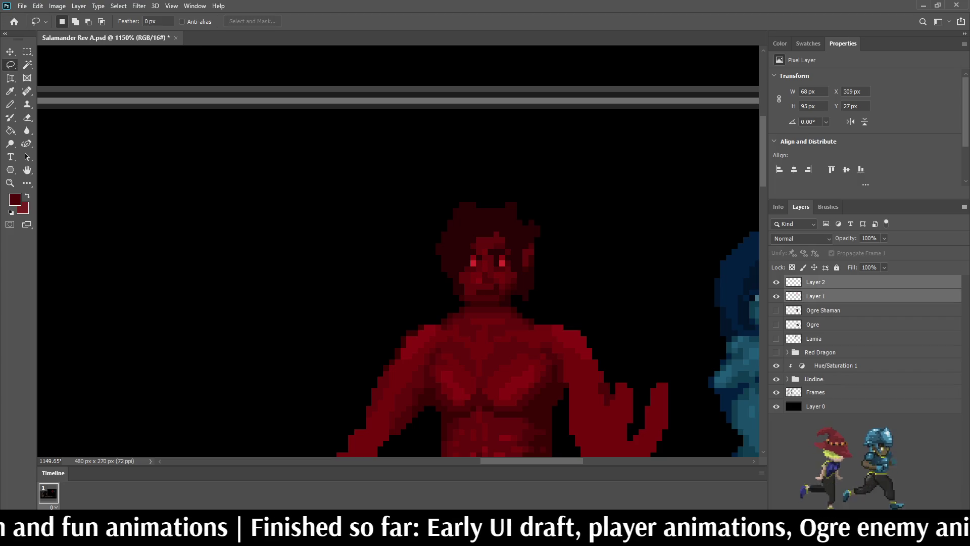
key(ctrl+e)
- Lasso the salamander's head, shift it with Free Transform, commit, and deselect
mouse_move(440, 178)
mouse_down()
mouse_move(570, 263)
mouse_move(534, 305)
mouse_move(441, 298)
mouse_move(428, 177)
mouse_up()
key(ctrl+t)
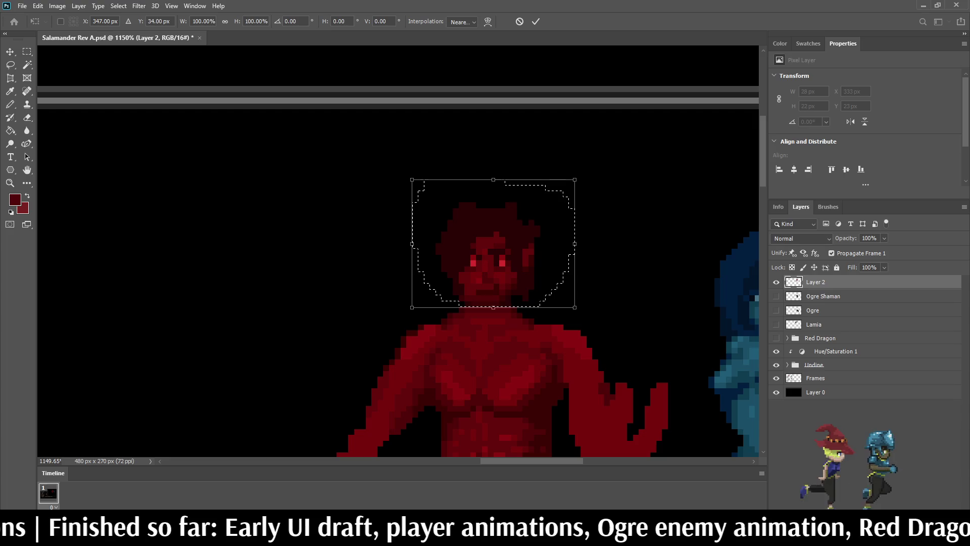
key(Return)
key(ctrl+d)
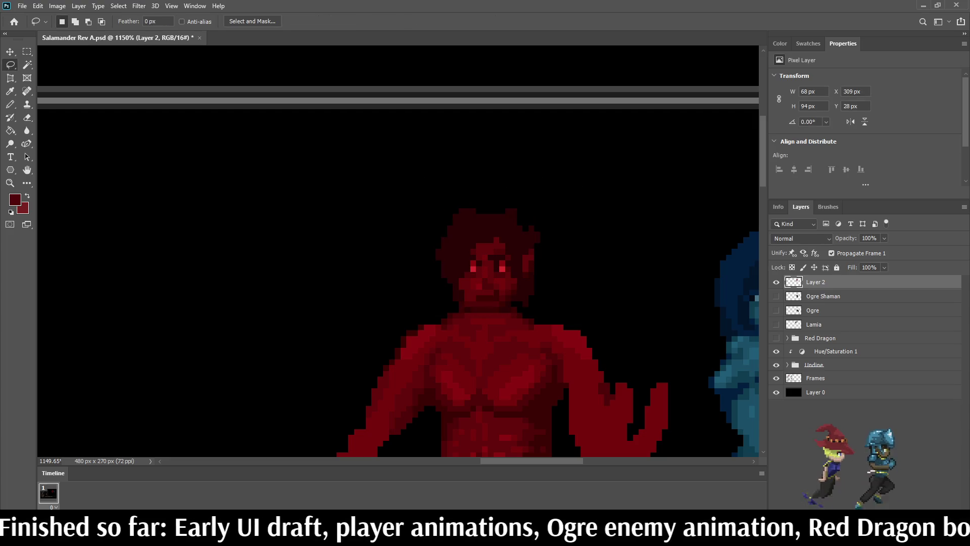
scroll(485, 253, down, 5)
scroll(398, 253, down, 4)
scroll(398, 252, up, 3)
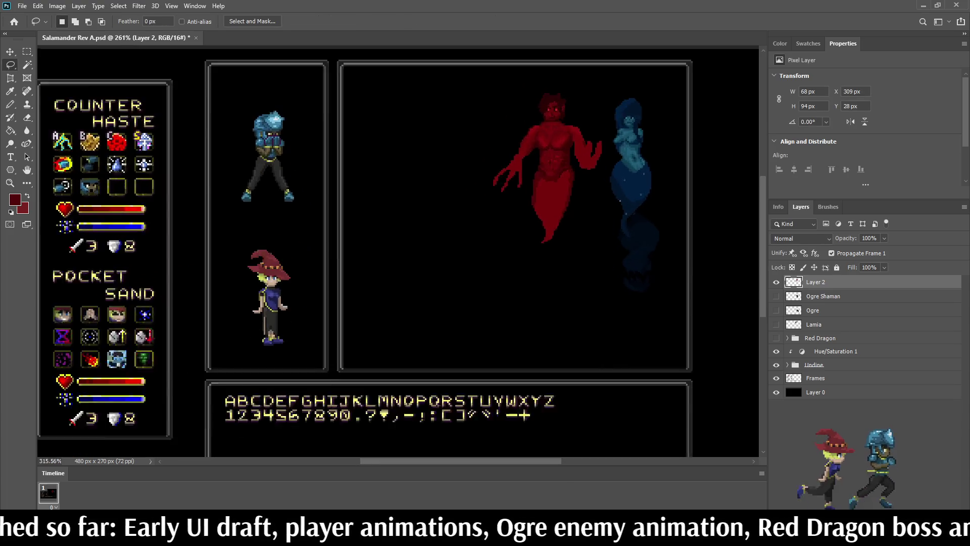
scroll(567, 90, up, 5)
- Nudge the lassoed head up one pixel, deselect, and save the file
drag(470, 127, 472, 129)
key(ctrl+Up)
key(ctrl+d)
key(ctrl+s)
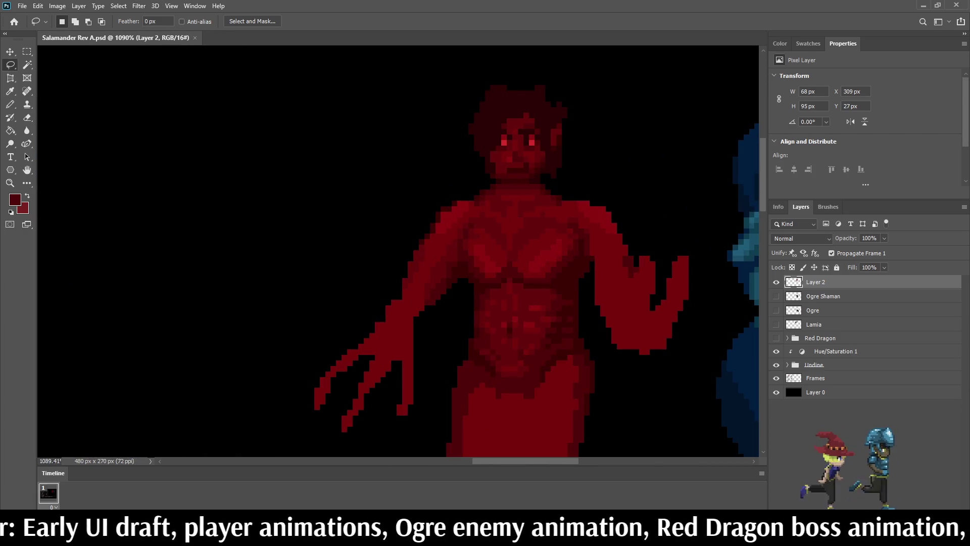
scroll(398, 252, down, 5)
scroll(398, 252, up, 4)
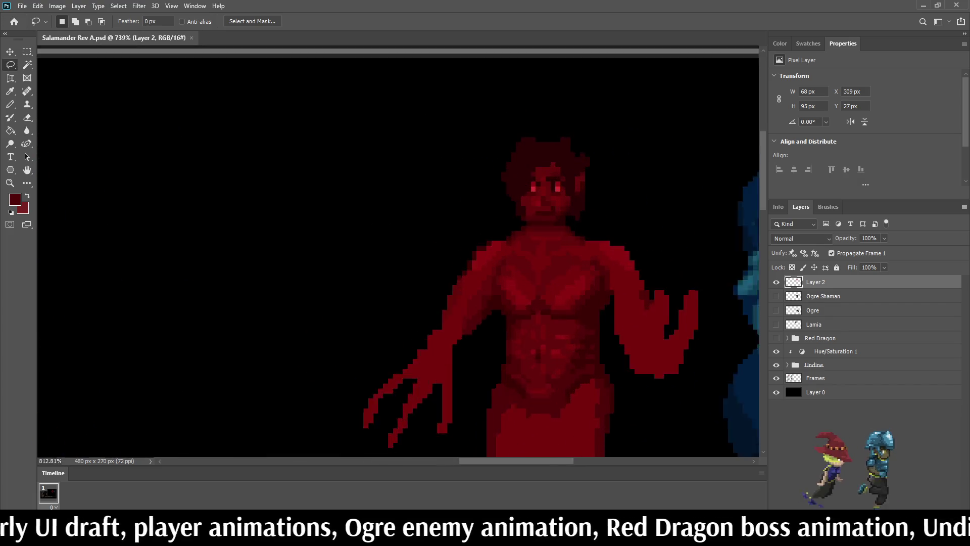
scroll(545, 151, up, 5)
- Pencil spiky hair strands at the top and left side of the salamander's head
key(i)
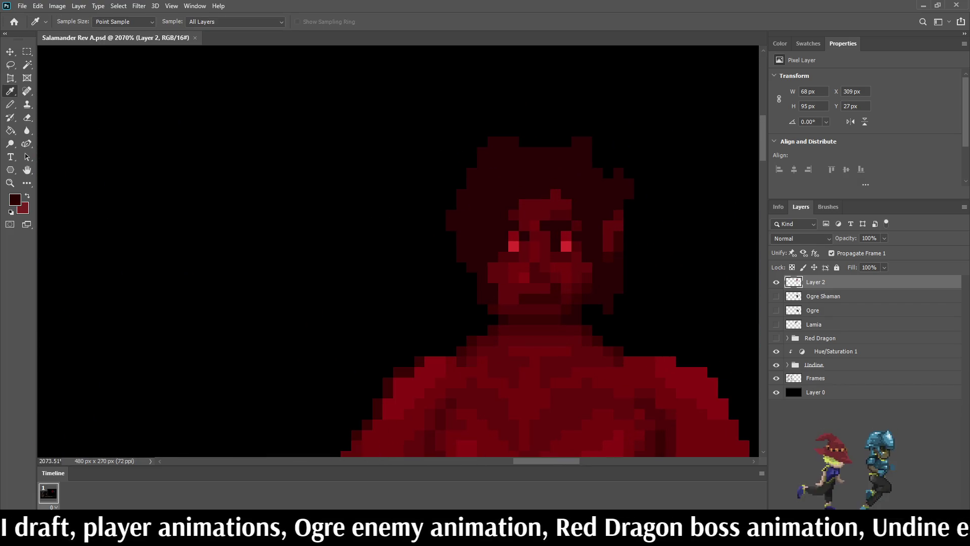
scroll(543, 227, down, 4)
scroll(543, 227, up, 2)
key(b)
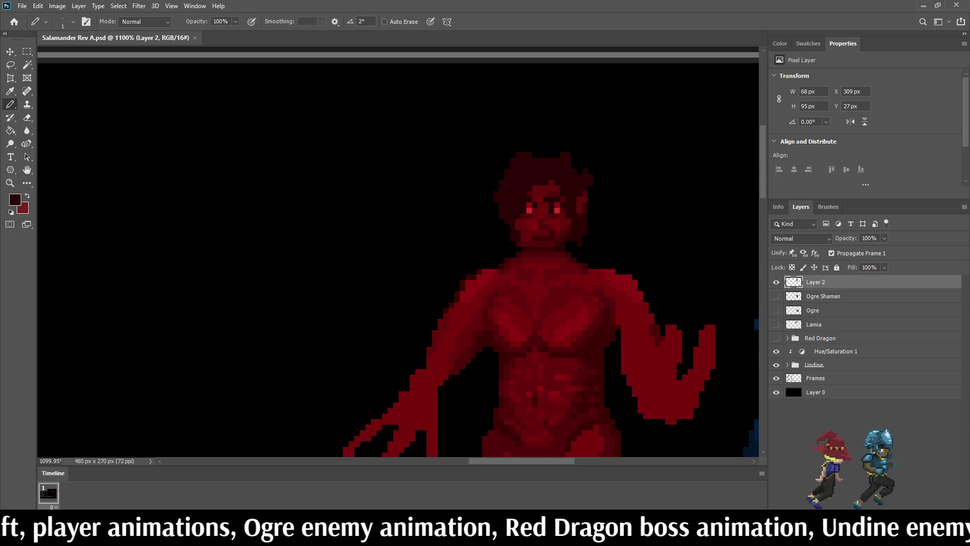
drag(535, 155, 570, 149)
click(526, 146)
click(520, 150)
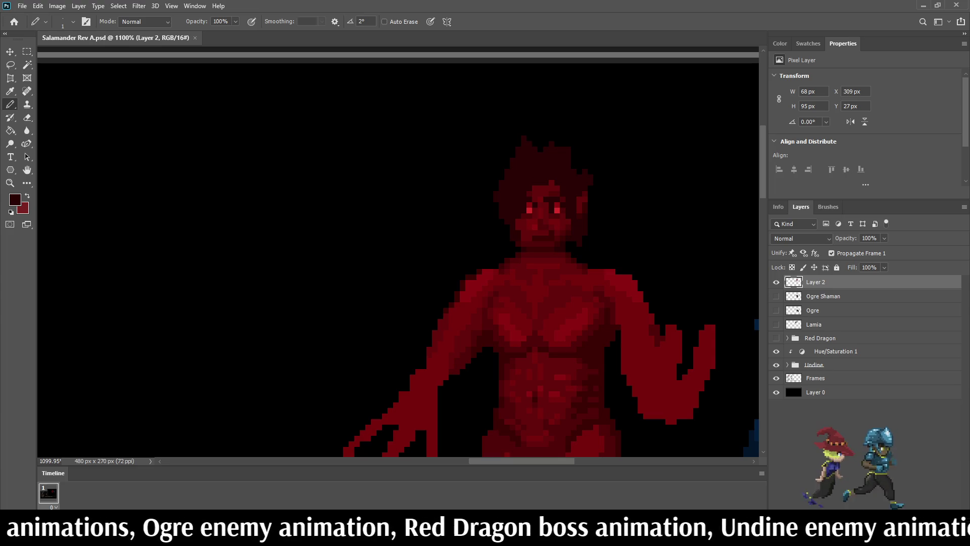
drag(503, 172, 488, 172)
drag(502, 177, 496, 177)
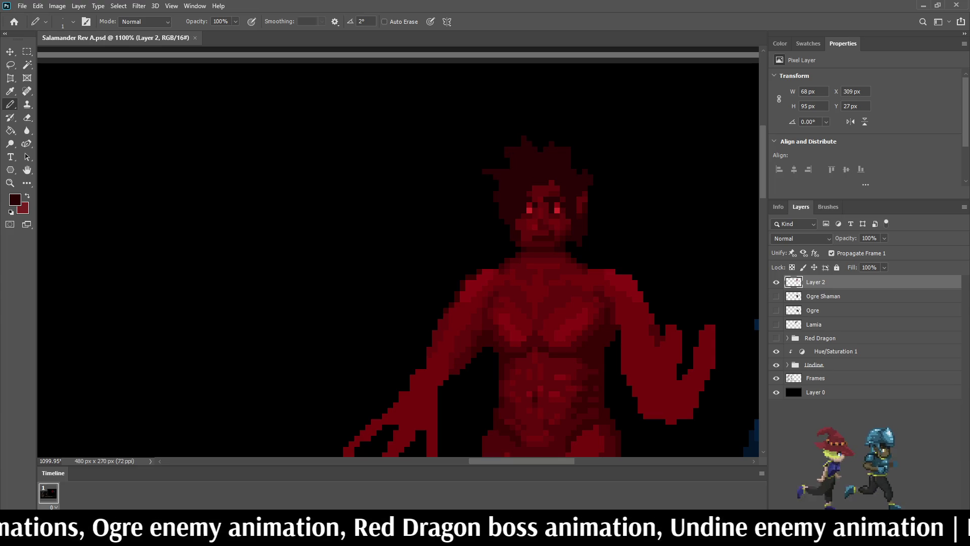
click(526, 121)
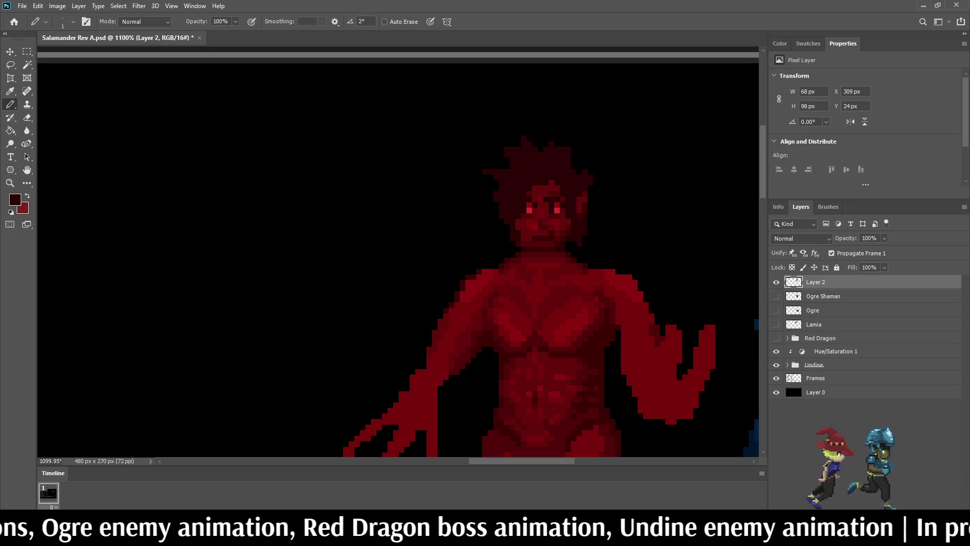
- Sample black and outline both eyes with black pixels beside and above them
key(ctrl+0)
scroll(591, 333, up, 10)
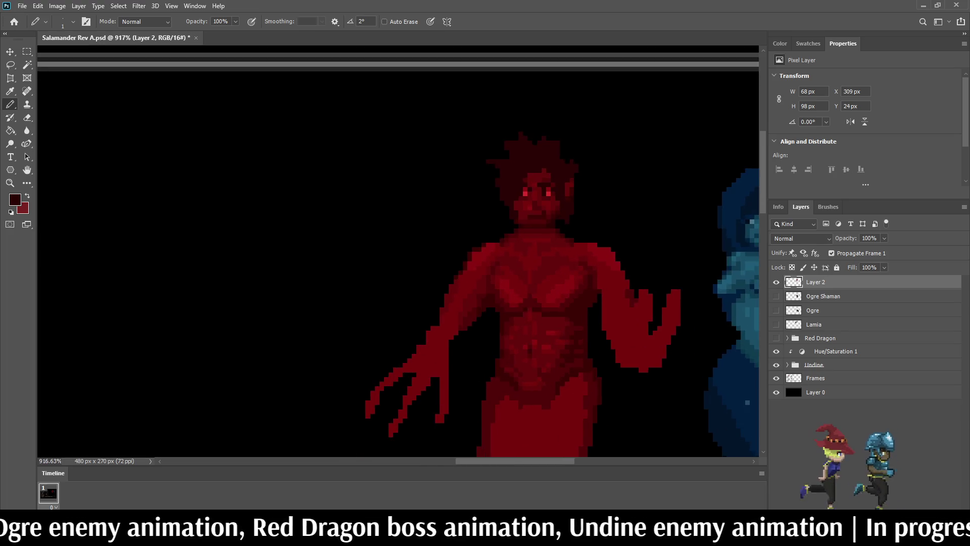
scroll(523, 198, up, 3)
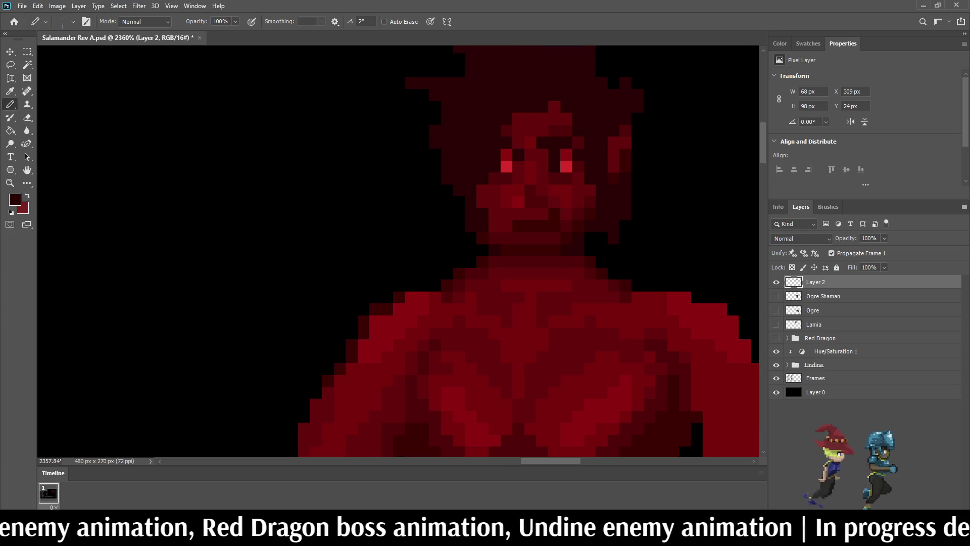
alt+click(404, 202)
click(495, 155)
click(494, 165)
click(554, 154)
click(555, 166)
click(495, 143)
click(507, 142)
scroll(492, 148, up, 5)
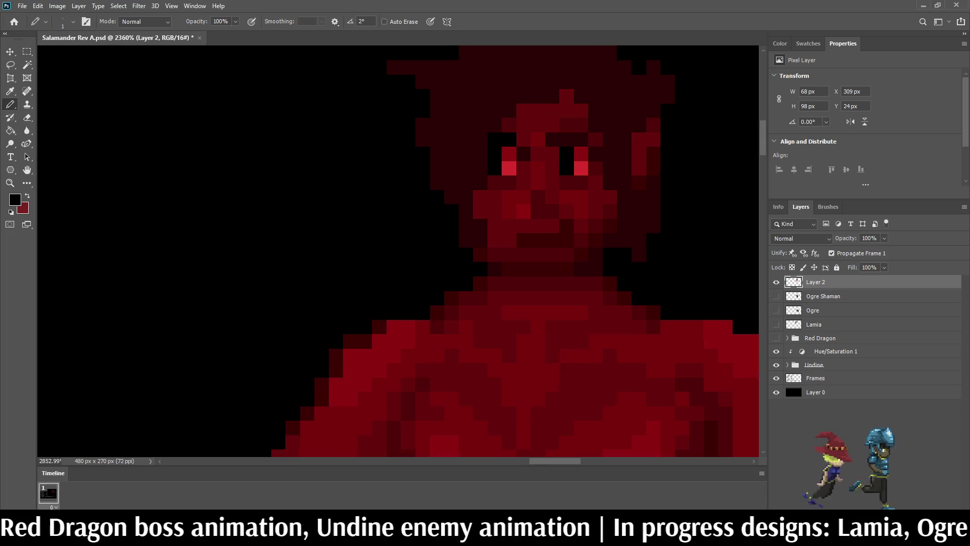
- Sample a dark red and darken a single pixel on the salamander's face
key(i)
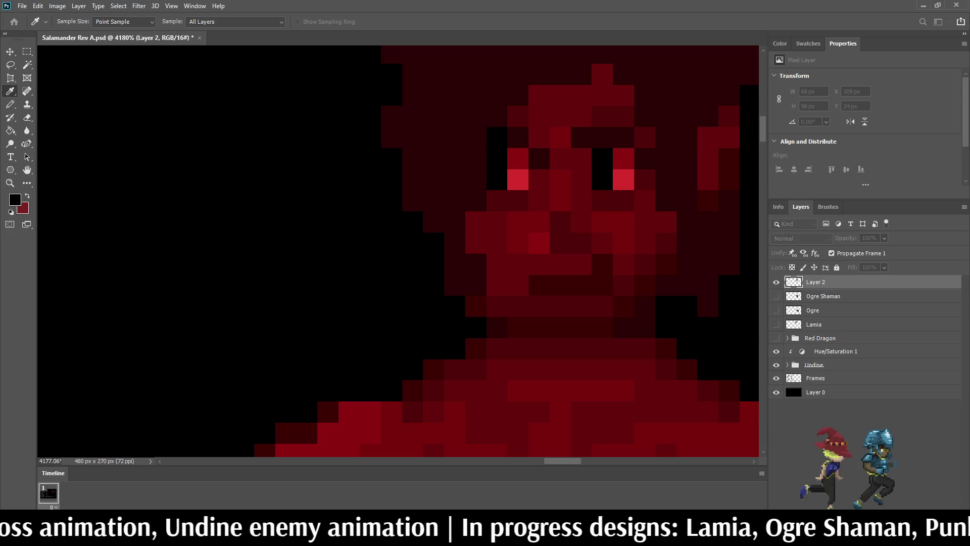
key(b)
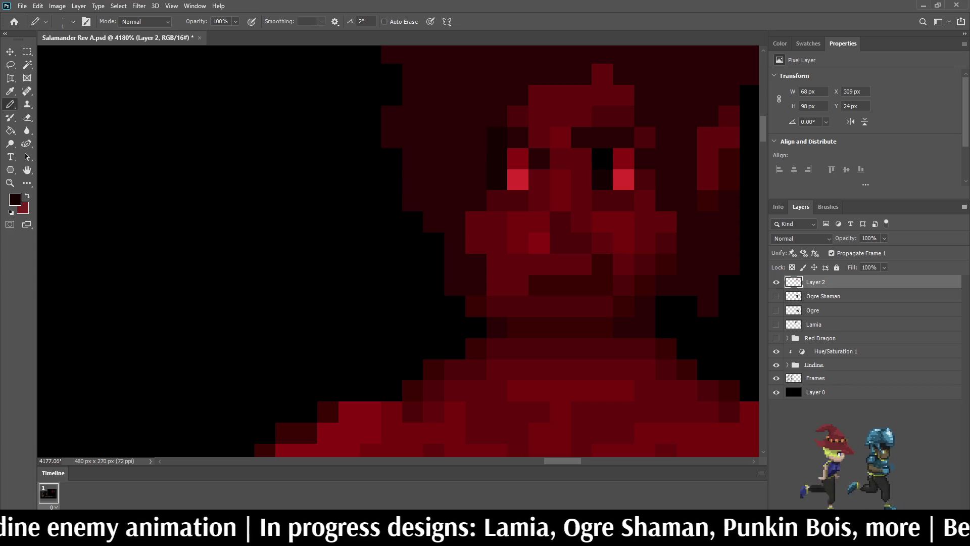
scroll(559, 208, down, 2)
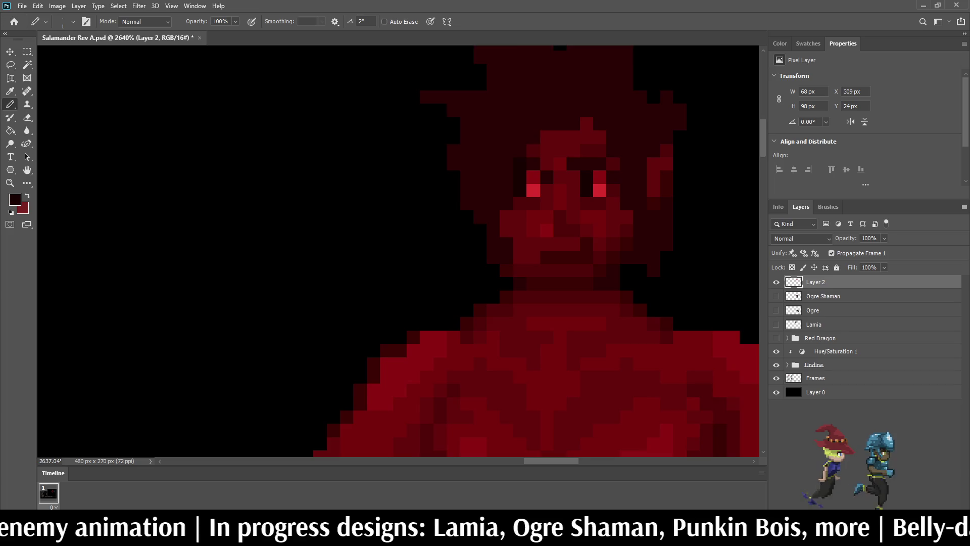
scroll(573, 194, down, 1)
scroll(620, 195, down, 5)
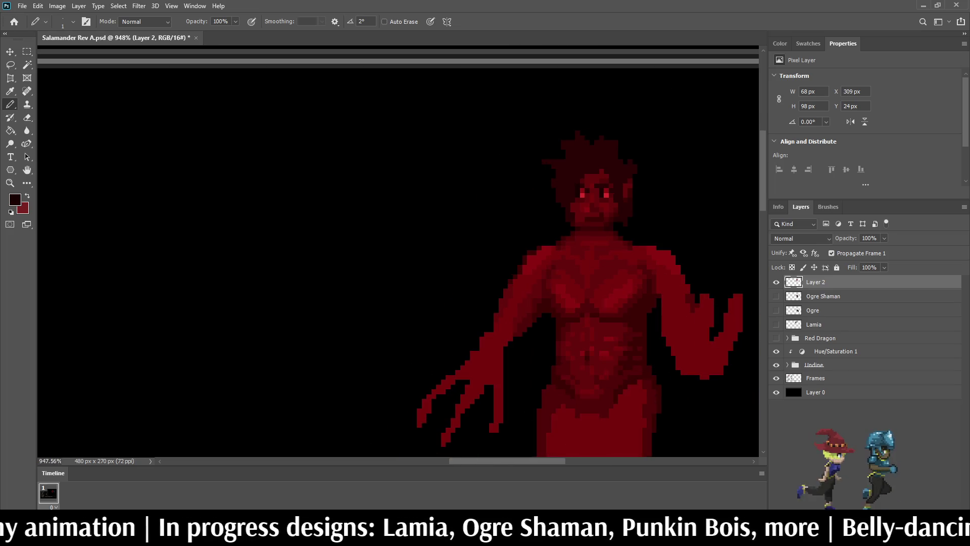
scroll(611, 167, up, 5)
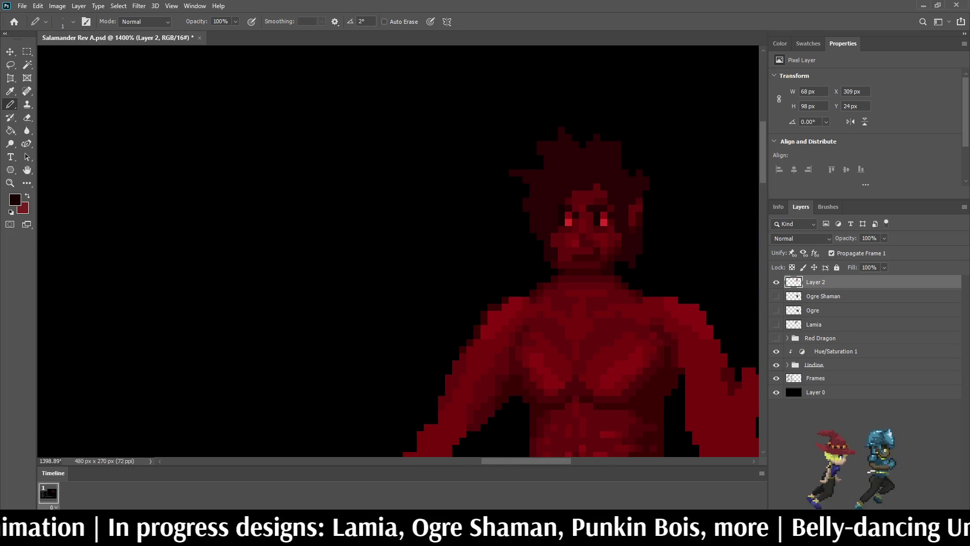
scroll(584, 190, up, 3)
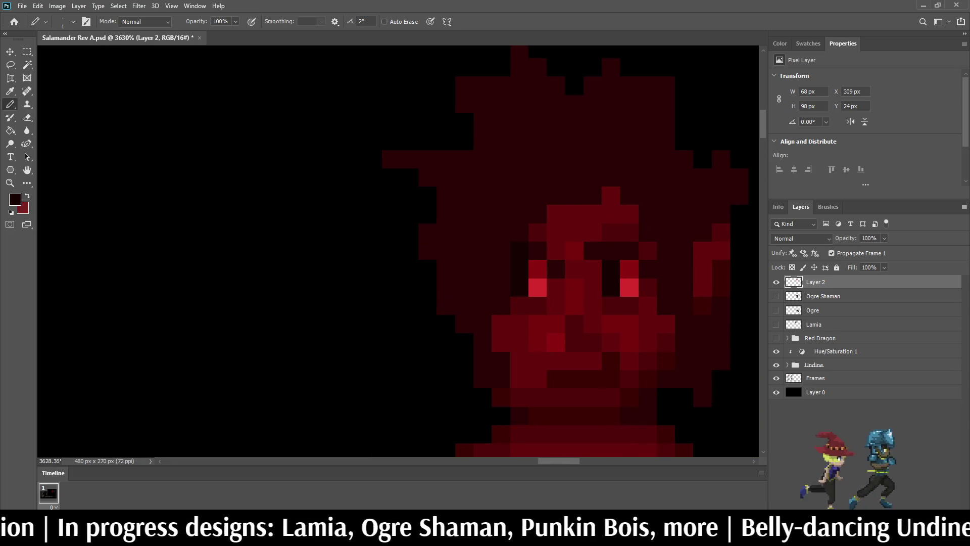
key(i)
key(b)
click(556, 214)
scroll(584, 182, down, 4)
scroll(593, 182, down, 3)
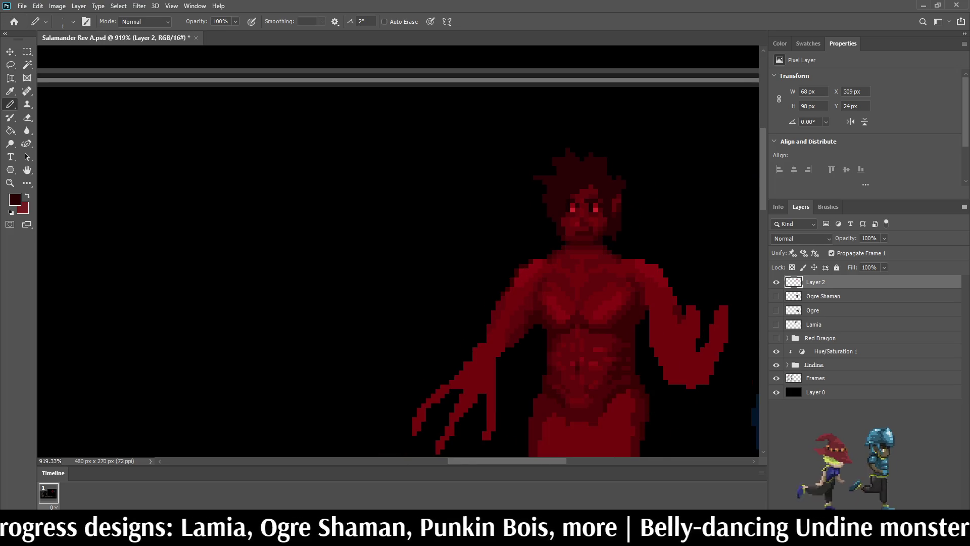
scroll(593, 181, up, 2)
- Sample a colour and zoom in and out to compare the salamander's face and hair with the full battle frame
scroll(613, 177, down, 4)
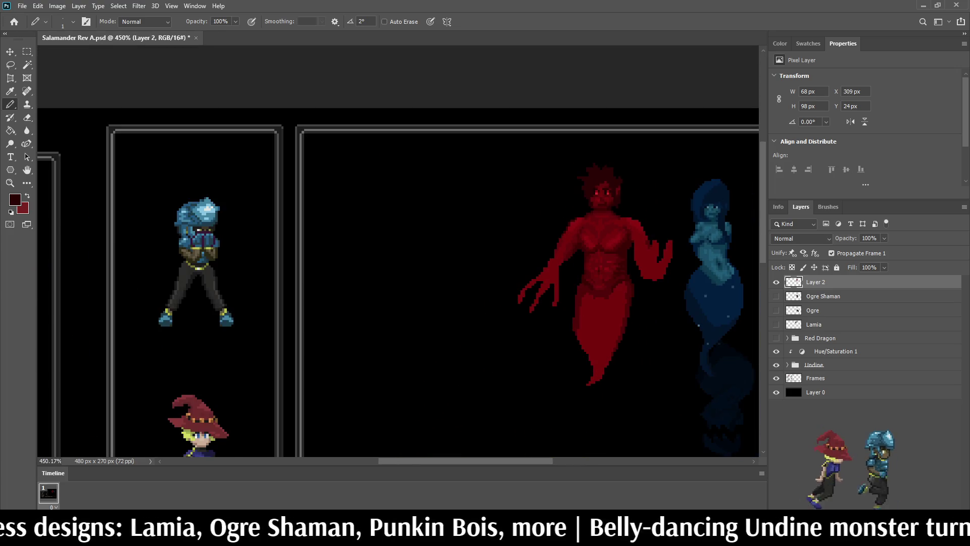
scroll(602, 189, down, 1)
scroll(606, 177, up, 6)
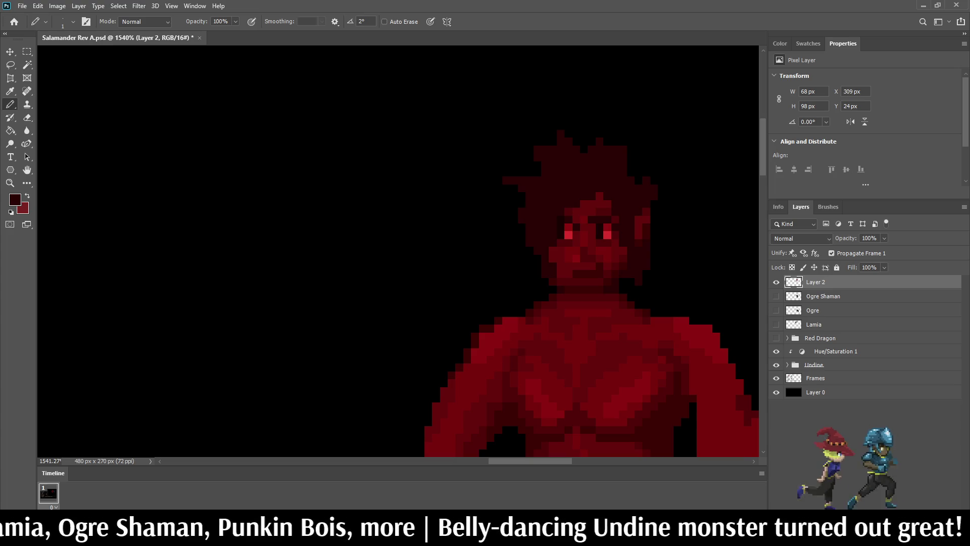
scroll(581, 222, down, 3)
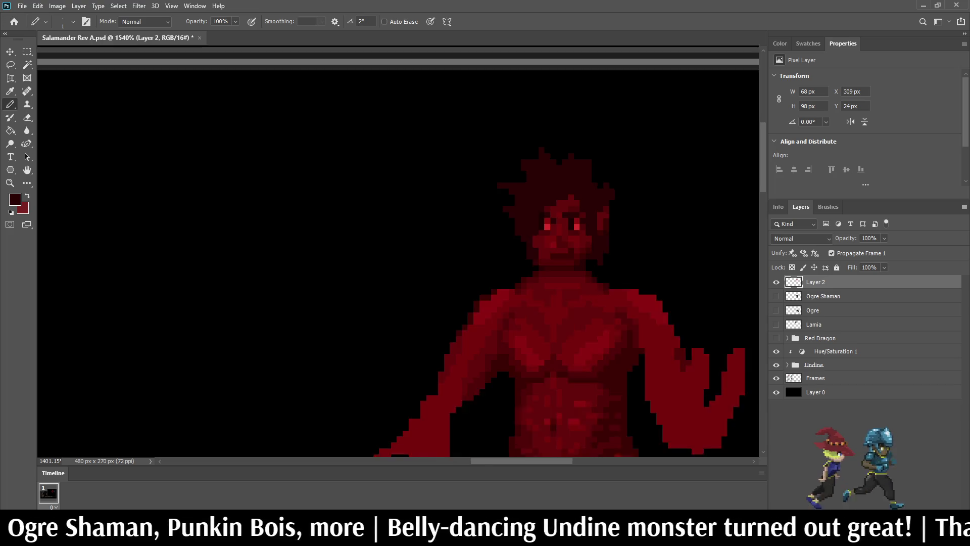
scroll(581, 222, up, 3)
key(i)
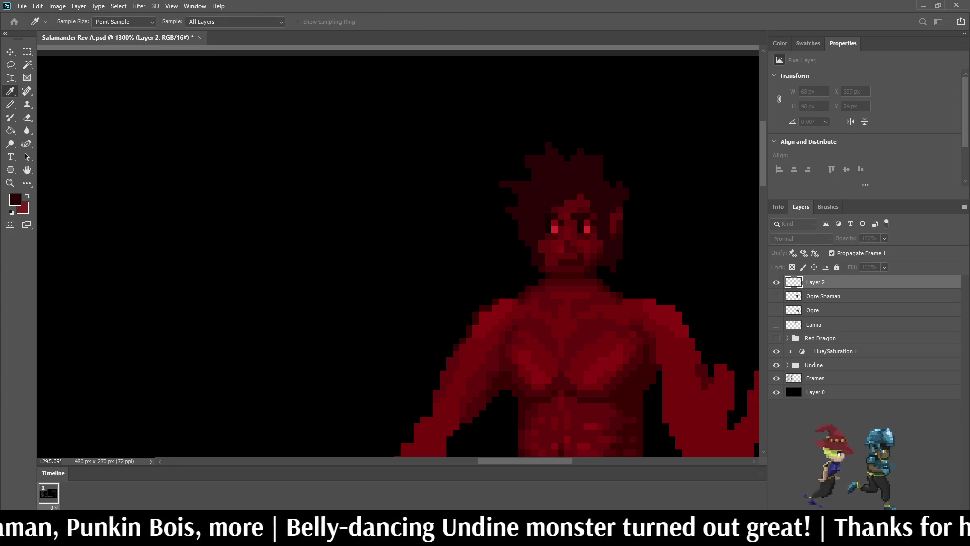
key(b)
scroll(599, 258, up, 3)
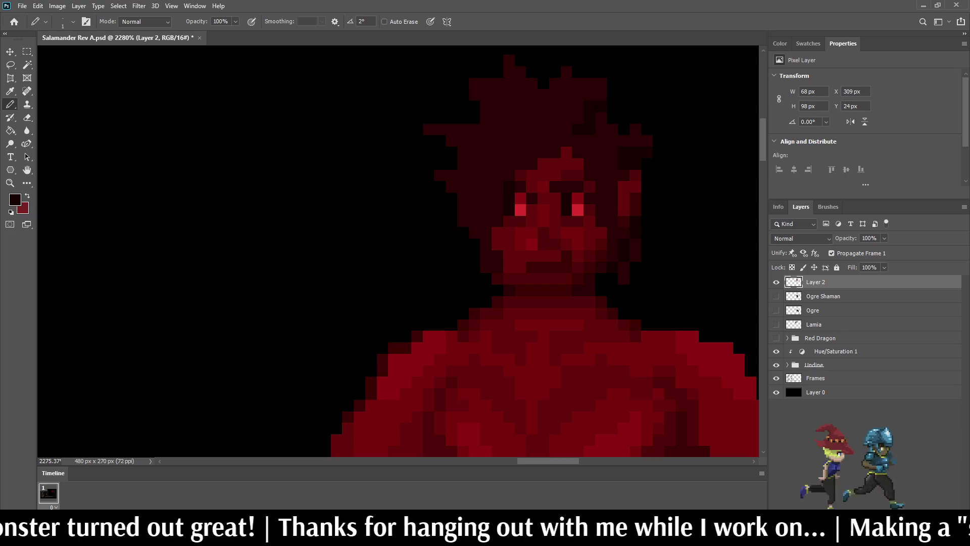
scroll(587, 138, down, 5)
scroll(587, 138, up, 3)
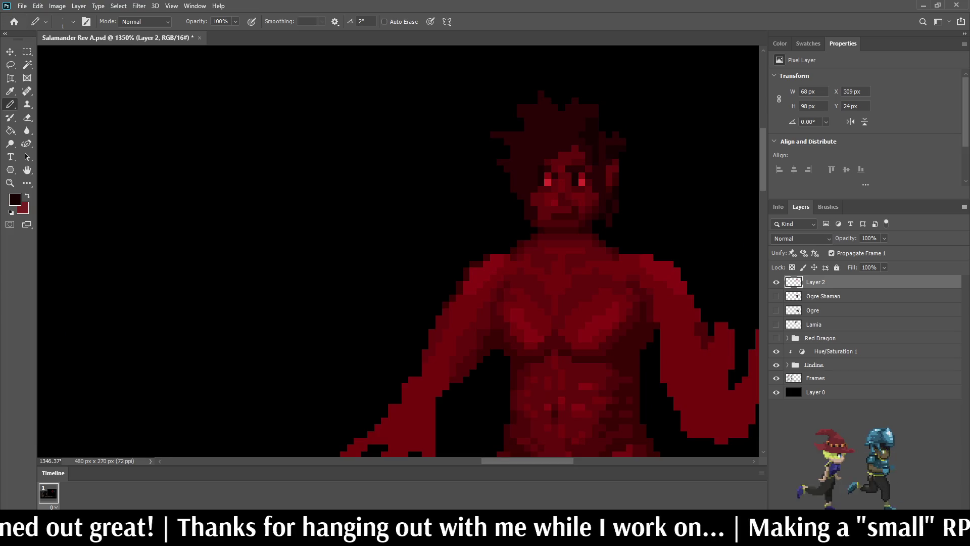
scroll(610, 113, up, 3)
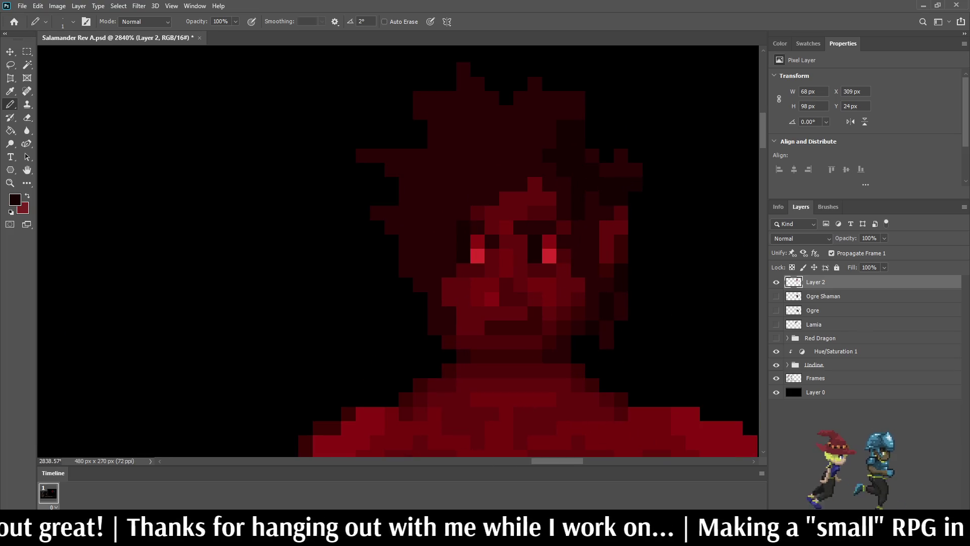
scroll(632, 220, down, 4)
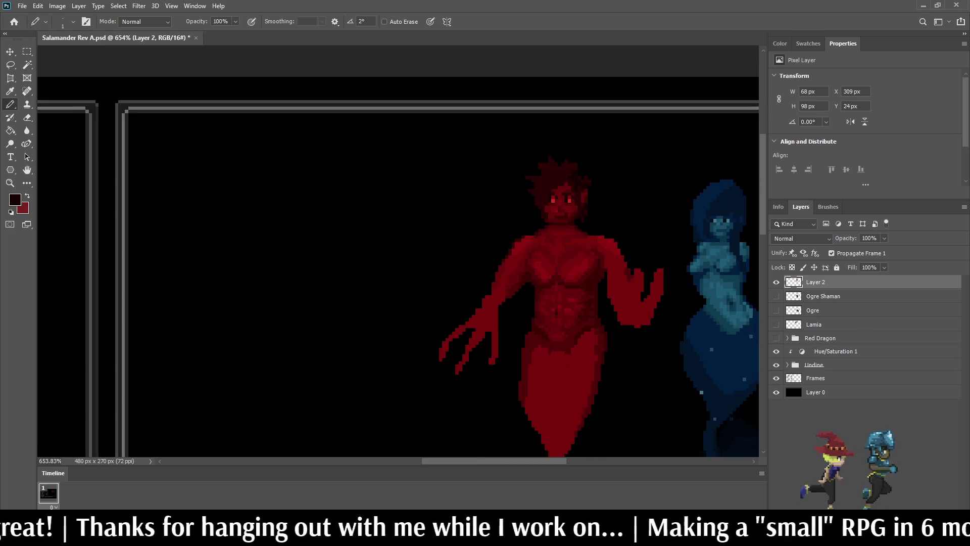
- Zoom between the salamander's head and the whole battle screen to compare her with the blue undine
scroll(631, 220, up, 3)
scroll(581, 178, up, 2)
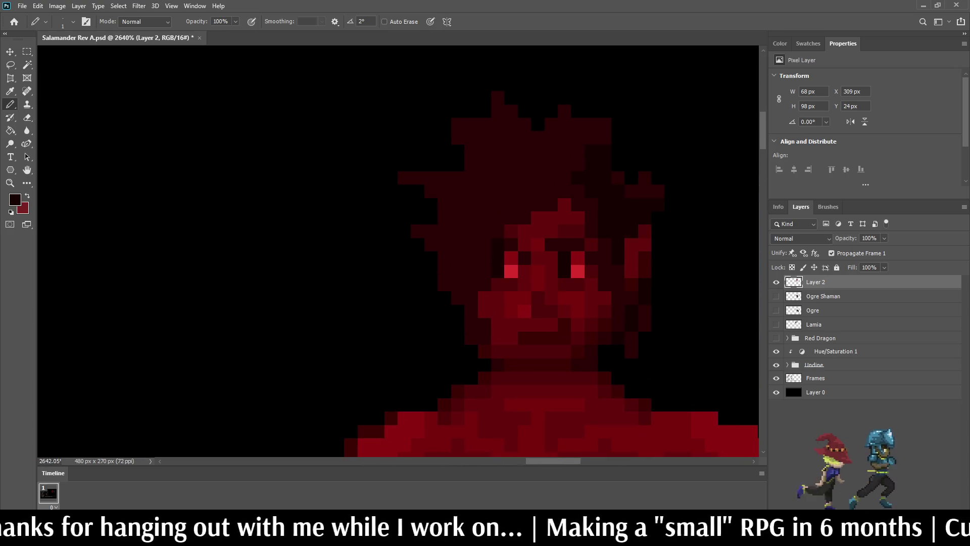
scroll(586, 217, down, 4)
scroll(586, 217, up, 2)
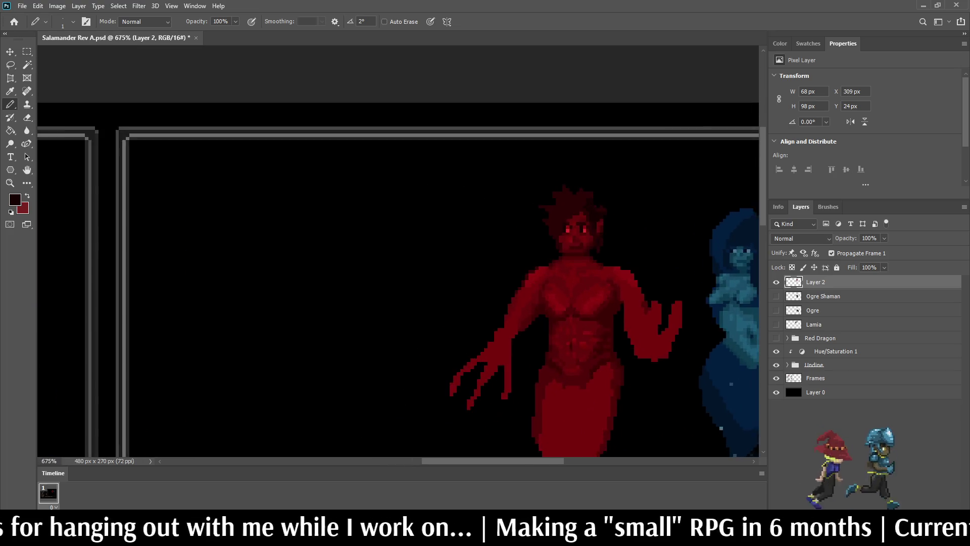
scroll(596, 198, up, 4)
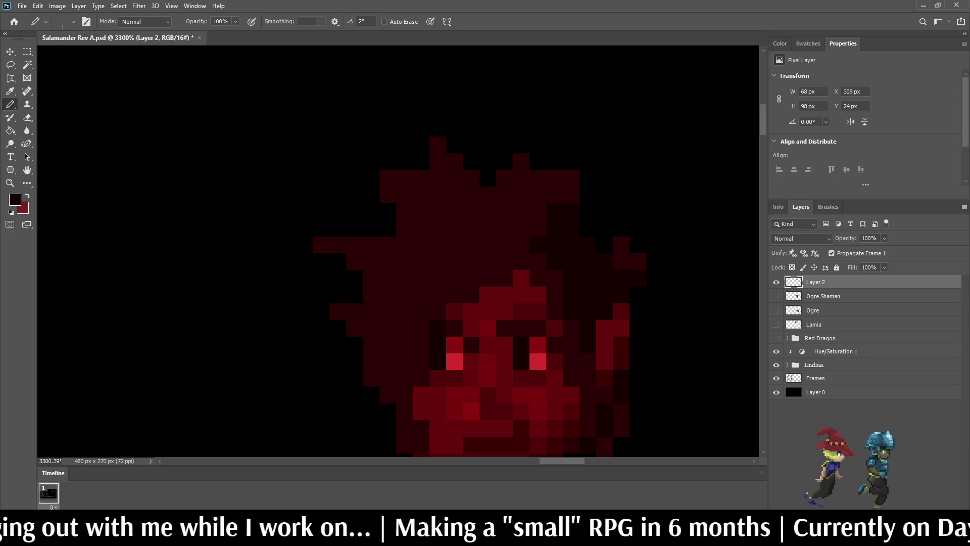
scroll(629, 279, down, 4)
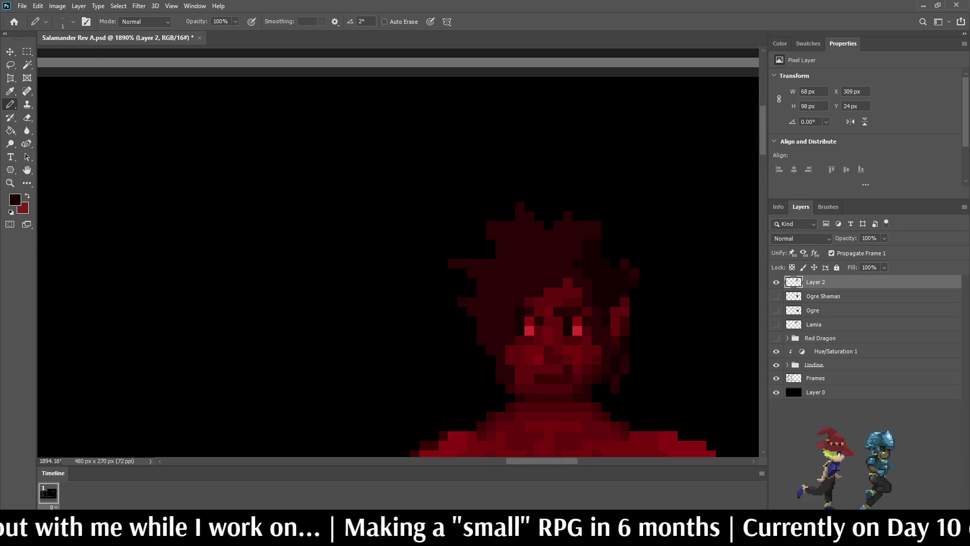
scroll(623, 271, up, 5)
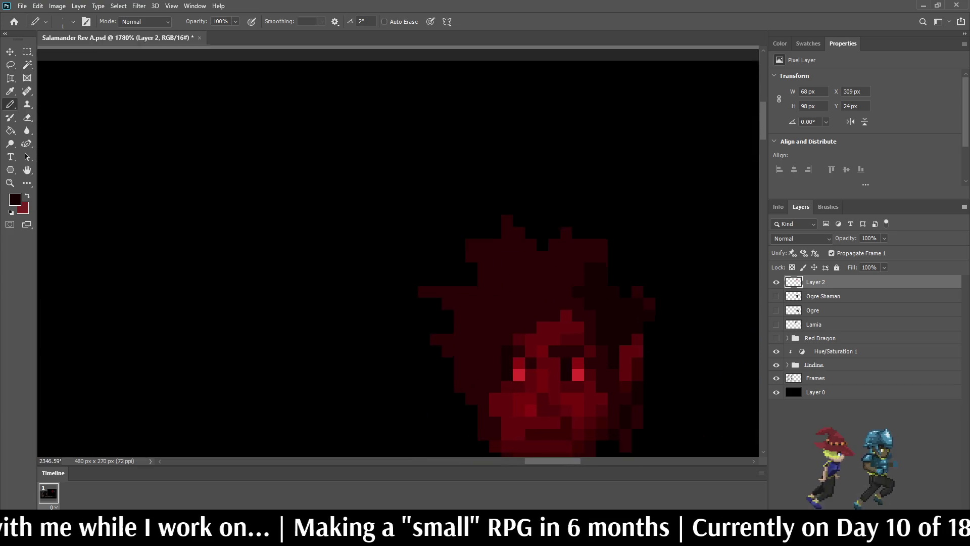
scroll(309, 168, down, 4)
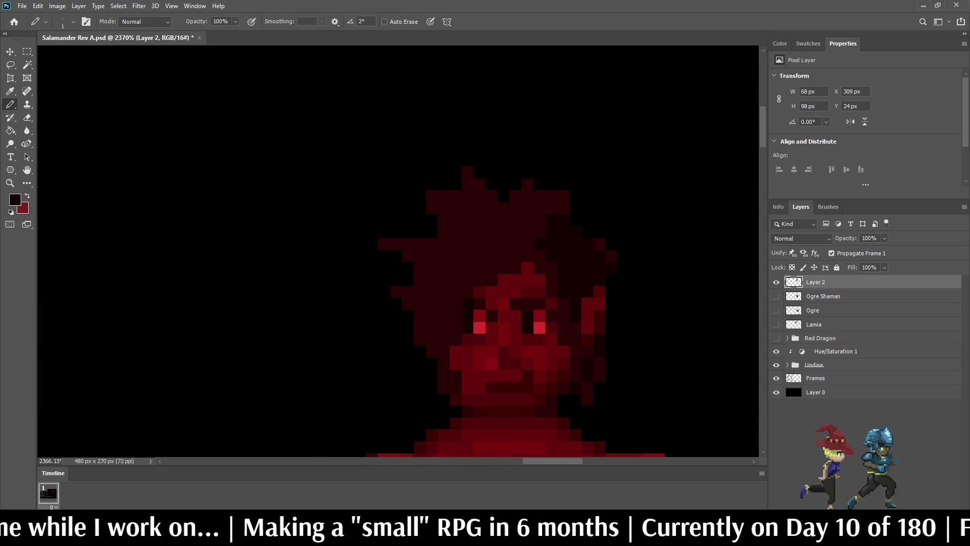
scroll(309, 168, up, 3)
scroll(509, 205, up, 1)
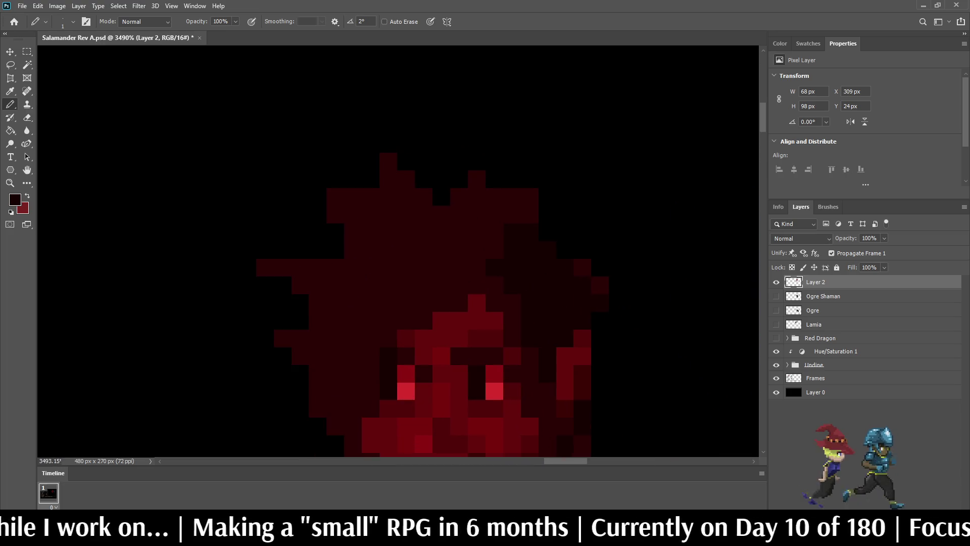
scroll(506, 207, down, 3)
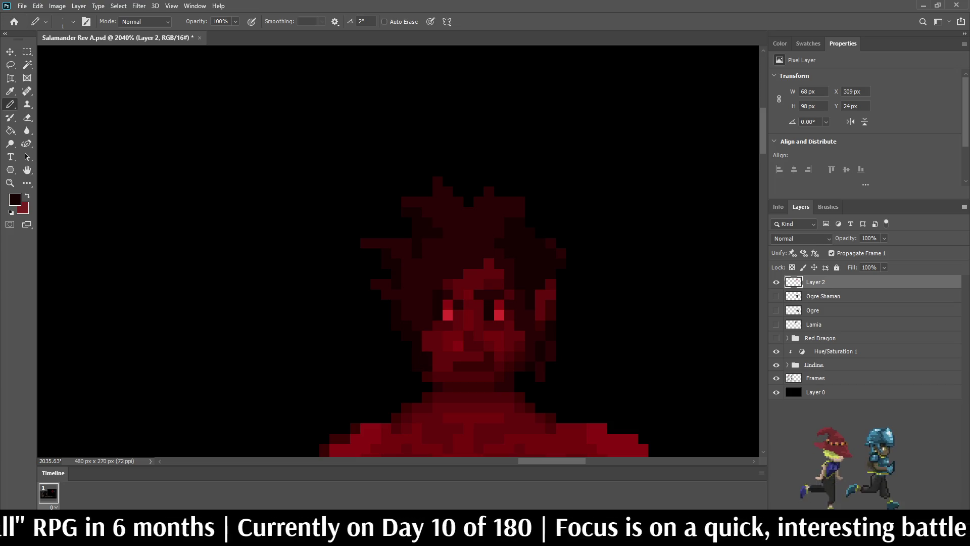
scroll(398, 251, down, 6)
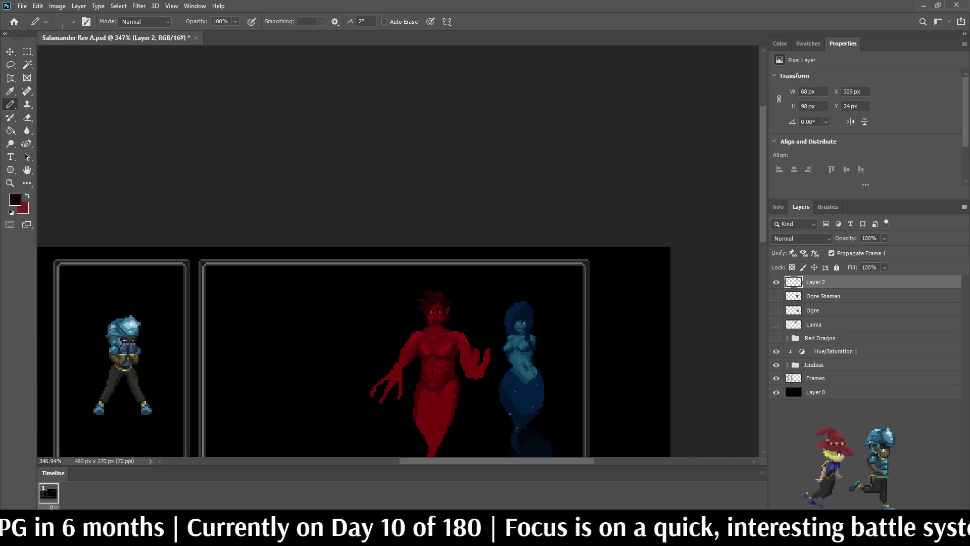
scroll(419, 310, up, 10)
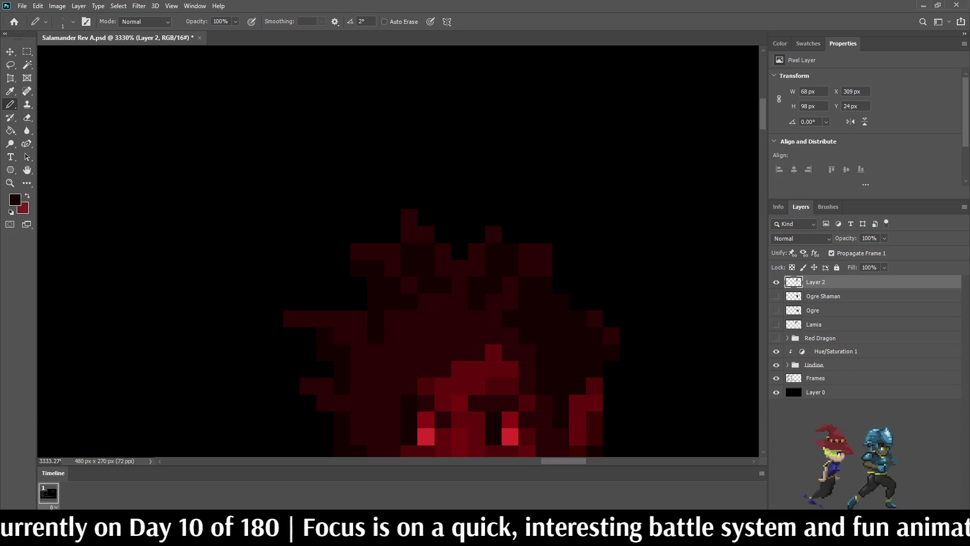
scroll(428, 374, down, 5)
scroll(427, 374, up, 4)
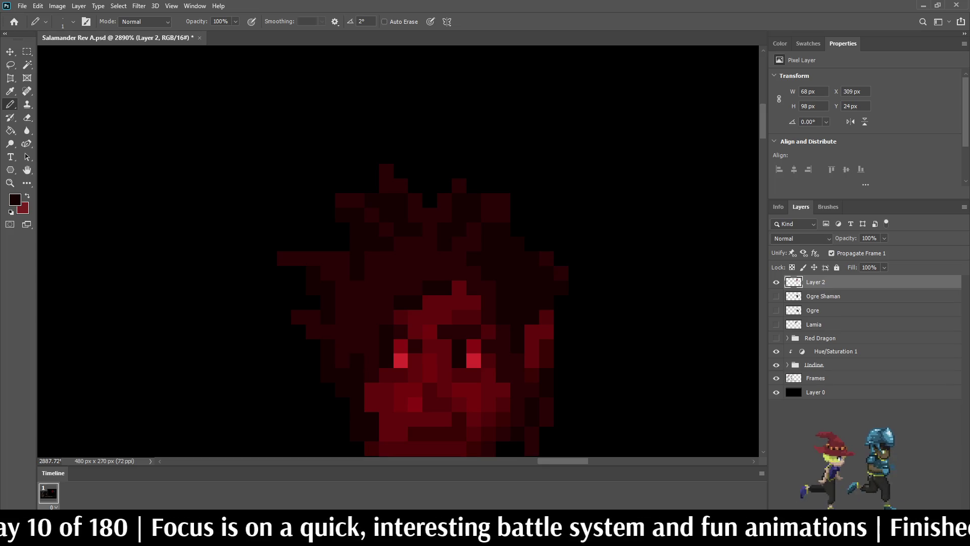
scroll(445, 278, down, 5)
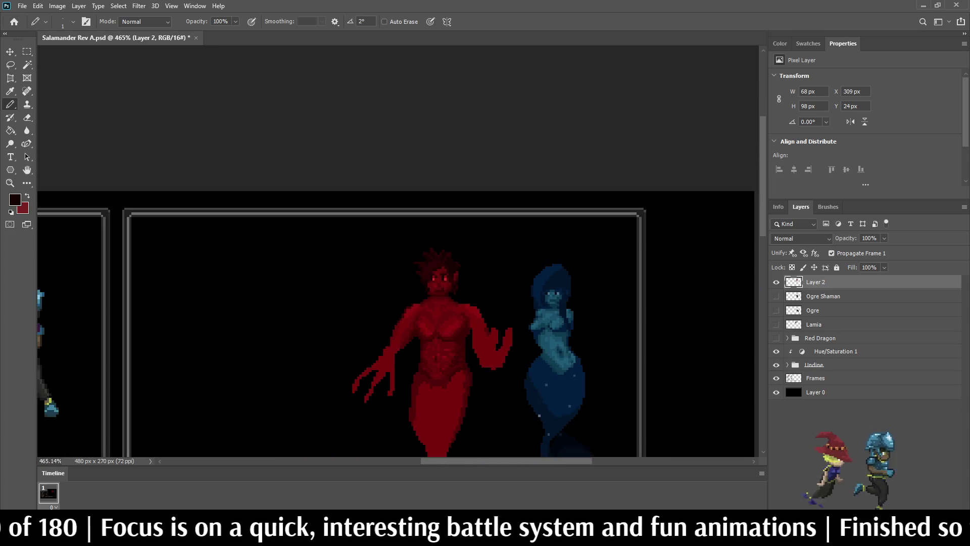
- Sample a red from the salamander's own face and touch up her face with the Pencil
scroll(445, 303, up, 4)
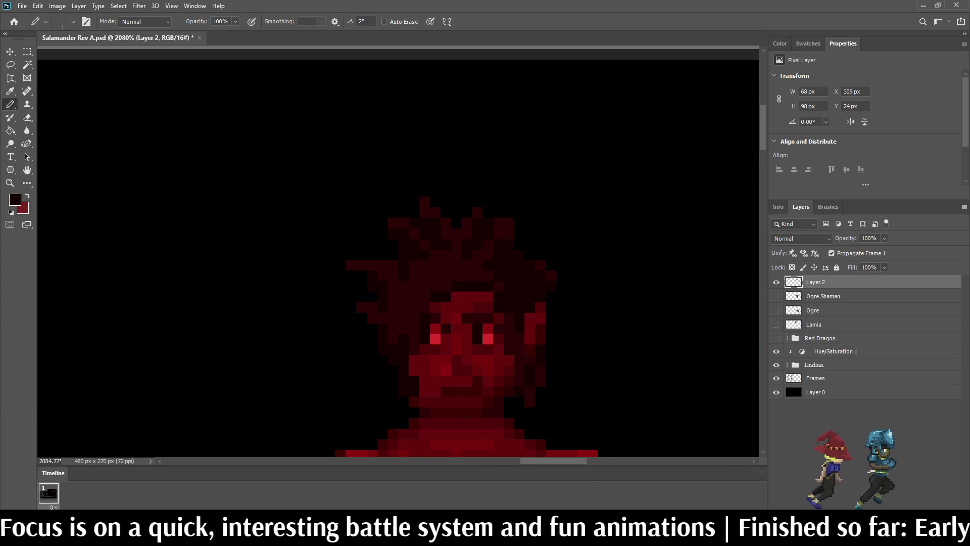
scroll(445, 303, down, 8)
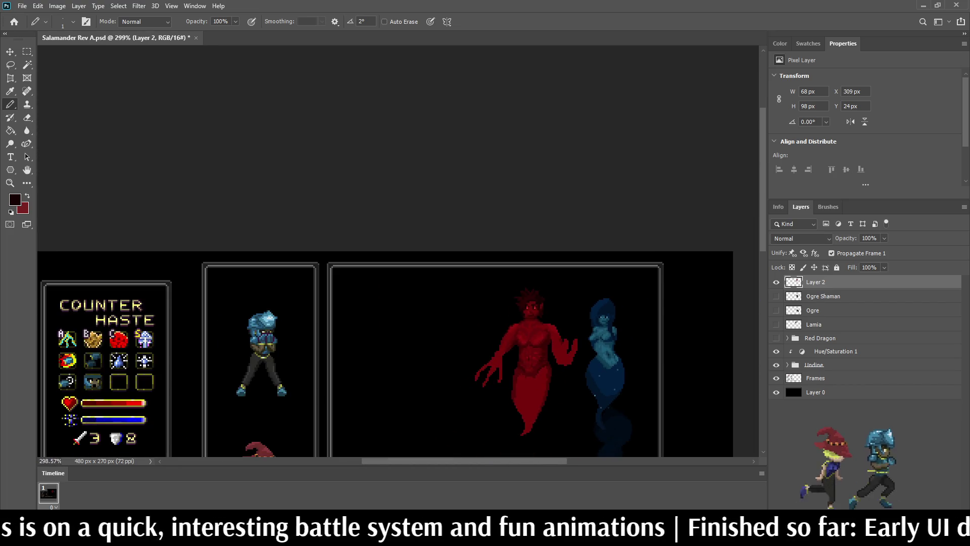
scroll(546, 298, up, 8)
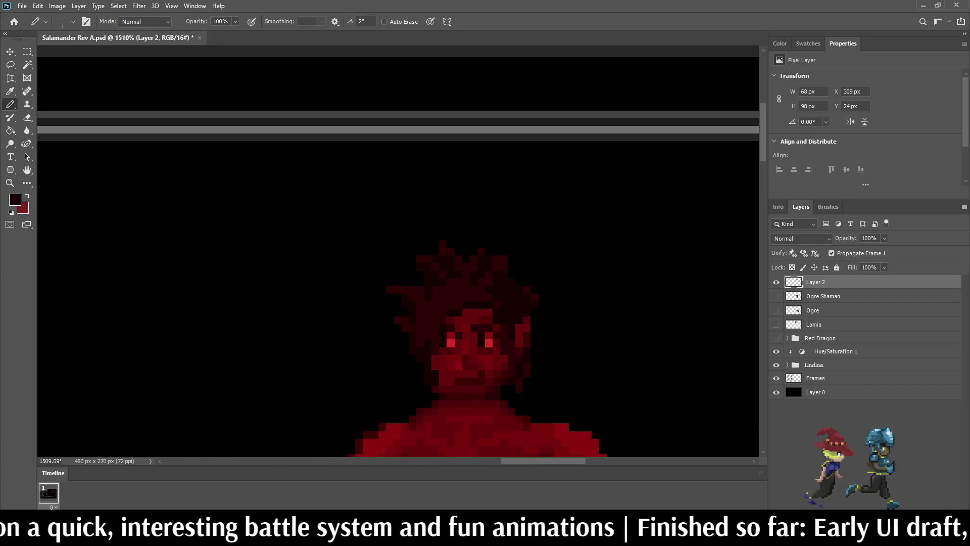
scroll(530, 304, up, 2)
key(i)
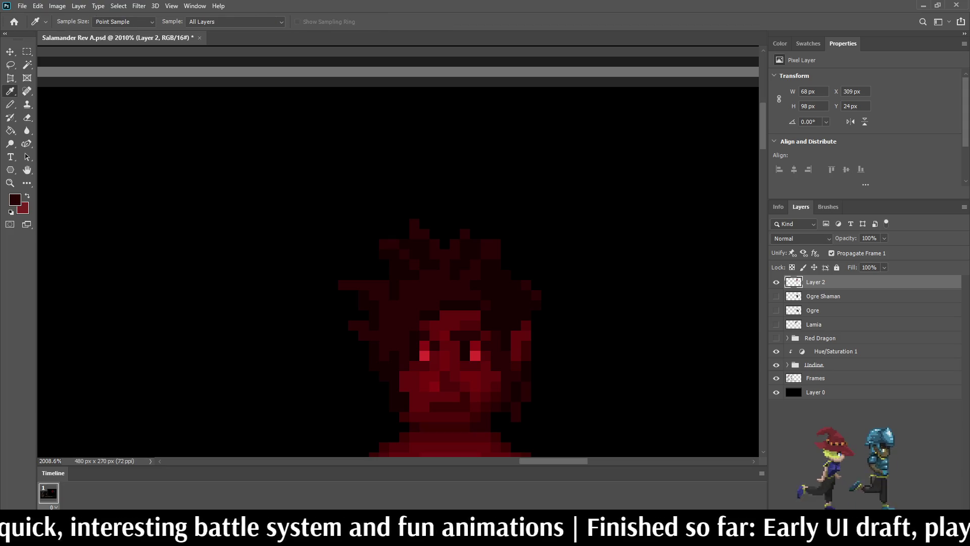
key(b)
scroll(493, 293, up, 3)
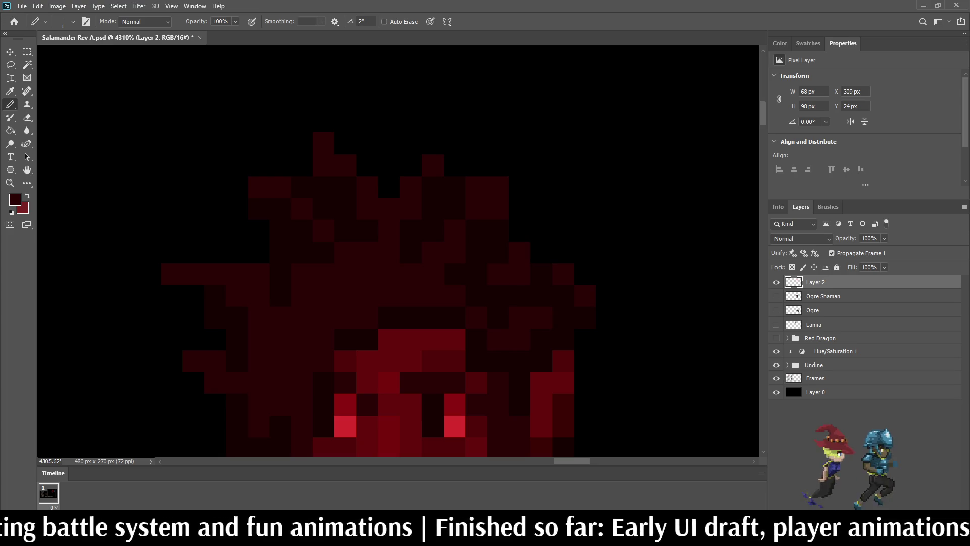
scroll(434, 354, down, 2)
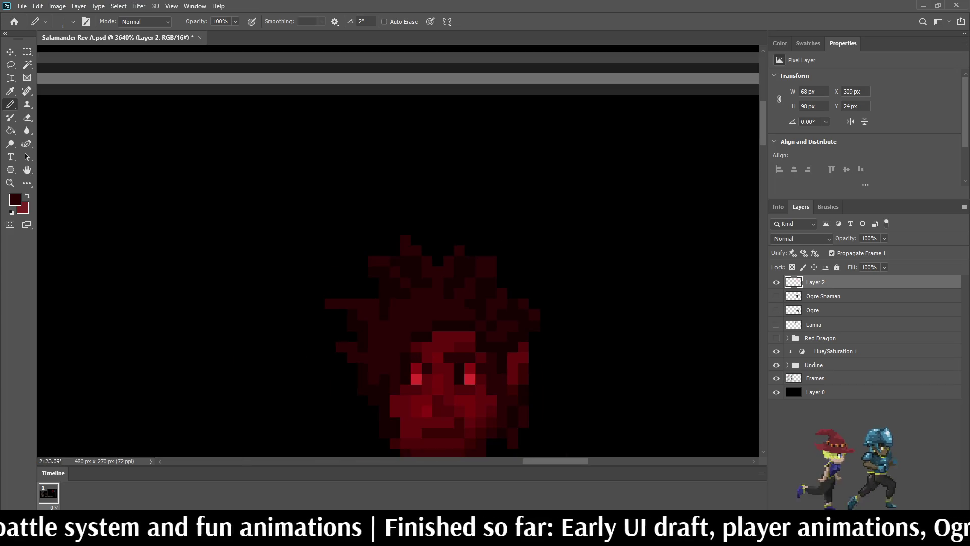
scroll(430, 329, up, 2)
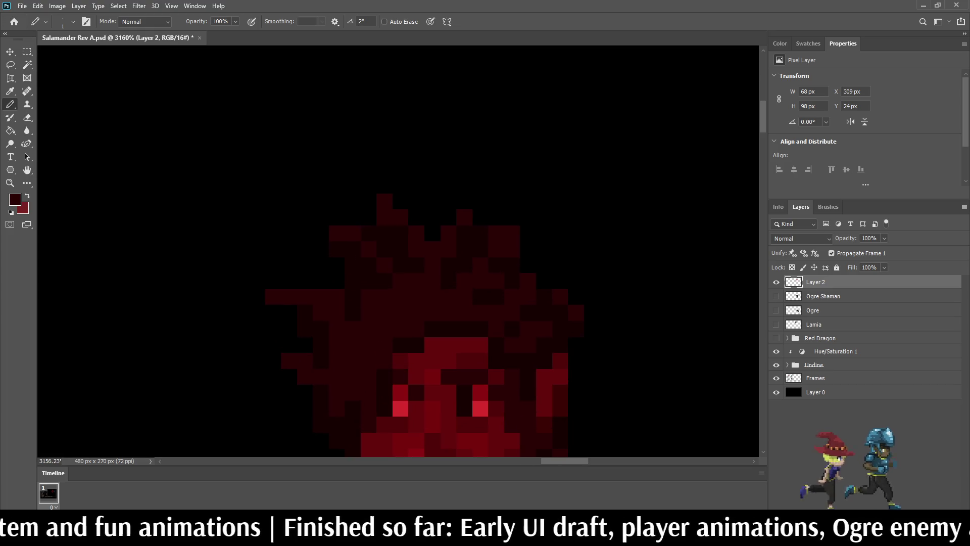
scroll(435, 354, down, 2)
scroll(435, 354, up, 3)
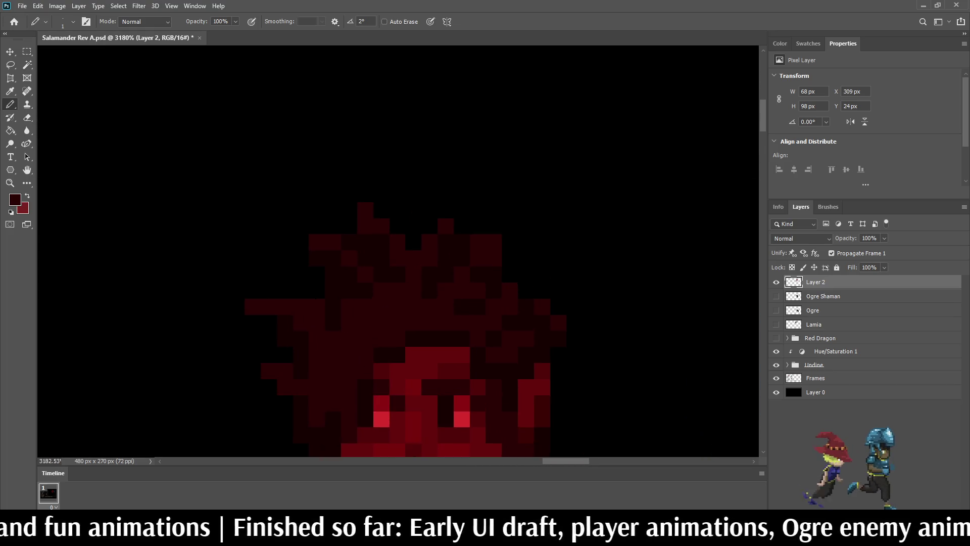
- Erase a stray pixel on the salamander's face
scroll(558, 285, down, 6)
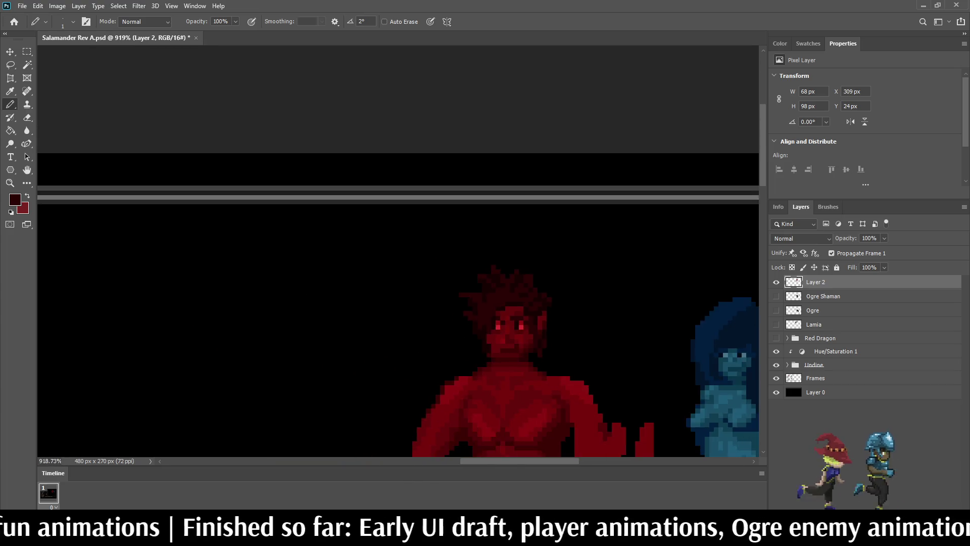
scroll(511, 329, down, 1)
scroll(511, 329, up, 5)
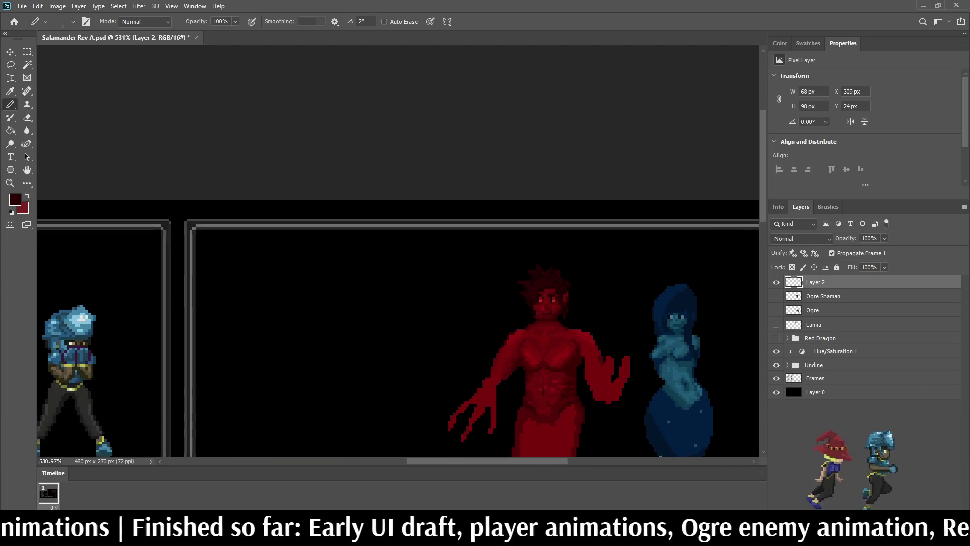
scroll(531, 321, up, 1)
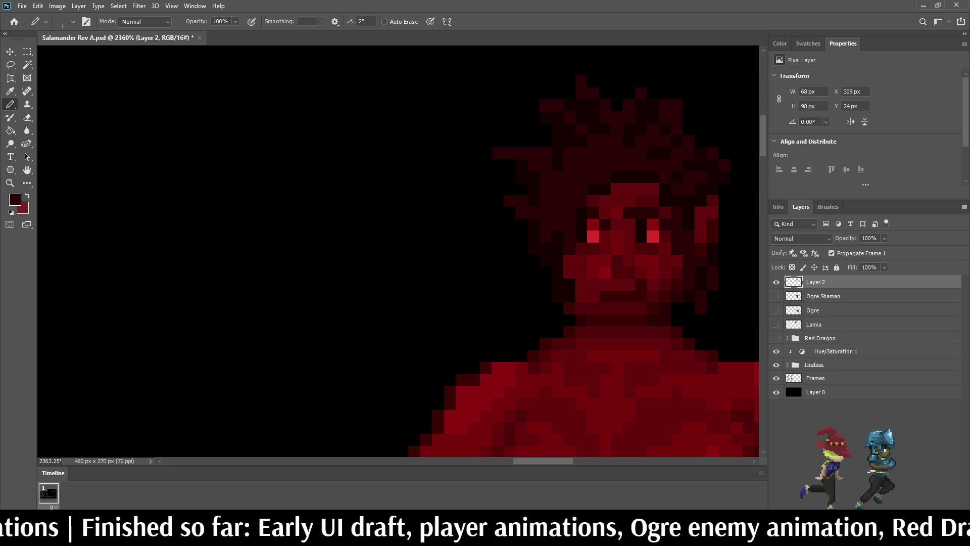
key(e)
click(570, 308)
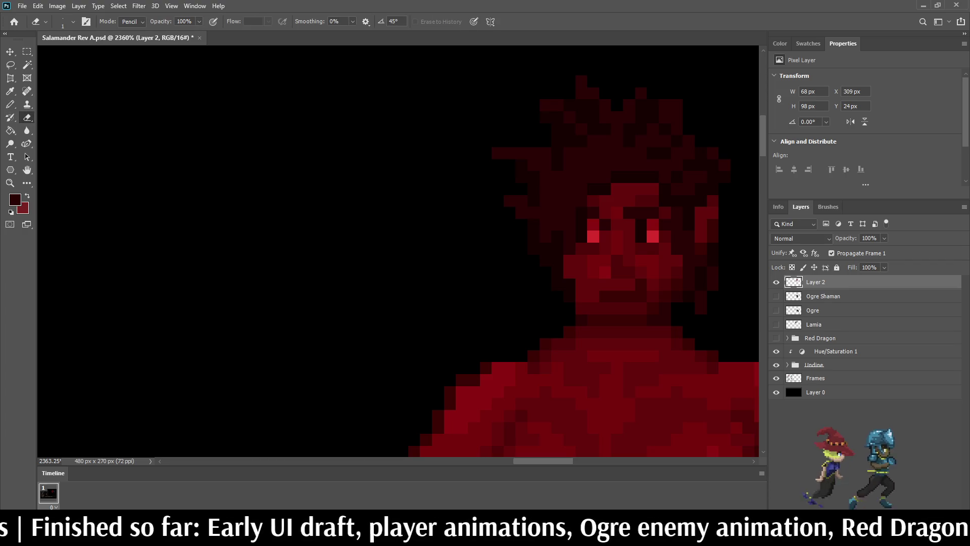
- Sample several reds from the salamander's face with the Eyedropper for repainting her eyes
scroll(470, 282, down, 5)
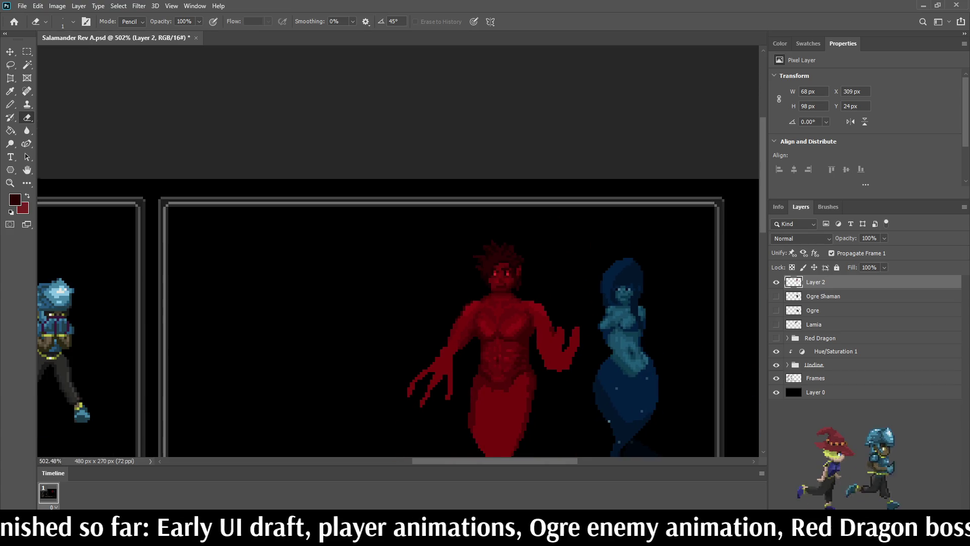
scroll(496, 254, up, 5)
key(i)
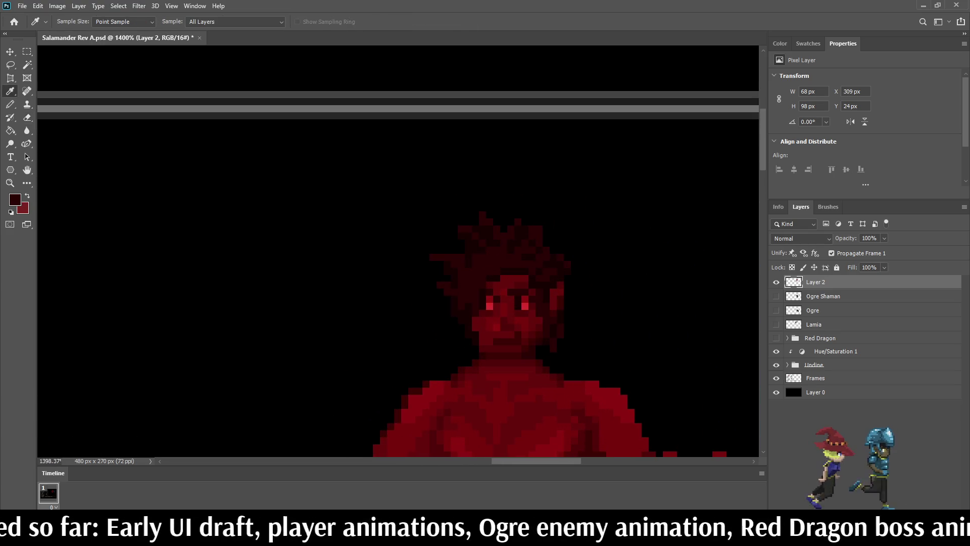
key(b)
scroll(485, 270, up, 2)
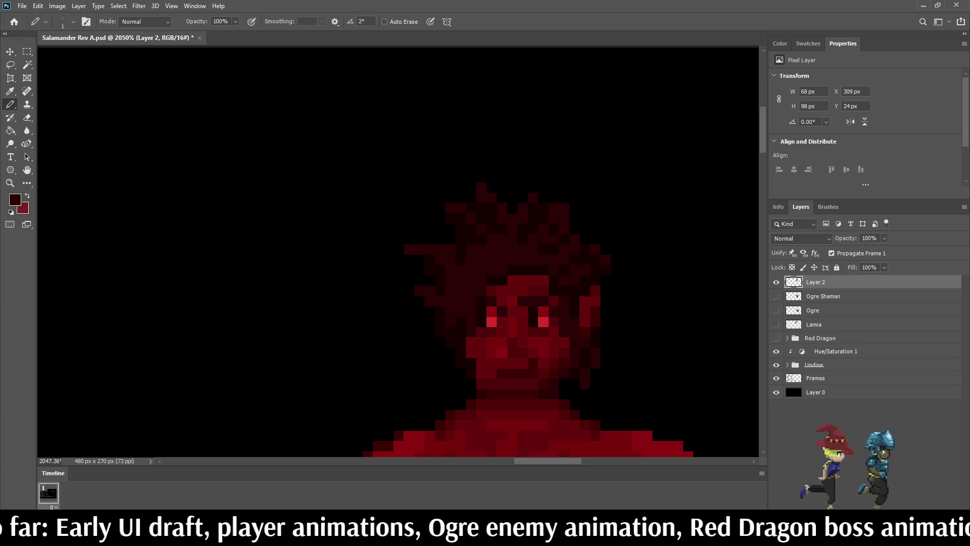
key(i)
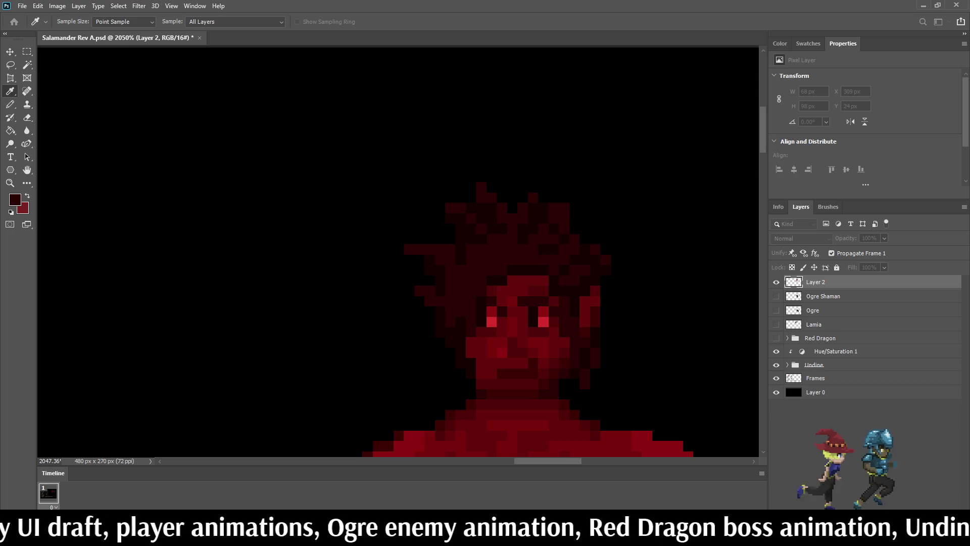
key(b)
scroll(501, 191, up, 1)
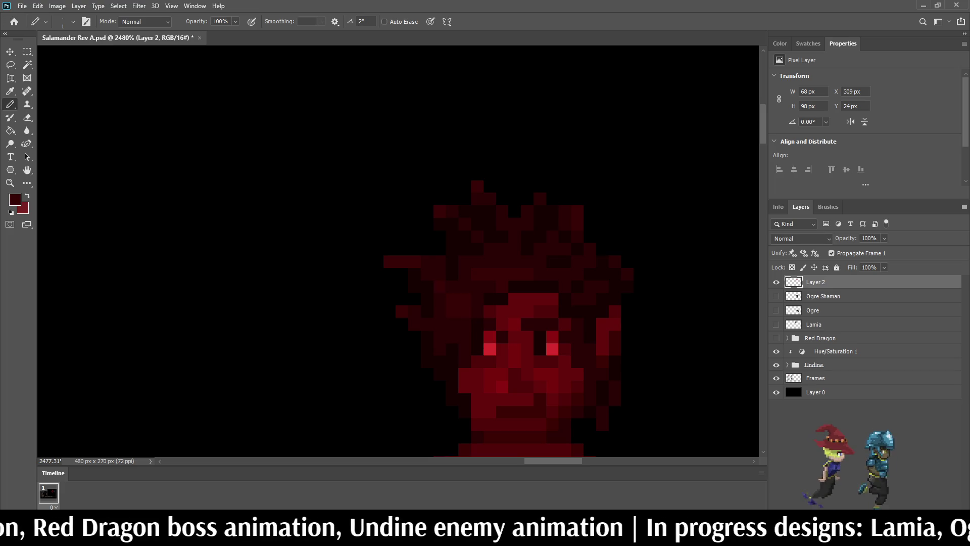
scroll(496, 348, down, 5)
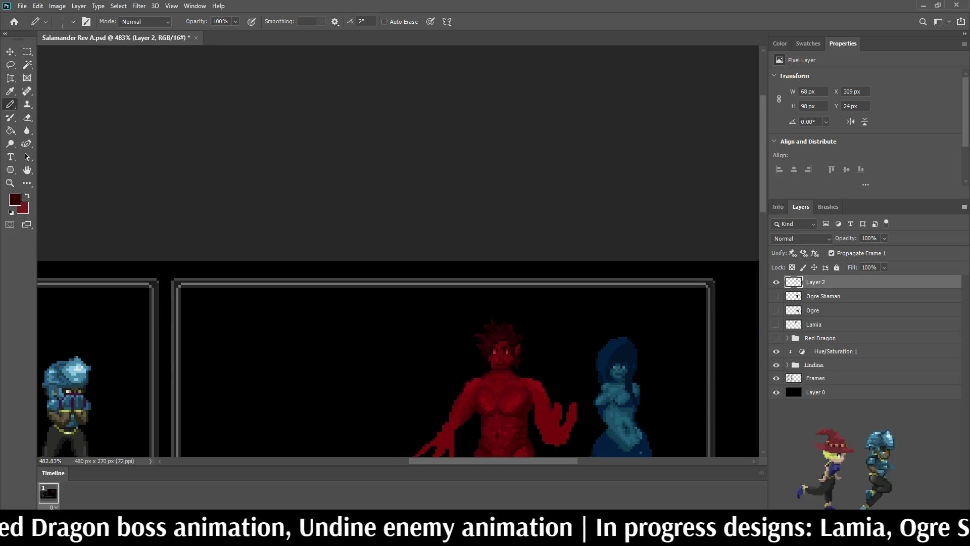
scroll(500, 349, down, 2)
scroll(500, 349, up, 6)
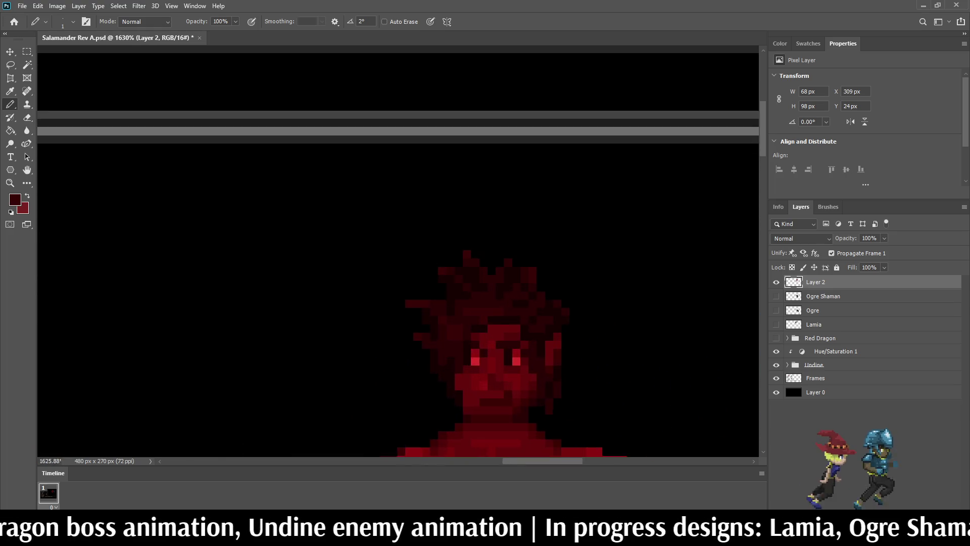
scroll(520, 301, up, 2)
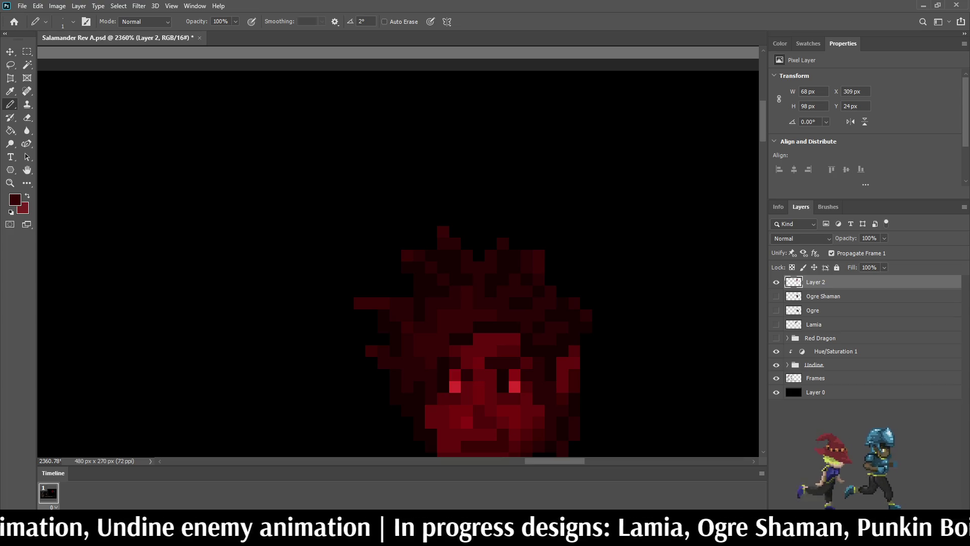
key(i)
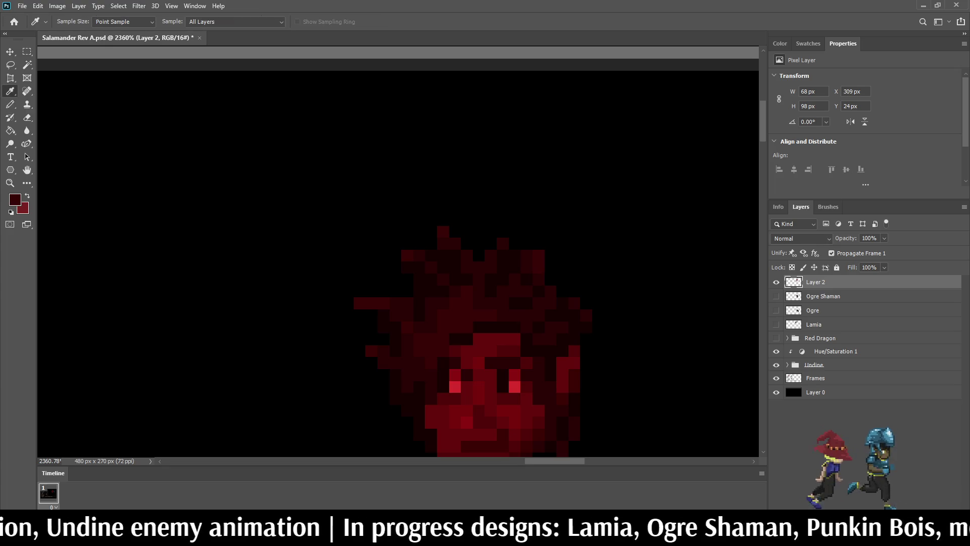
key(b)
- Darken one pixel near the salamander's left eye
scroll(478, 300, up, 5)
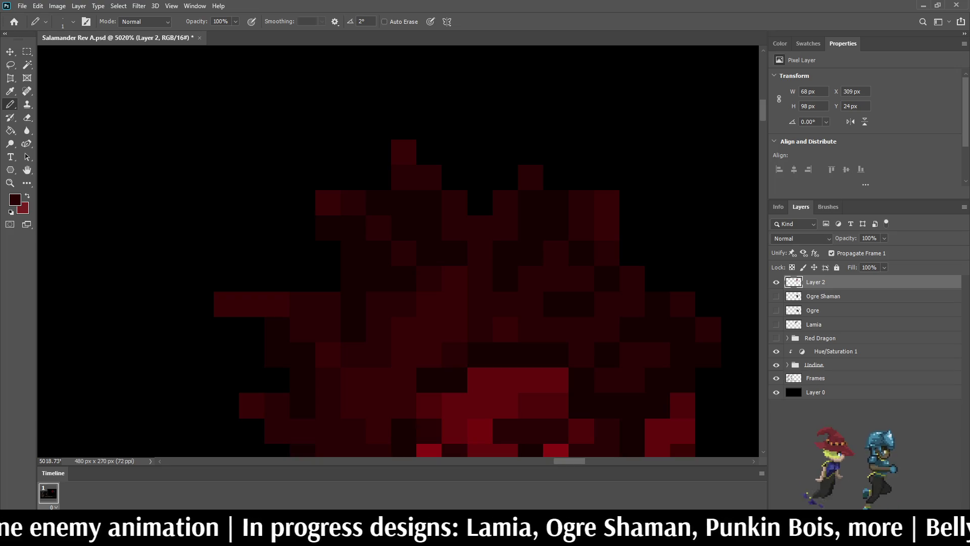
scroll(492, 361, down, 10)
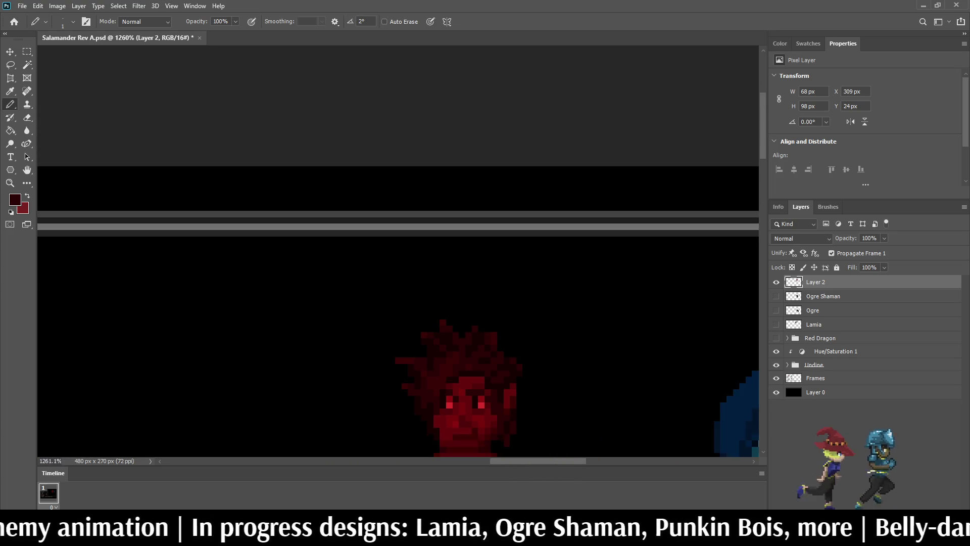
scroll(492, 360, down, 2)
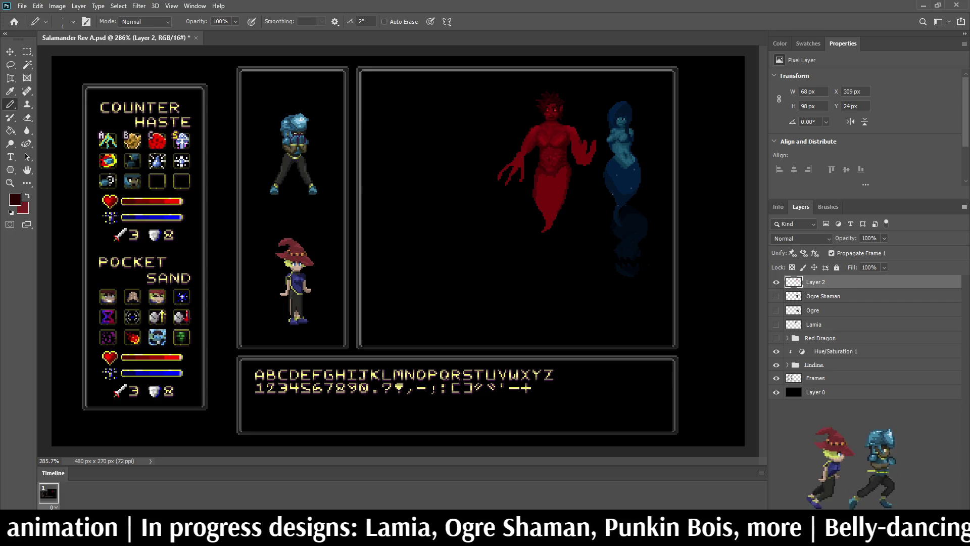
scroll(555, 104, up, 4)
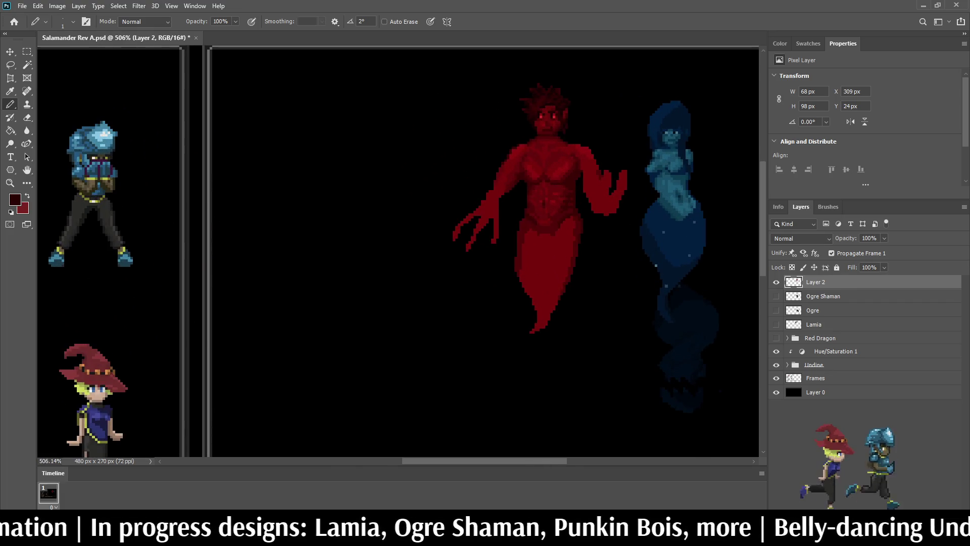
scroll(548, 101, up, 1)
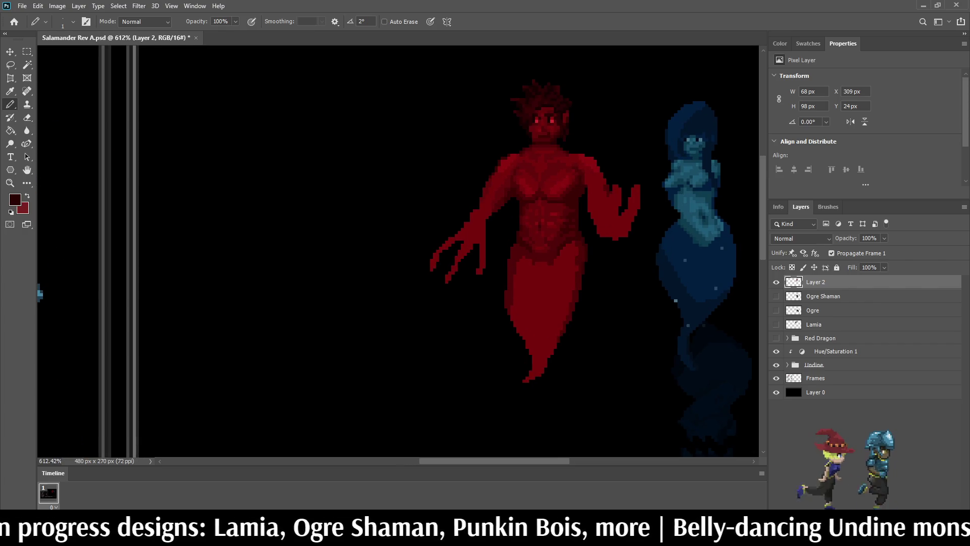
scroll(556, 102, up, 10)
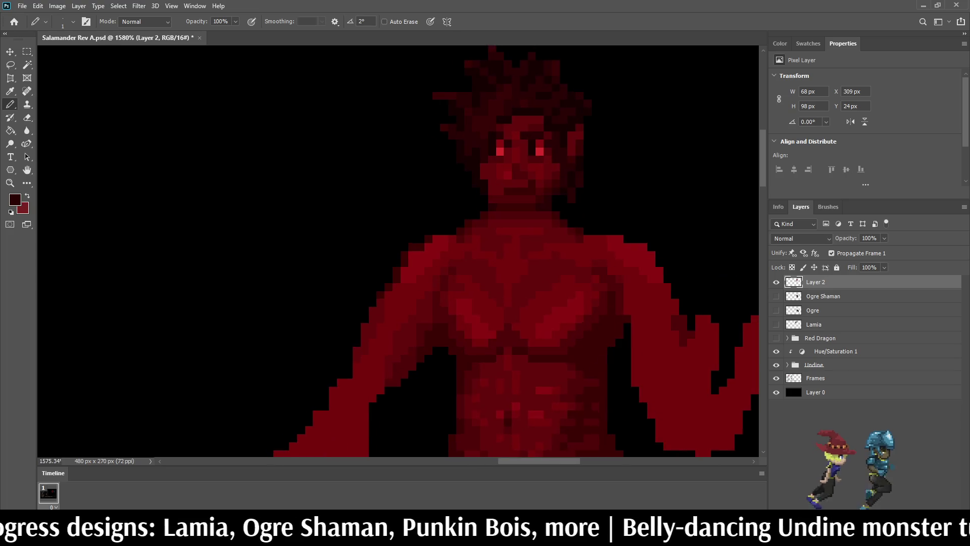
scroll(526, 106, up, 1)
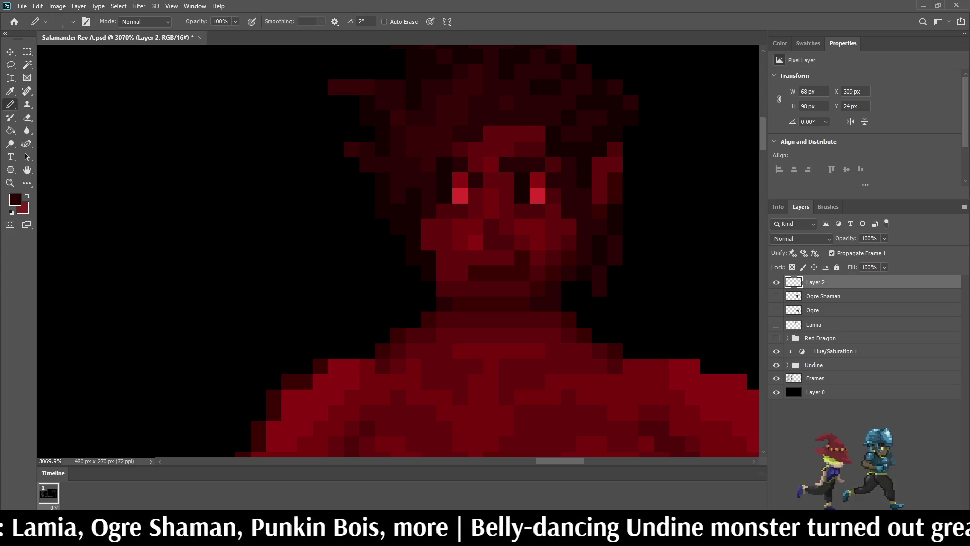
scroll(558, 189, down, 6)
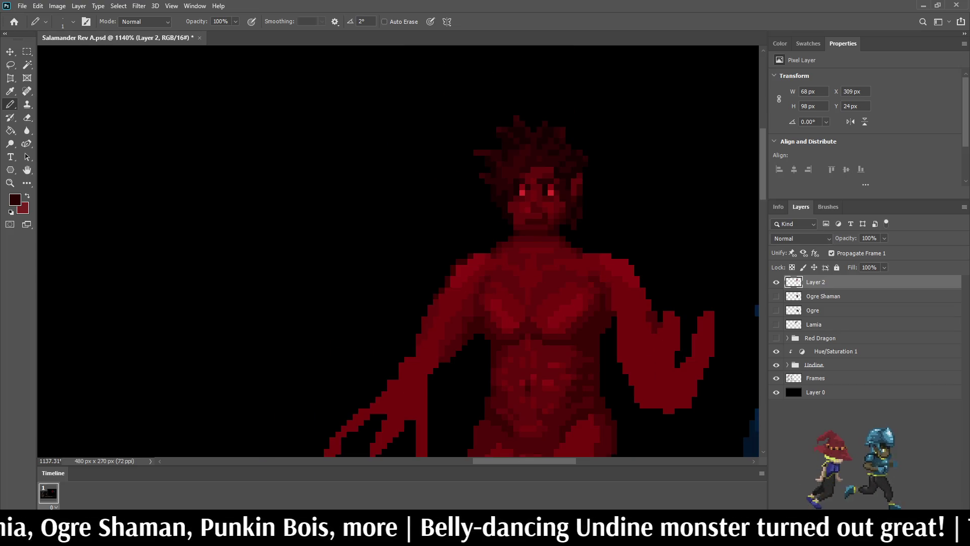
scroll(560, 186, up, 5)
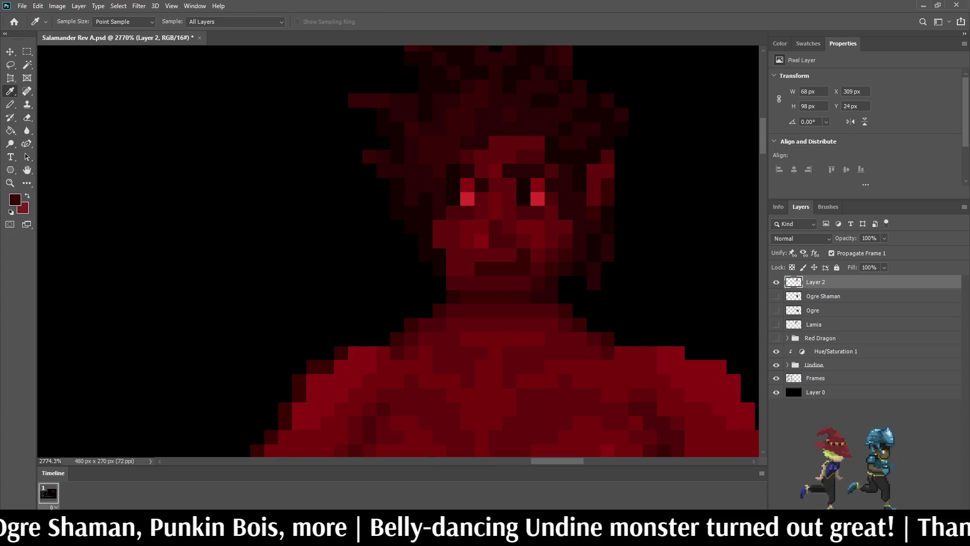
scroll(530, 186, up, 2)
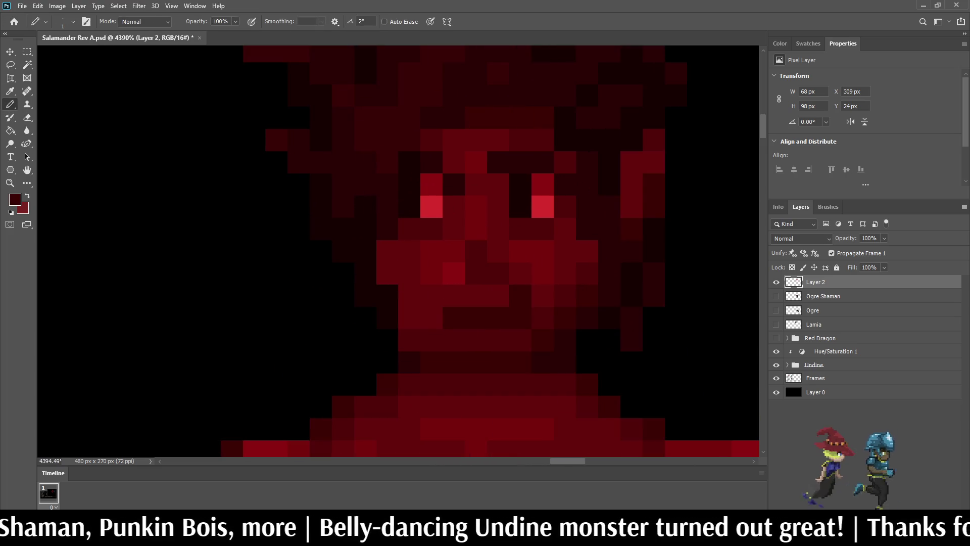
click(454, 140)
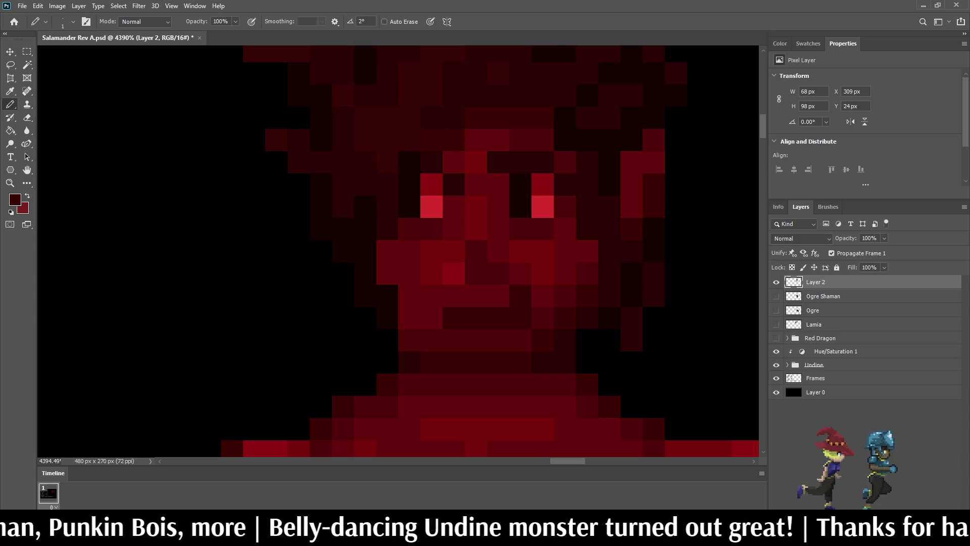
- Dim the bright pixels of both eyes with the sampled darker red
scroll(509, 182, down, 10)
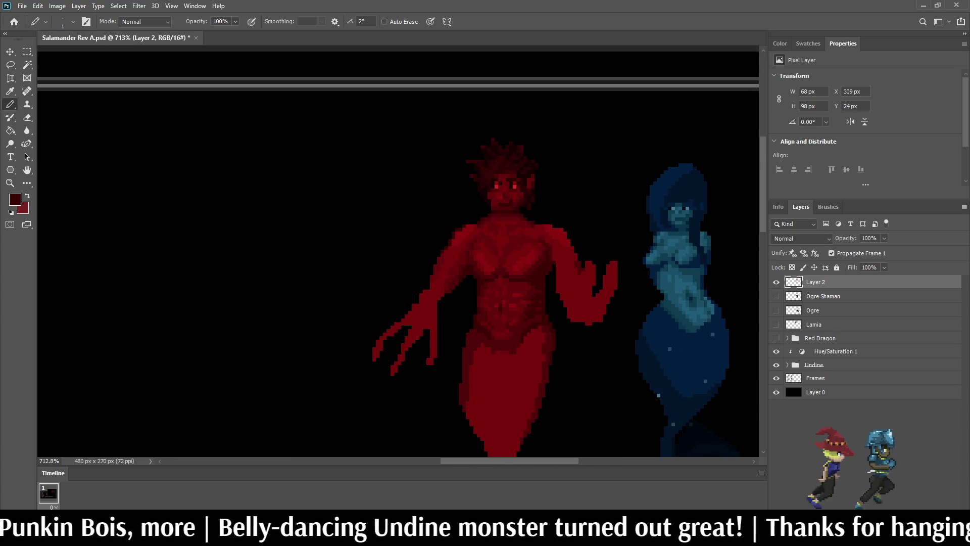
scroll(503, 169, up, 7)
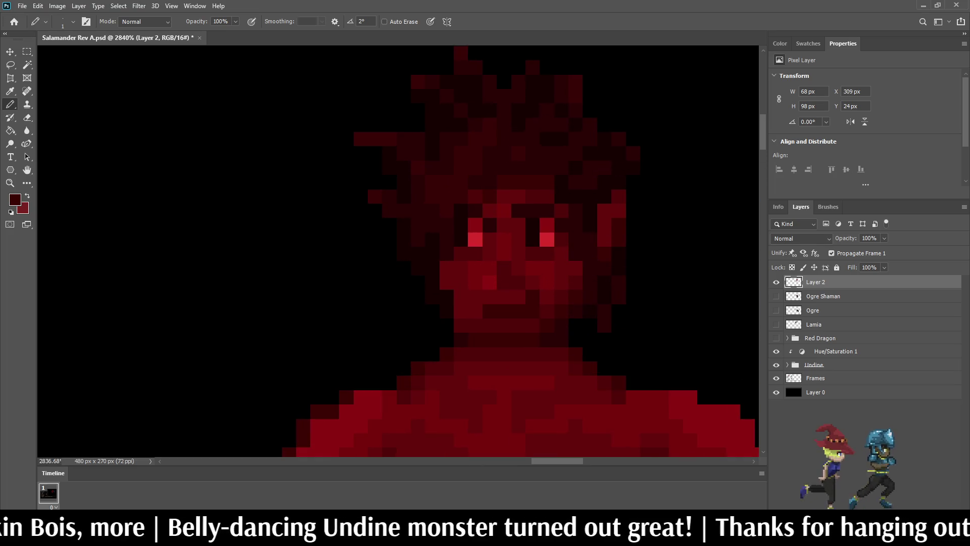
scroll(550, 242, down, 3)
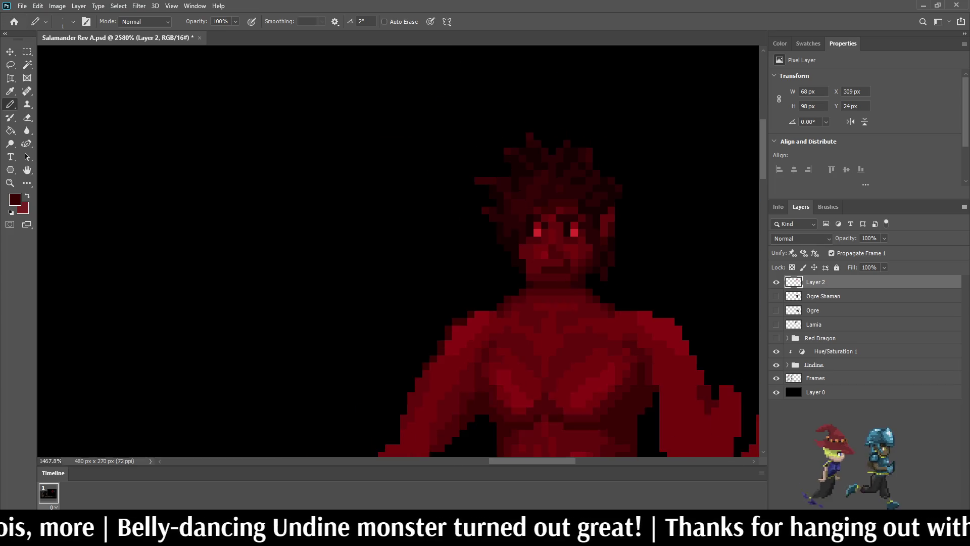
scroll(556, 252, down, 4)
scroll(556, 253, up, 2)
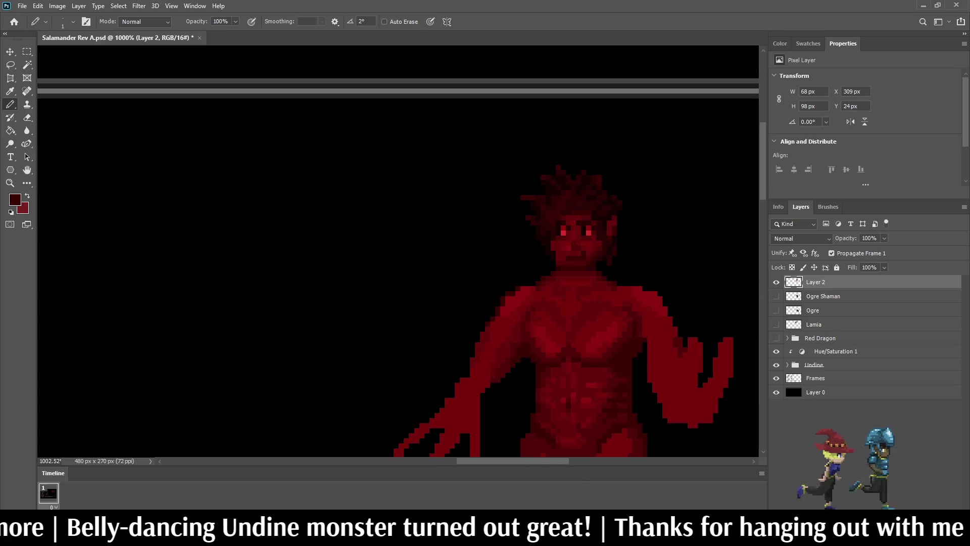
scroll(576, 227, down, 3)
scroll(576, 227, up, 3)
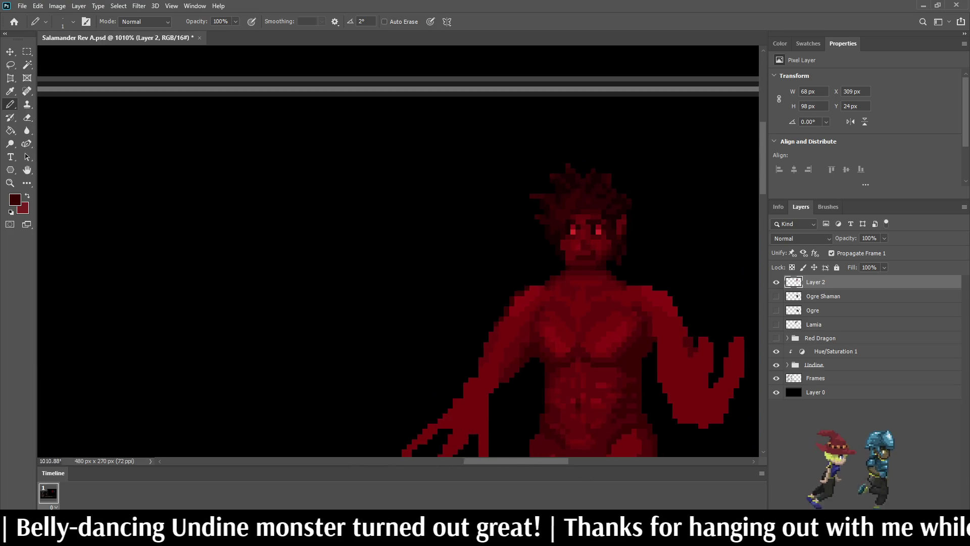
scroll(594, 234, up, 8)
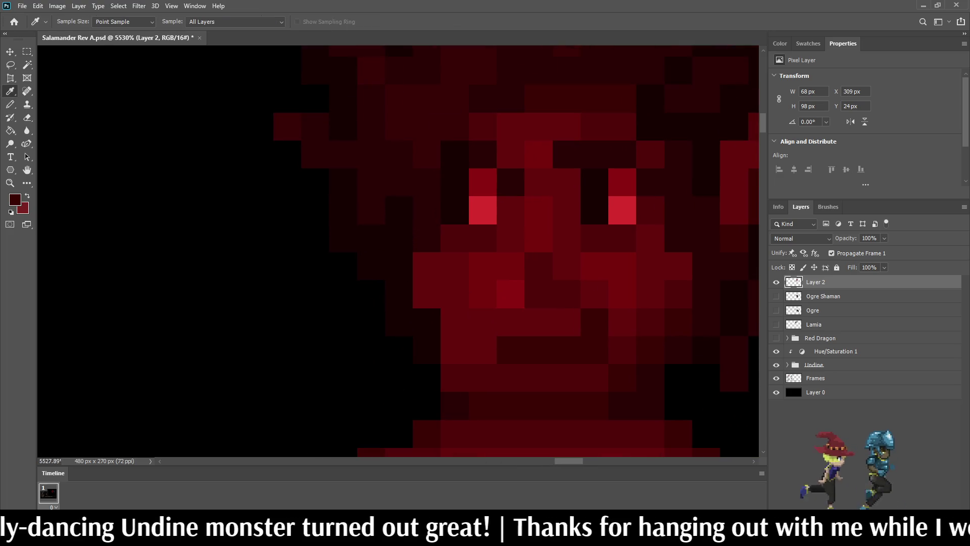
key(b)
click(622, 210)
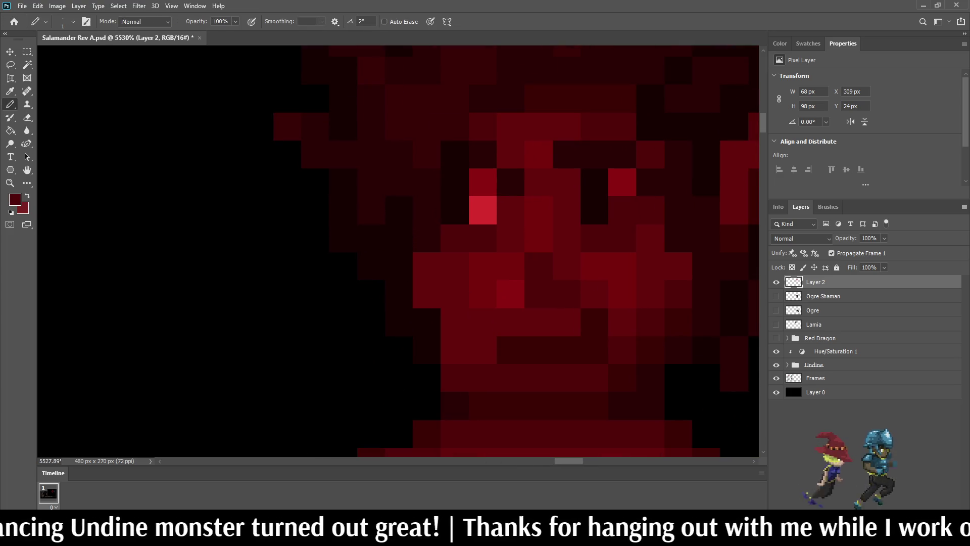
click(482, 210)
scroll(528, 230, down, 10)
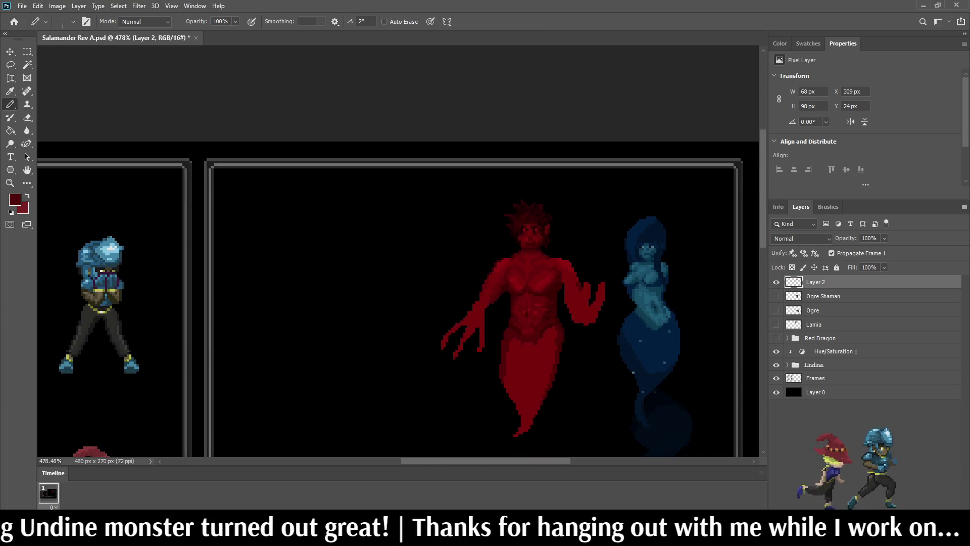
scroll(531, 225, up, 8)
- Brighten one pixel beside each eye
click(477, 260)
click(547, 260)
scroll(547, 260, down, 5)
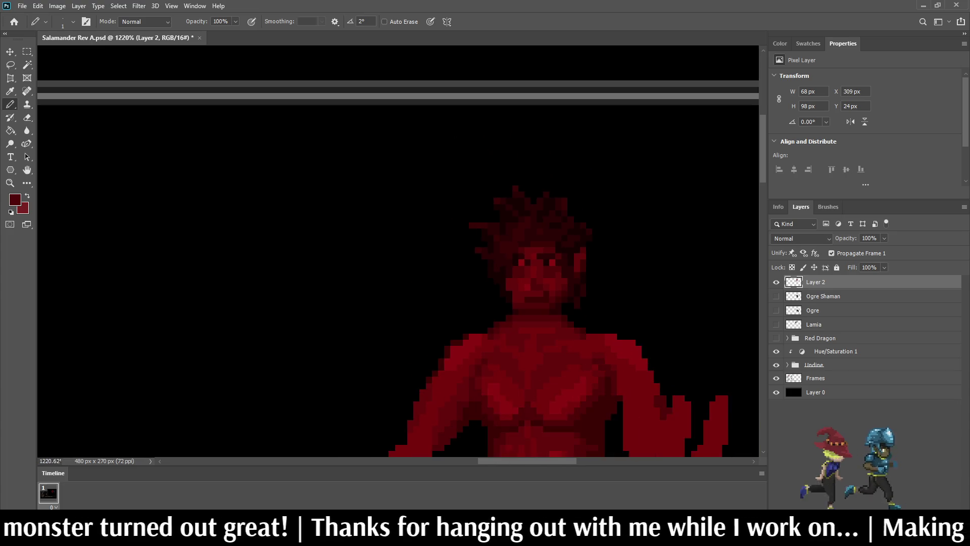
scroll(586, 263, down, 2)
scroll(586, 263, up, 6)
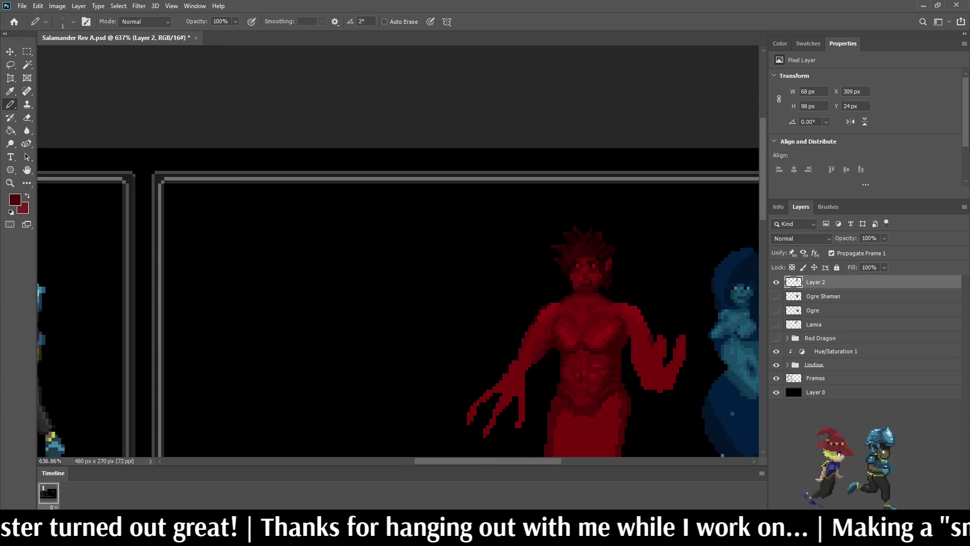
scroll(581, 256, up, 3)
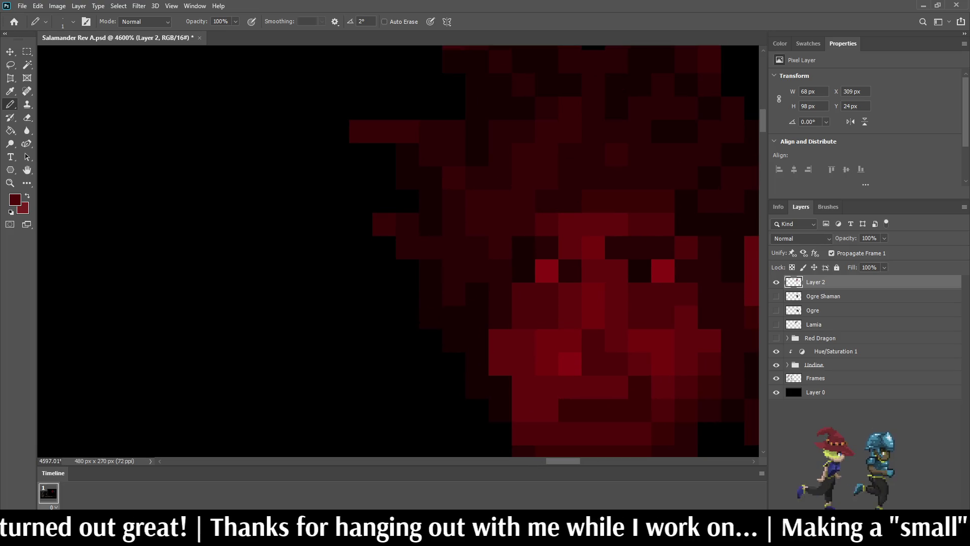
- Select the strip covering both eyes and nudge it down one pixel
key(m)
mouse_move(511, 236)
mouse_down()
mouse_move(628, 282)
mouse_move(697, 282)
mouse_up()
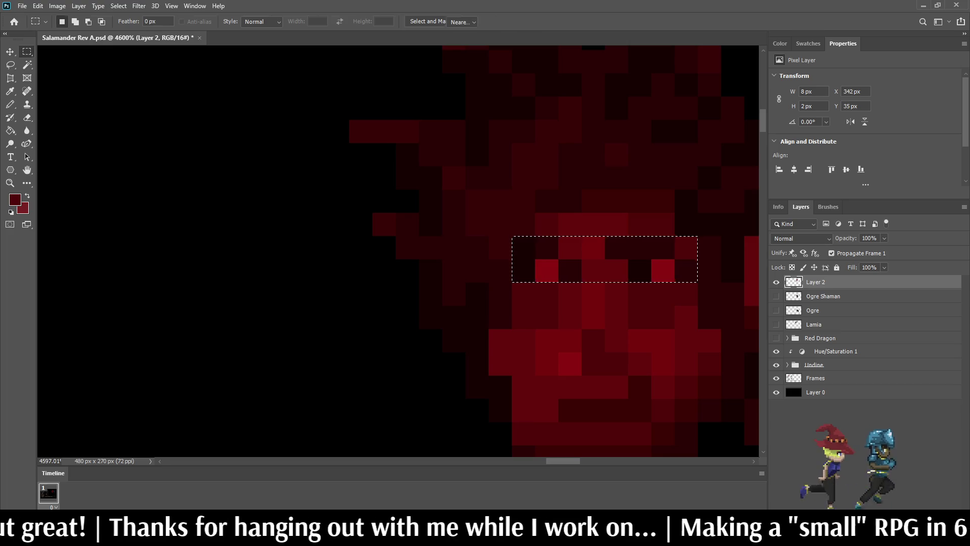
key(ctrl+Down)
key(ctrl+d)
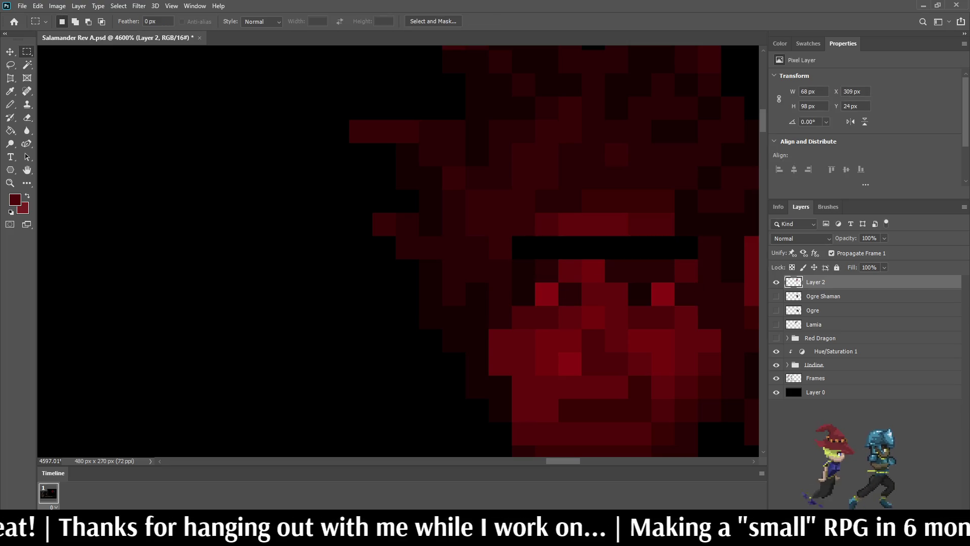
alt+scroll(631, 247, down, 6)
alt+scroll(635, 246, up, 5)
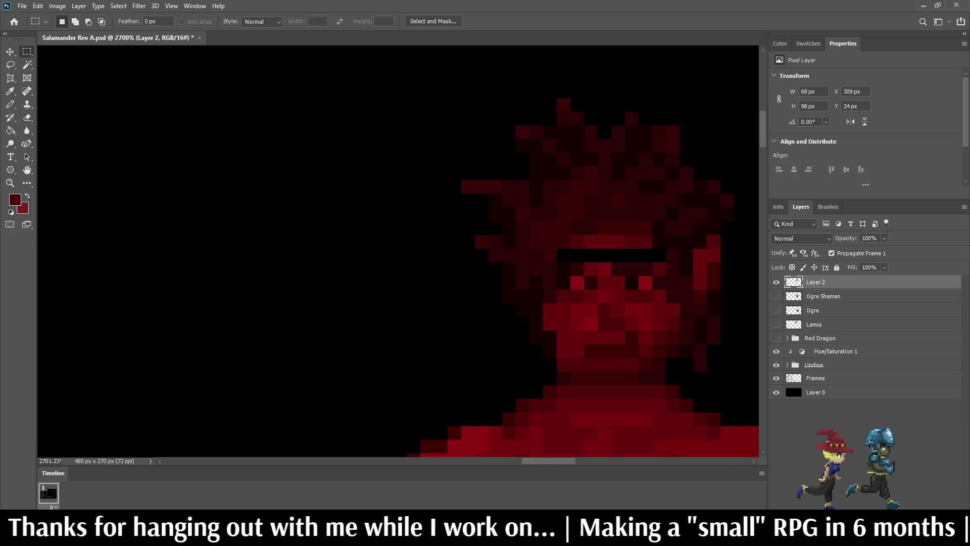
- Fill the black strip above the eyes with a dark red sampled from the face
key(i)
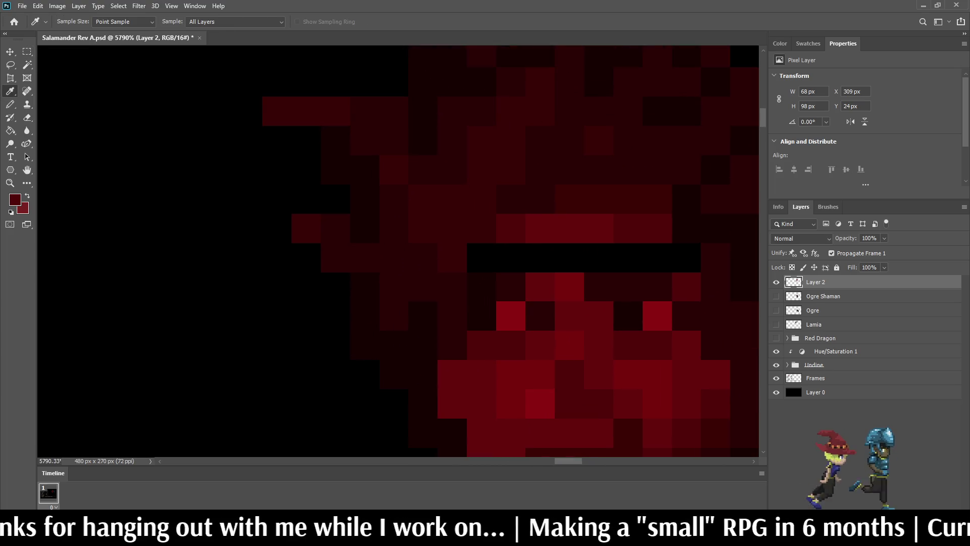
key(g)
click(581, 257)
alt+scroll(581, 257, down, 4)
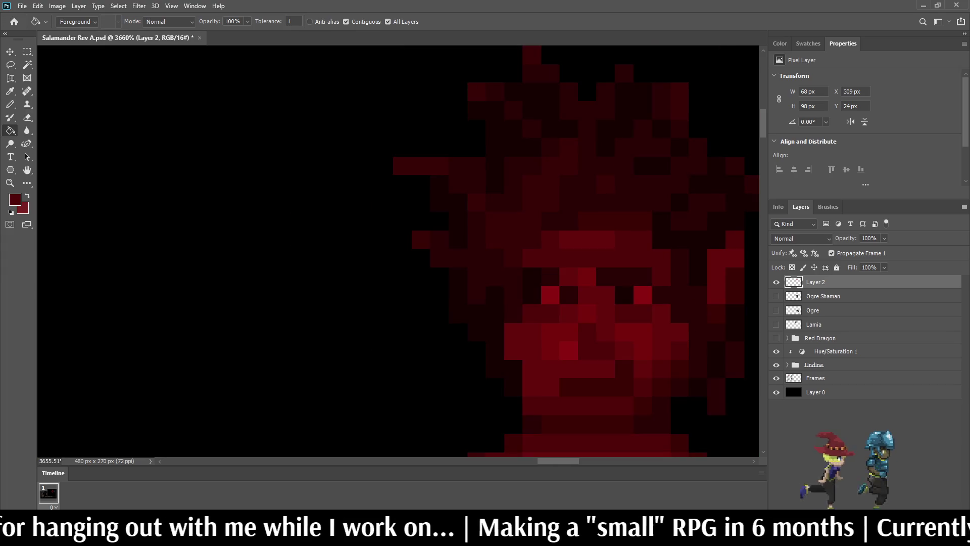
alt+scroll(631, 245, down, 9)
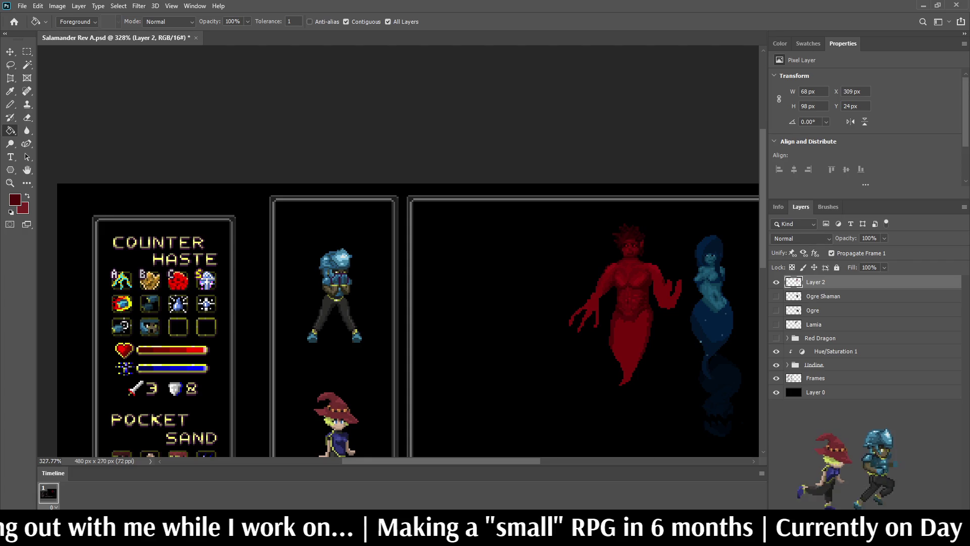
- Save the document
key(ctrl+s)
key(b)
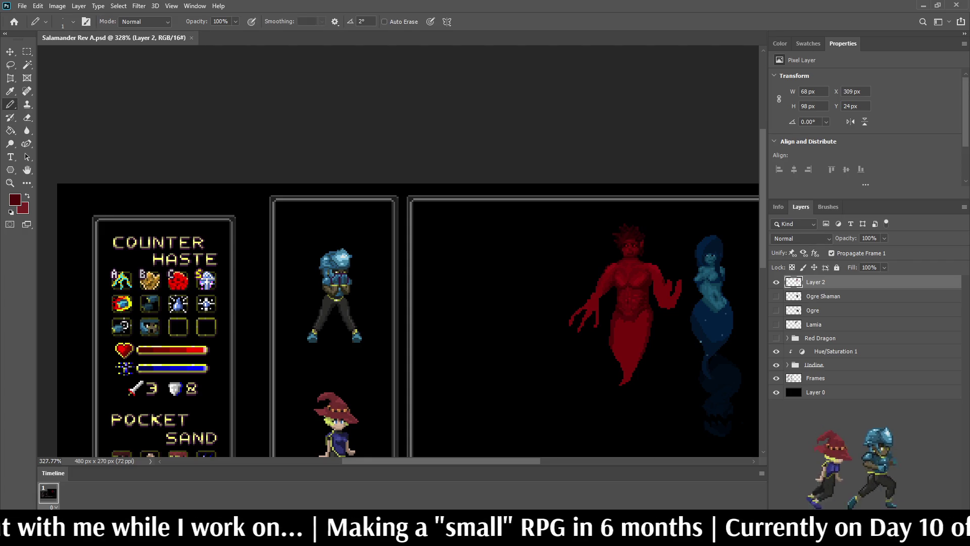
alt+scroll(650, 223, up, 6)
alt+scroll(615, 224, up, 4)
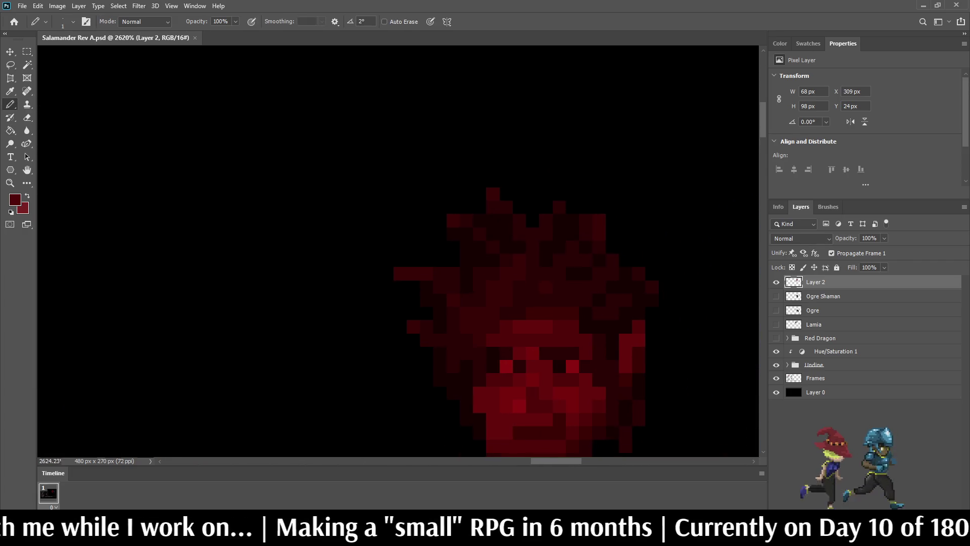
- Erase a stray pixel on the salamander's head
key(e)
click(594, 218)
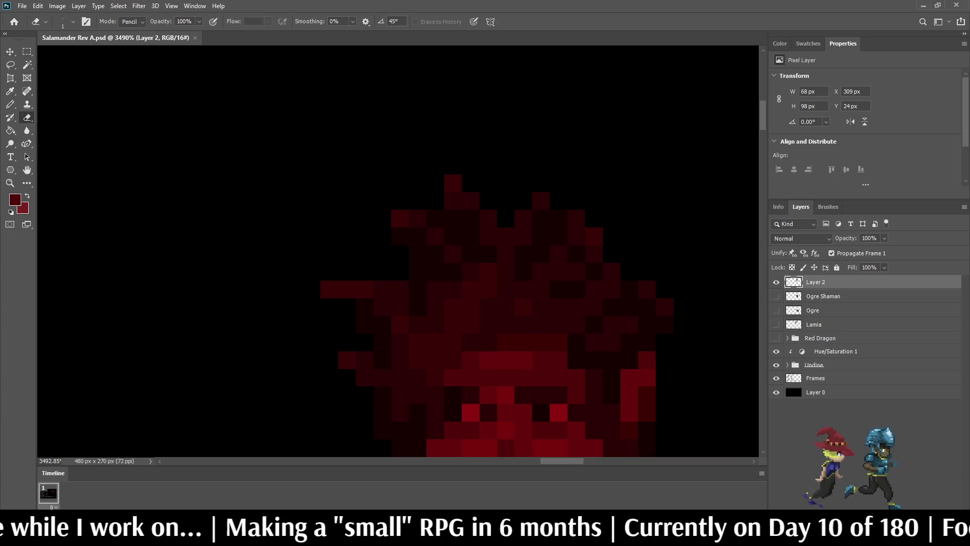
alt+scroll(638, 245, down, 4)
alt+scroll(631, 243, up, 6)
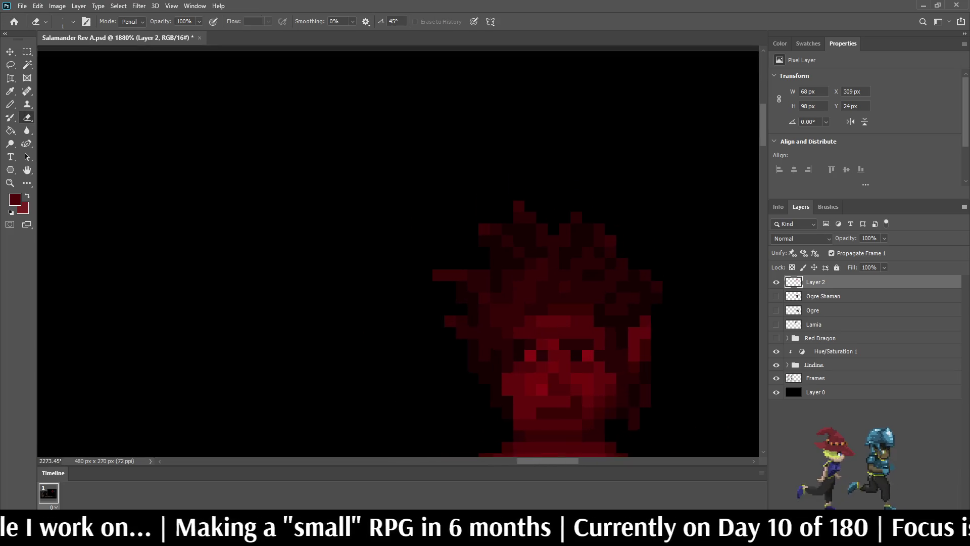
- Sample the hair colour and swap the foreground and background colours
key(i)
key(x)
key(b)
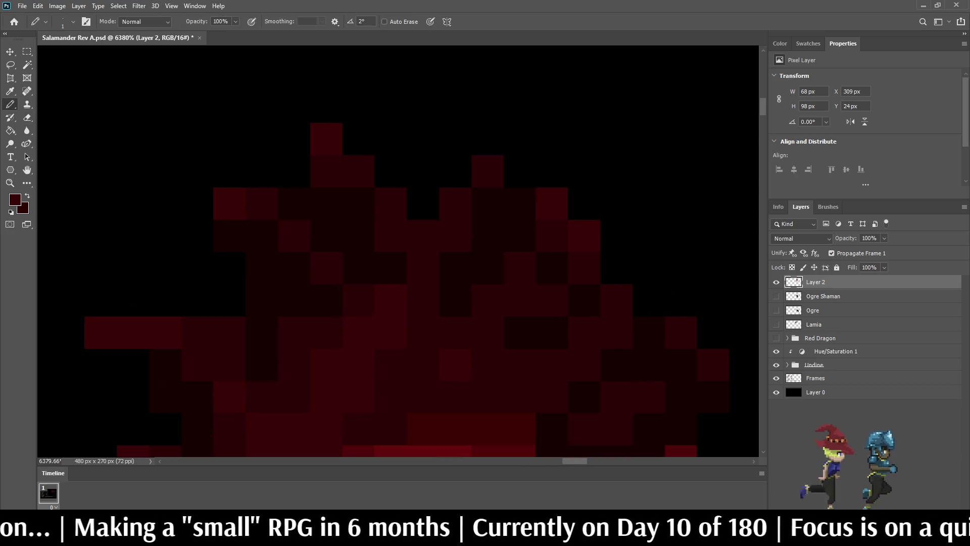
alt+scroll(631, 253, down, 10)
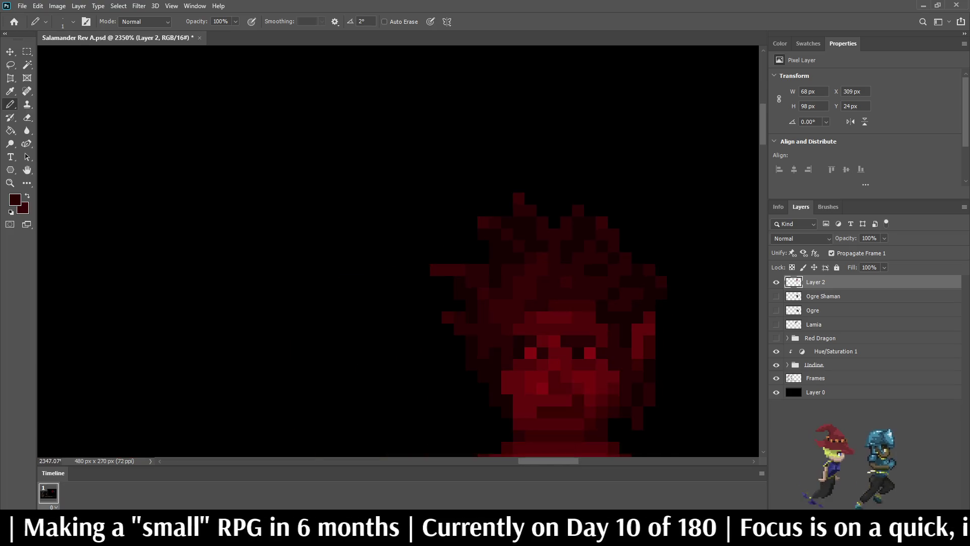
alt+scroll(402, 262, down, 3)
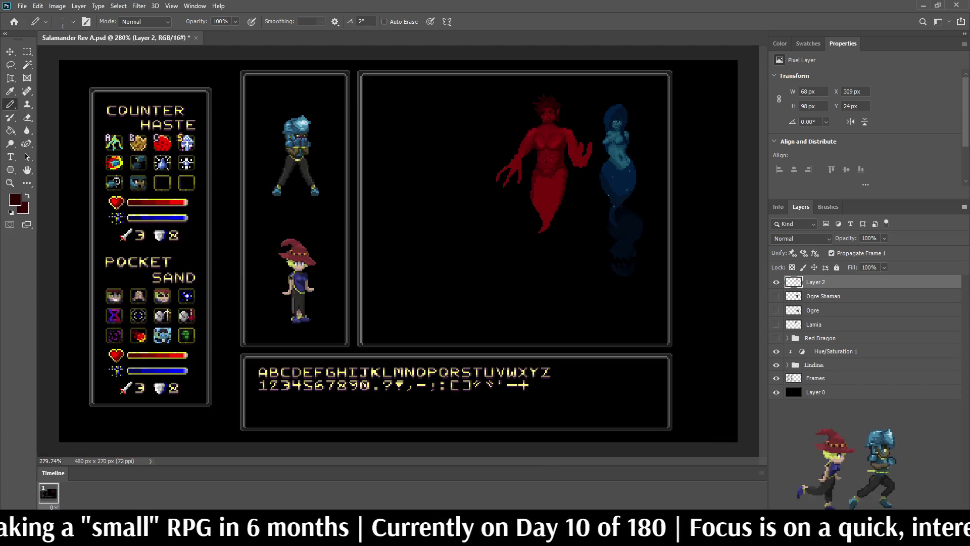
alt+scroll(545, 111, up, 5)
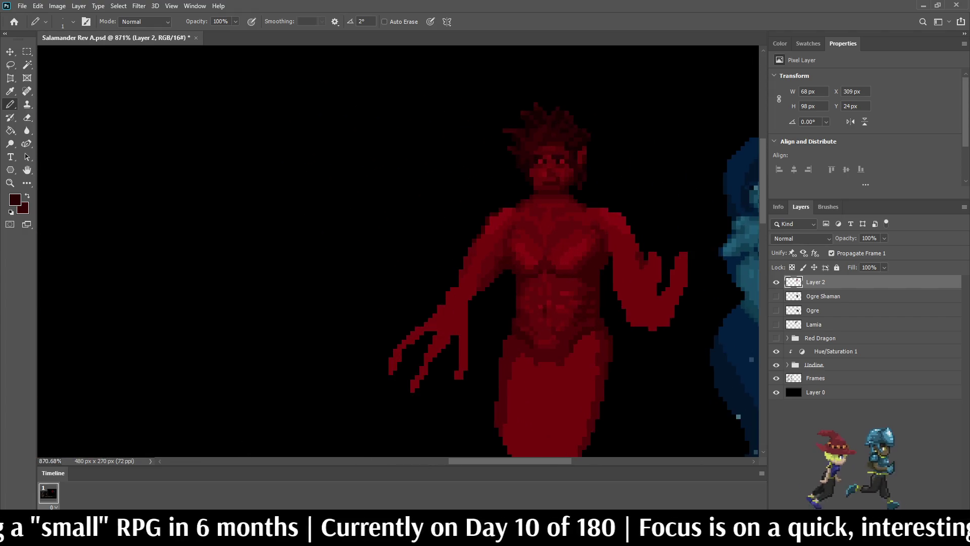
alt+scroll(535, 186, up, 3)
key(l)
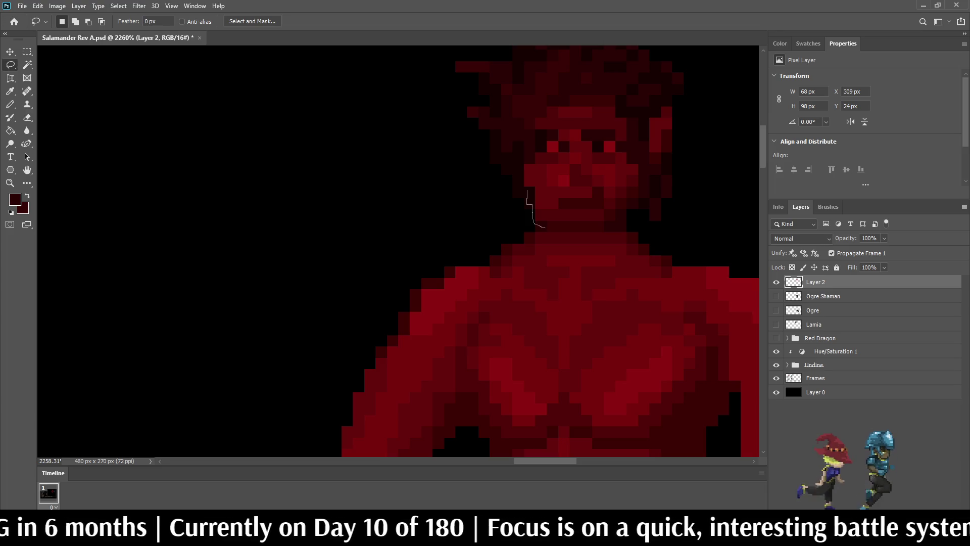
- Lasso the salamander's mouth area and nudge it down one pixel
drag(552, 227, 553, 228)
key(ctrl+d)
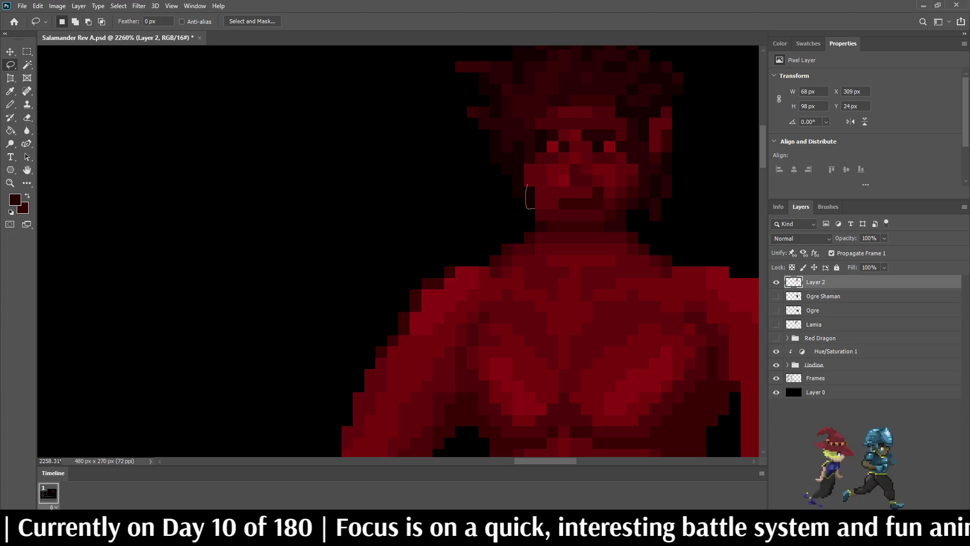
drag(554, 225, 571, 230)
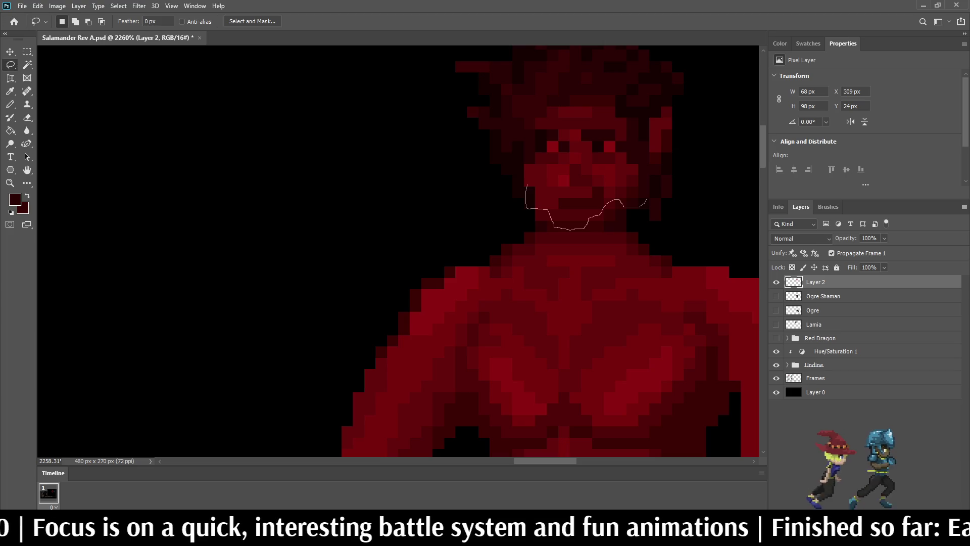
drag(641, 177, 526, 185)
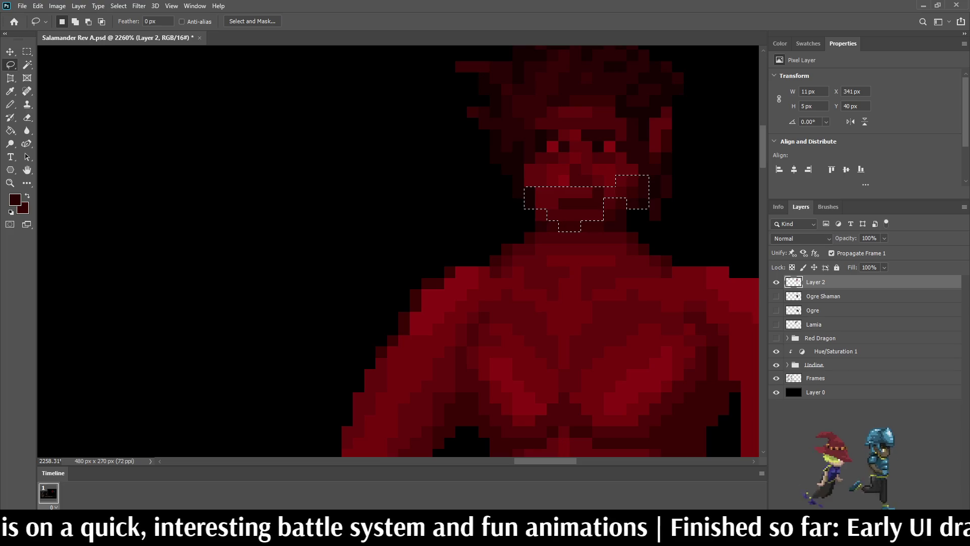
key(ctrl+Down)
key(ctrl+d)
scroll(564, 179, down, 6)
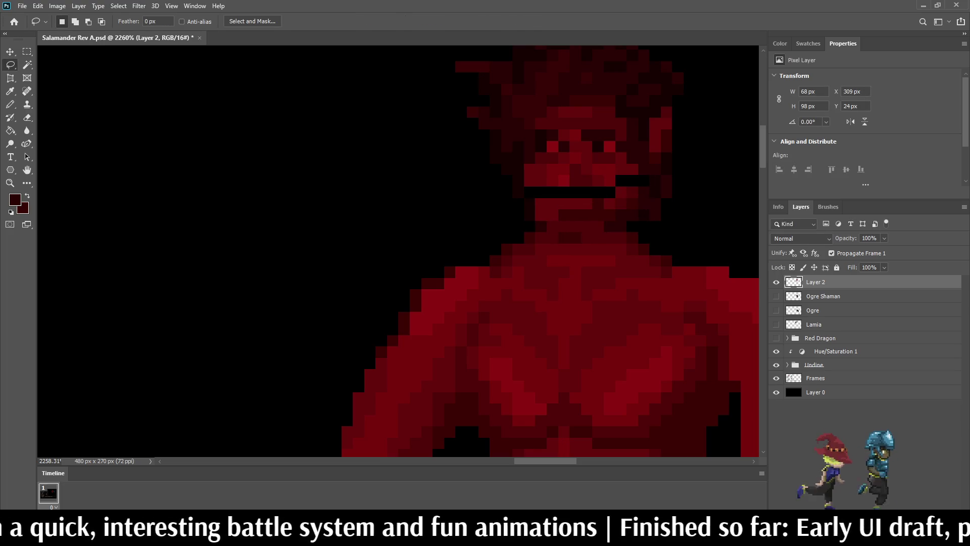
scroll(593, 173, up, 8)
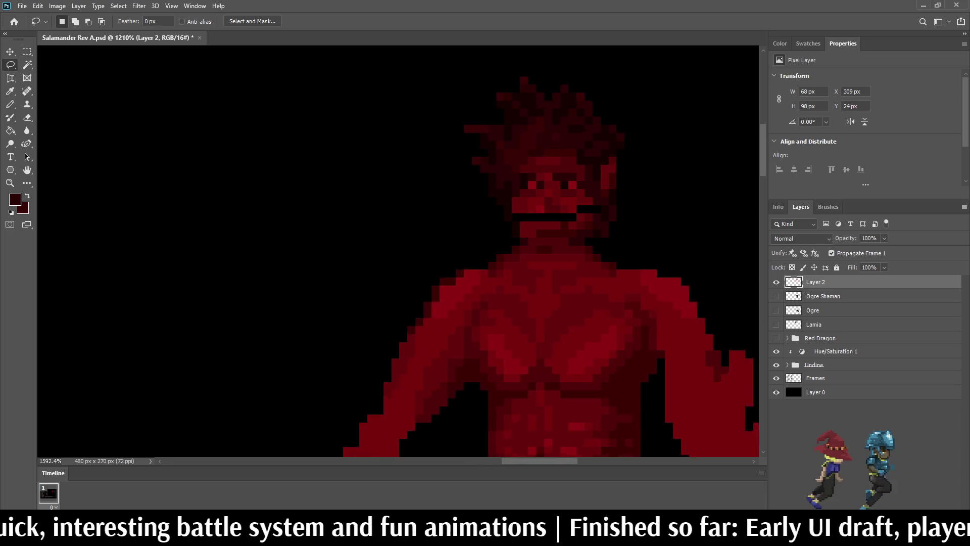
- Sample the dark red skin colour to cover the leftover black mouth pixel
key(i)
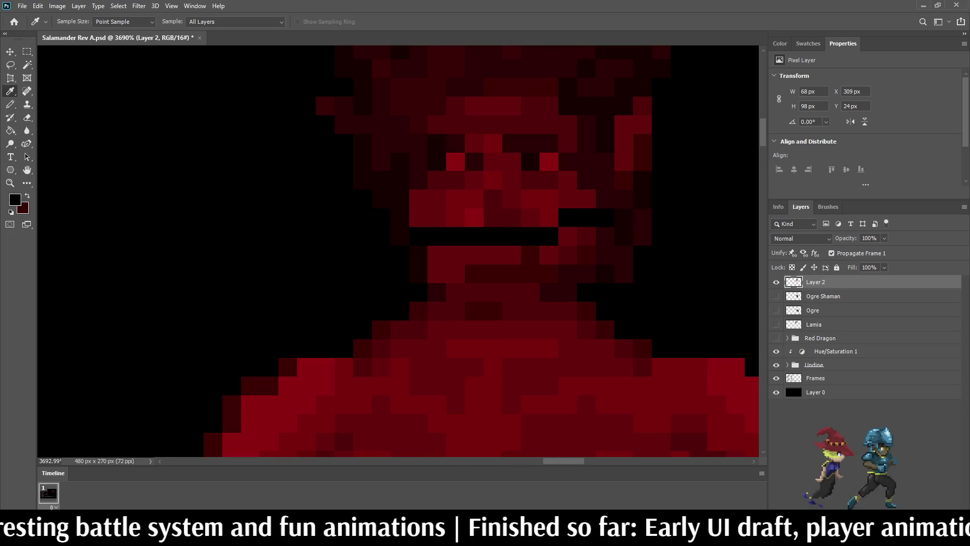
key(b)
click(586, 218)
scroll(524, 233, down, 10)
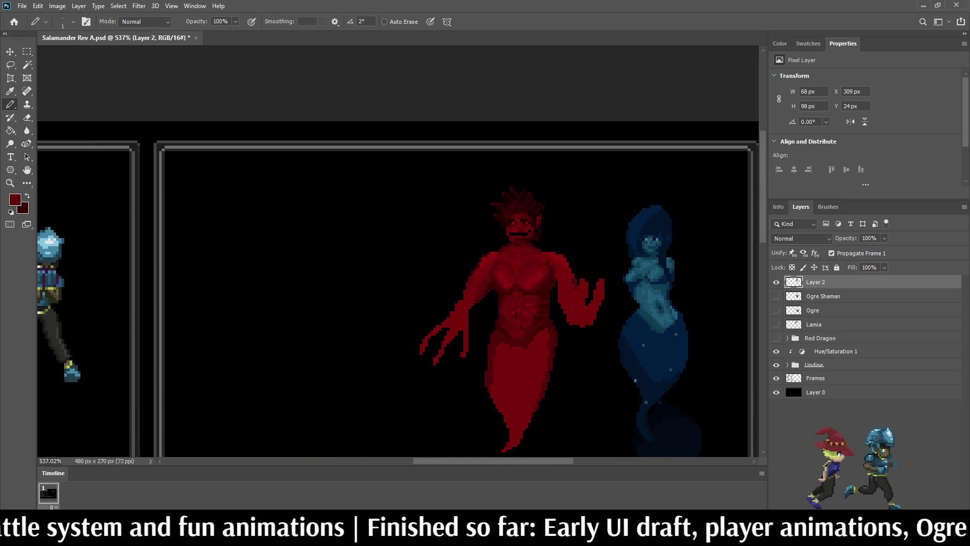
scroll(534, 228, up, 8)
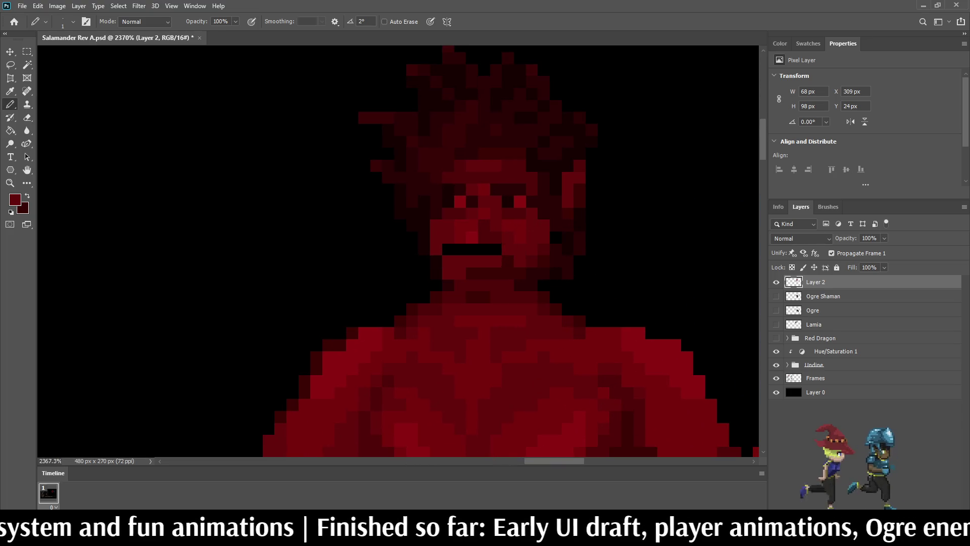
scroll(546, 230, down, 8)
scroll(512, 238, down, 2)
scroll(513, 238, up, 10)
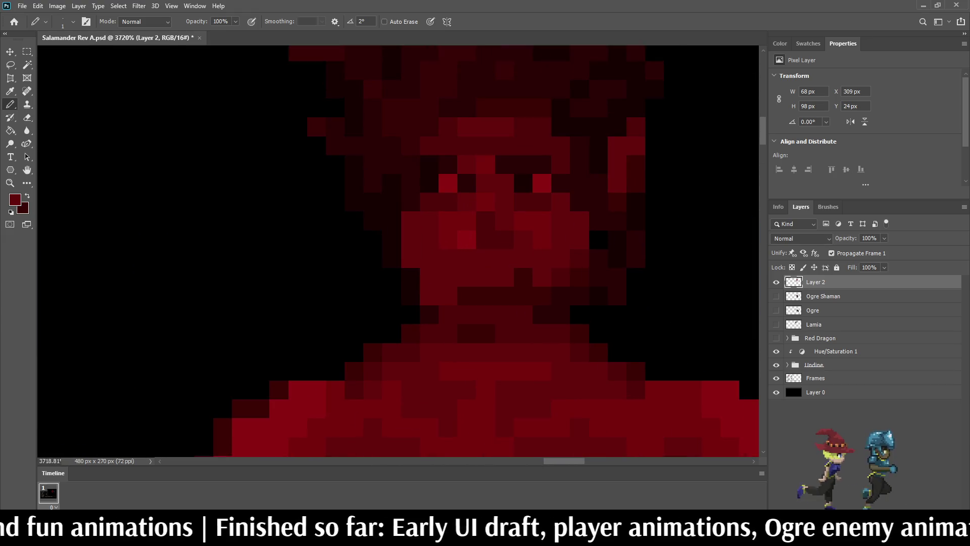
scroll(498, 279, up, 1)
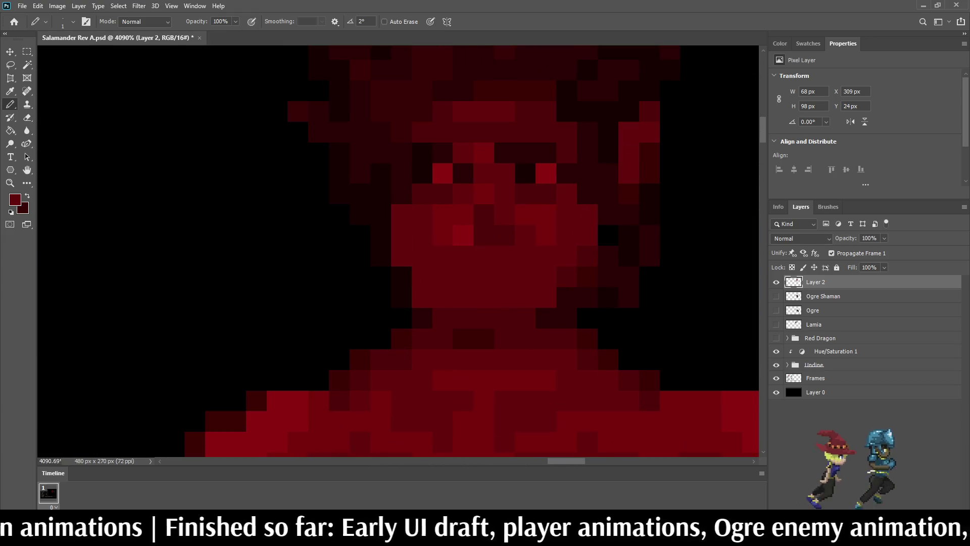
scroll(561, 253, down, 12)
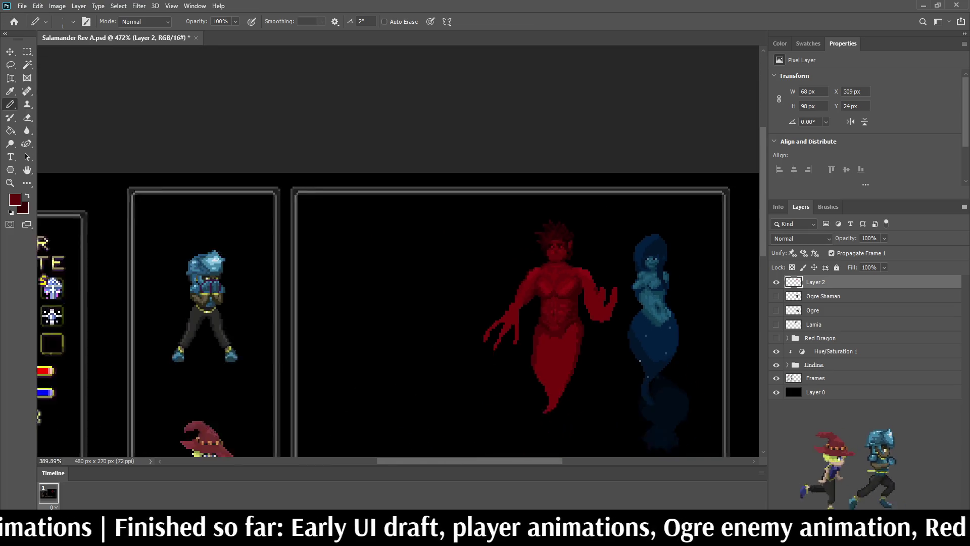
scroll(555, 247, up, 10)
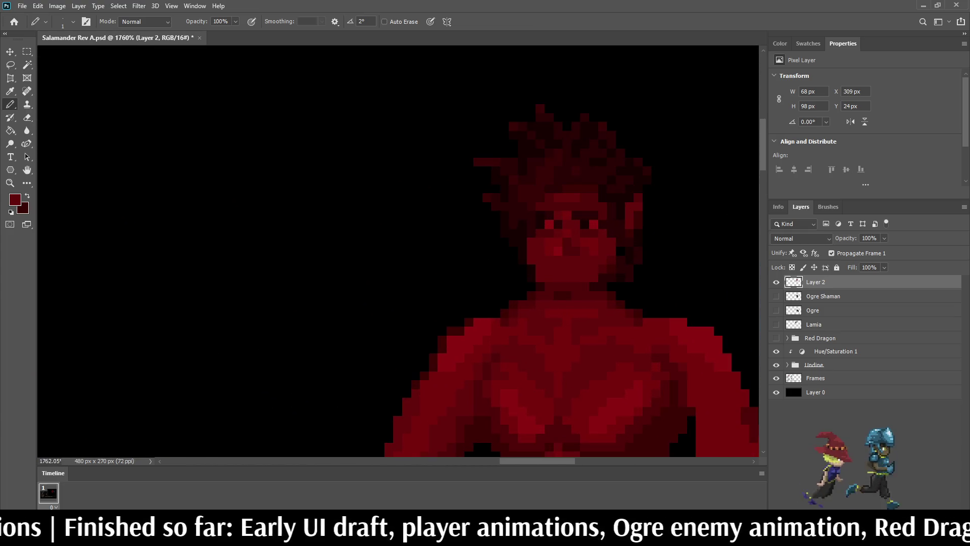
scroll(556, 228, up, 2)
key(i)
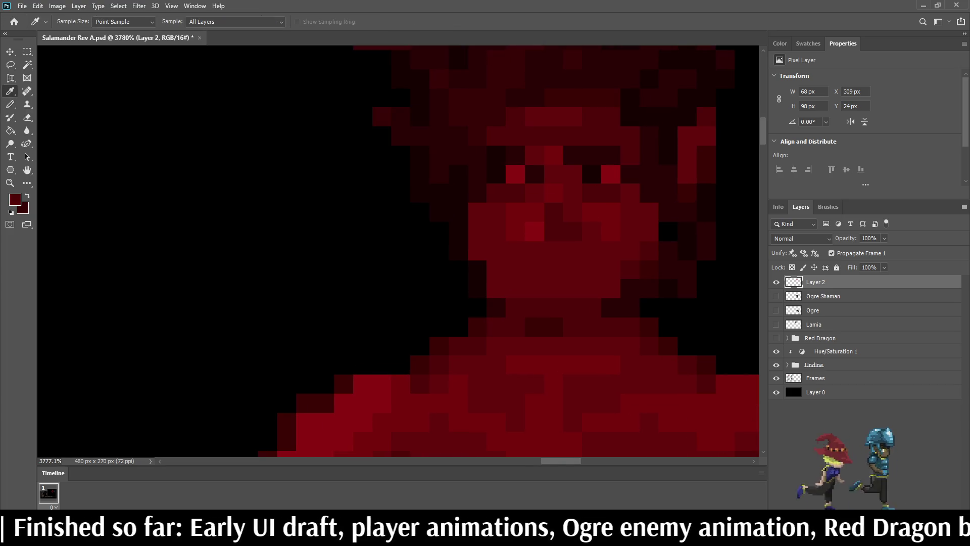
key(b)
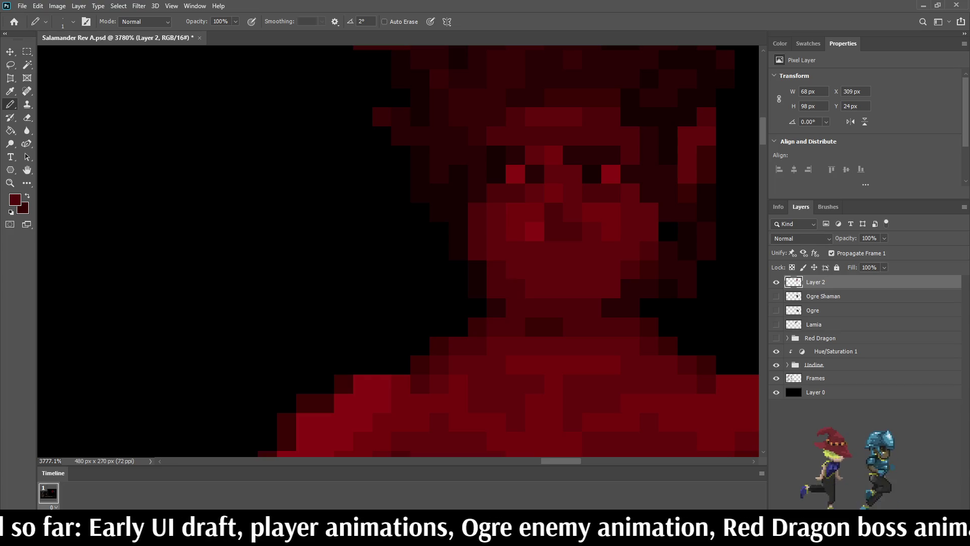
scroll(565, 305, down, 10)
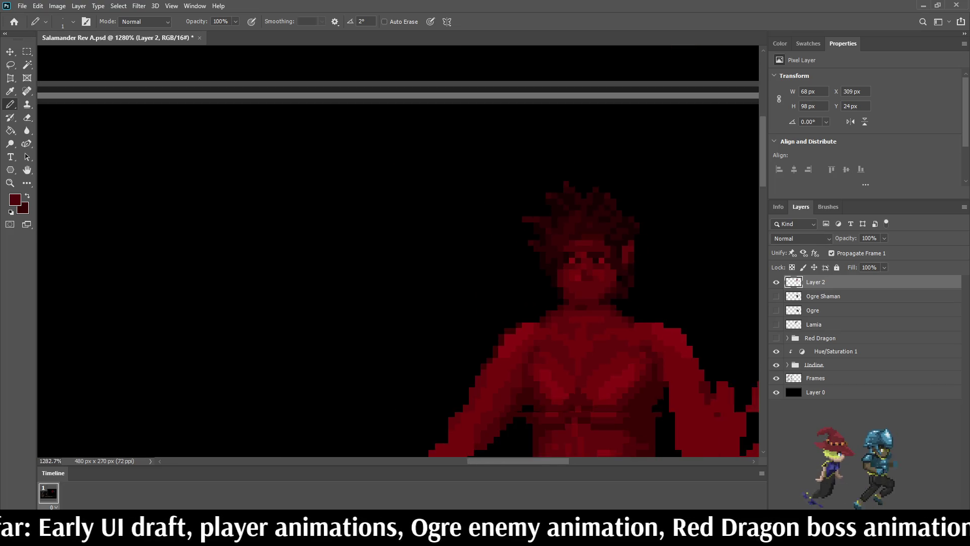
scroll(600, 282, up, 8)
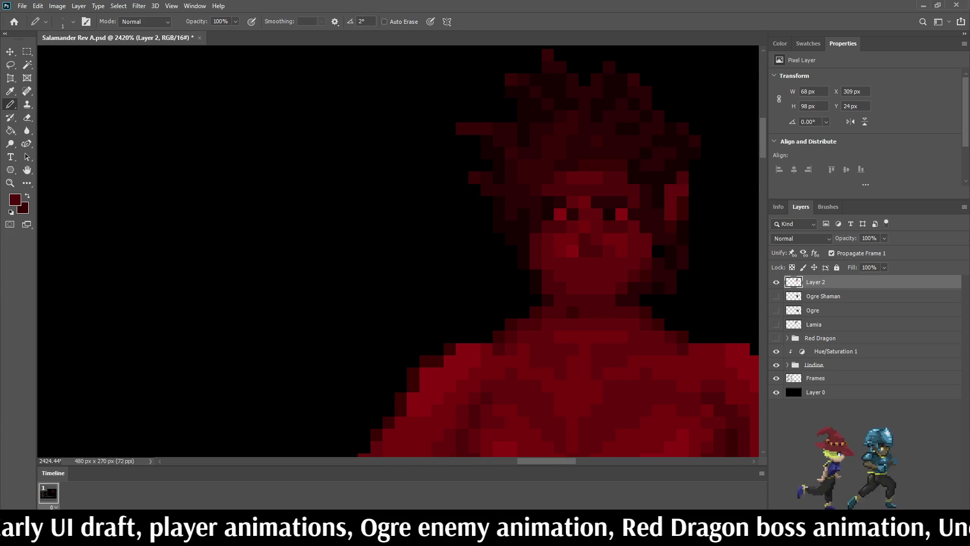
scroll(601, 283, down, 8)
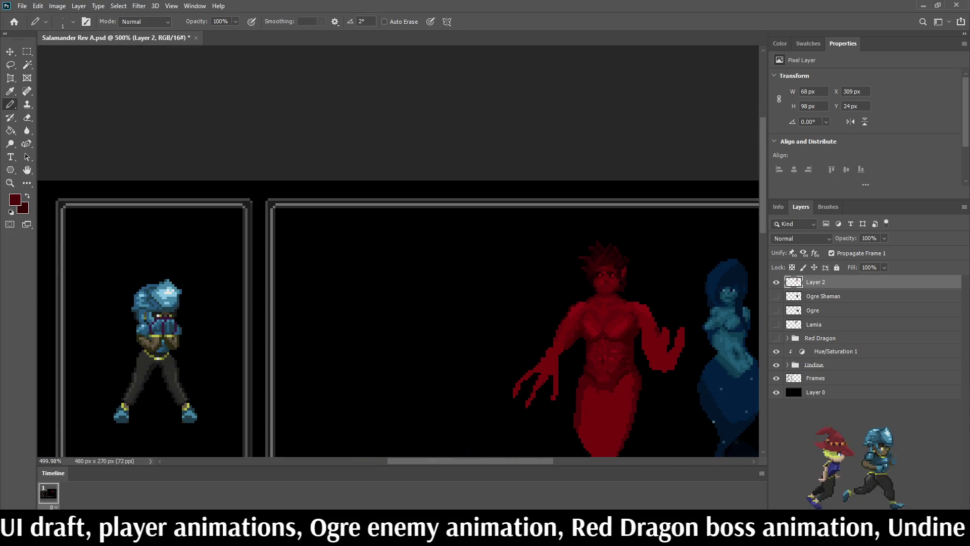
scroll(637, 270, down, 2)
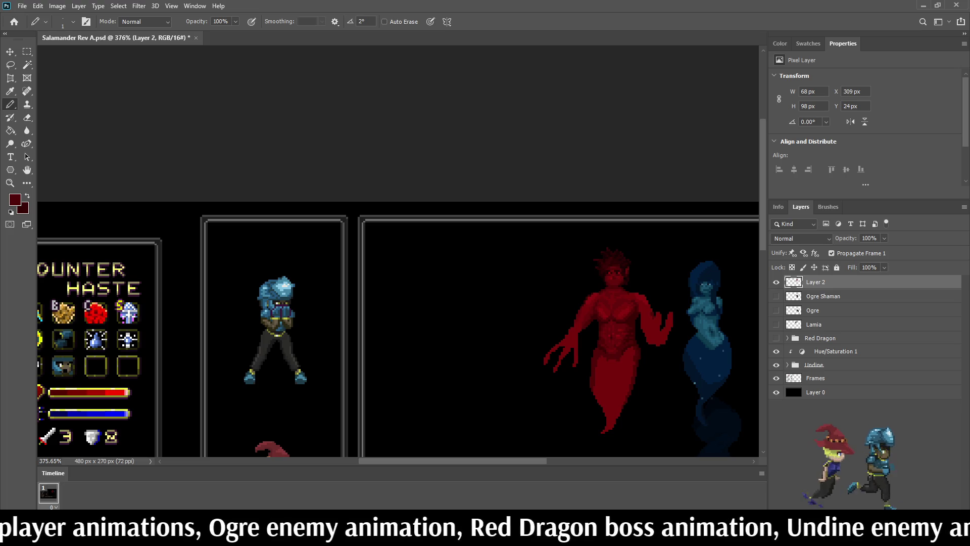
key(ctrl+s)
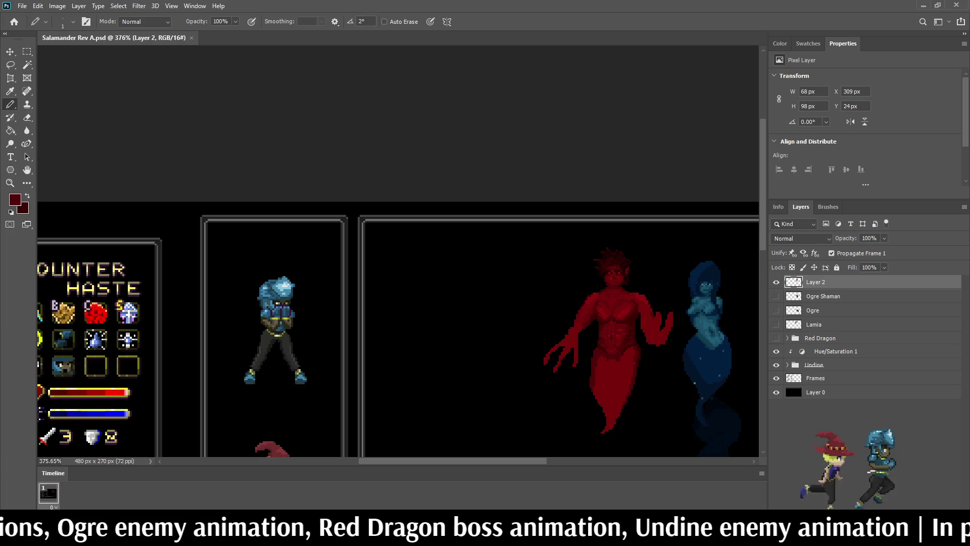
key(ctrl+0)
scroll(680, 115, up, 2)
scroll(562, 110, up, 5)
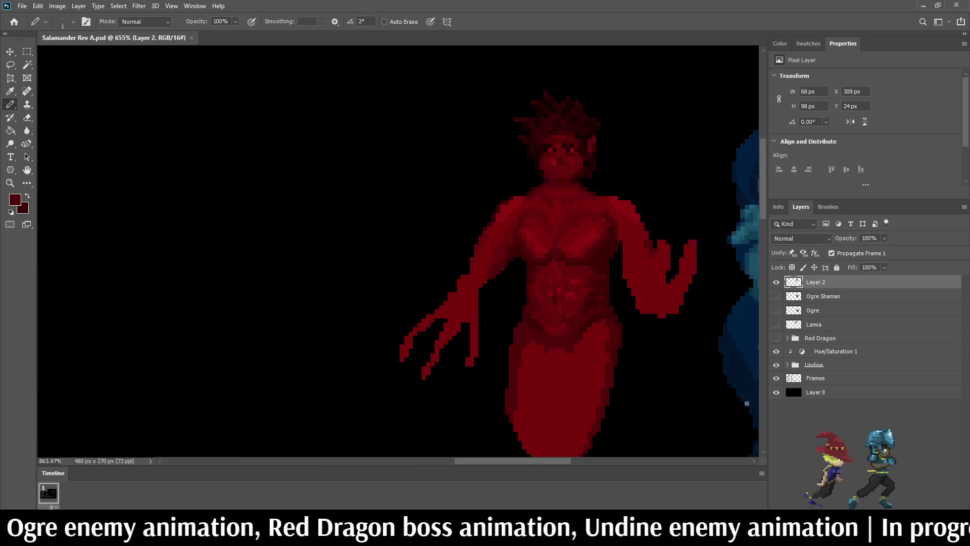
scroll(544, 162, up, 2)
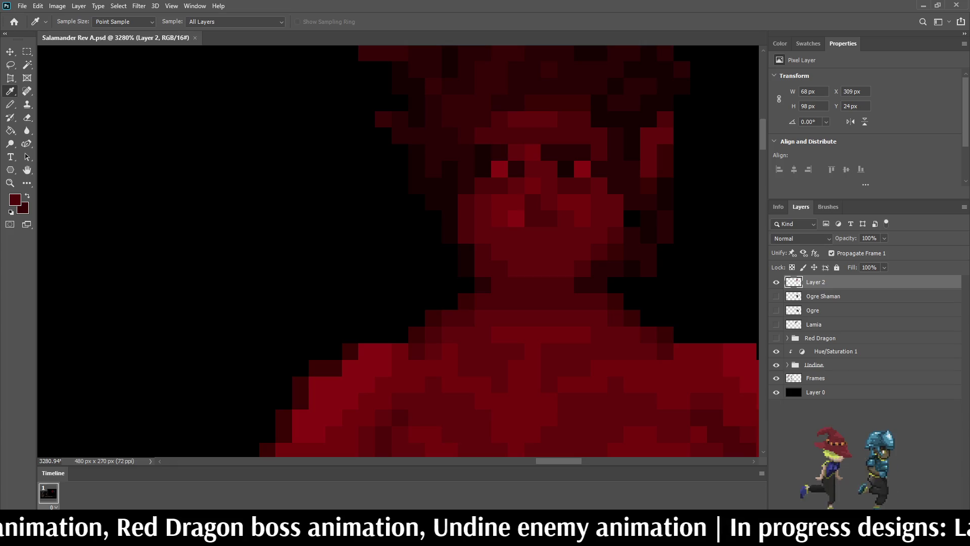
- Sample a darker red from the figure and paint two dark pixels on the neck
alt+click(482, 153)
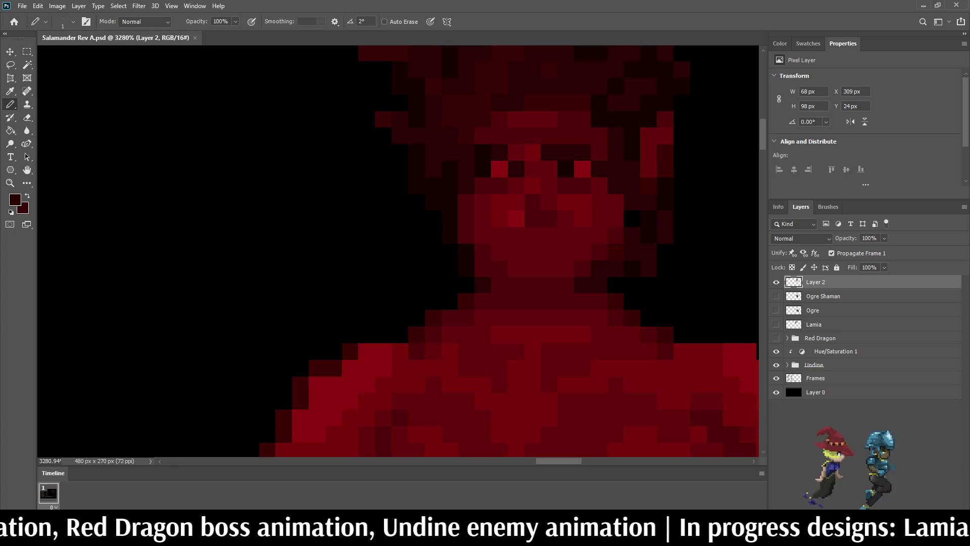
drag(532, 301, 549, 301)
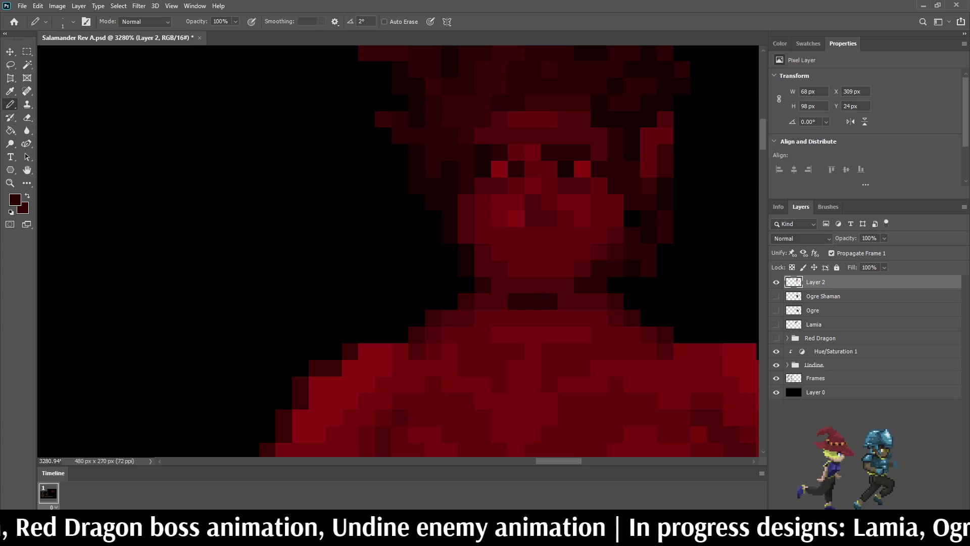
alt+scroll(537, 227, down, 5)
alt+scroll(543, 232, down, 3)
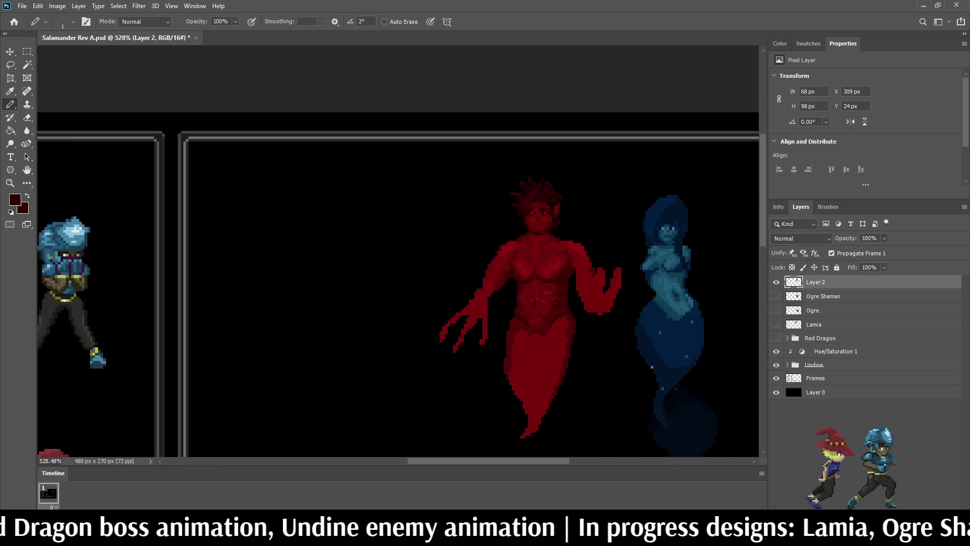
alt+scroll(543, 232, up, 8)
alt+scroll(566, 282, up, 1)
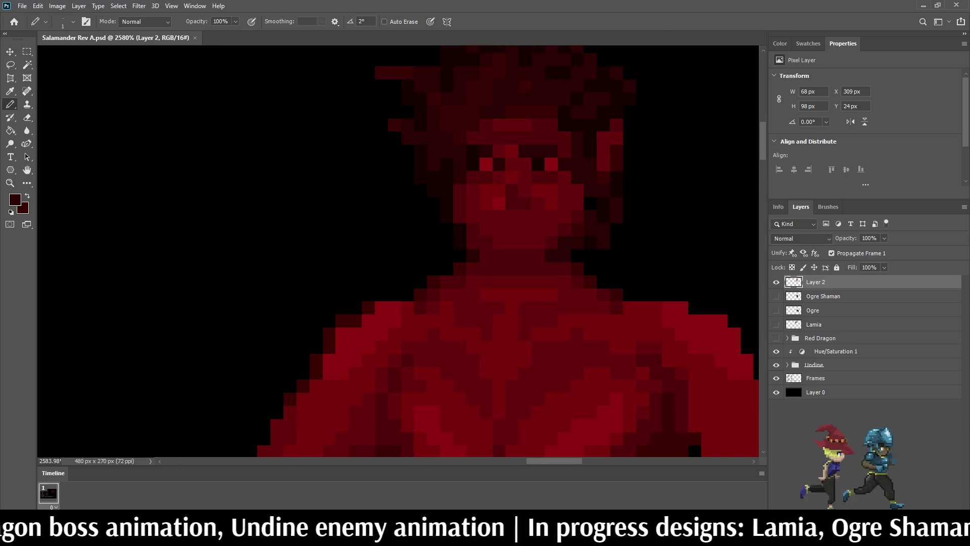
alt+scroll(571, 278, up, 1)
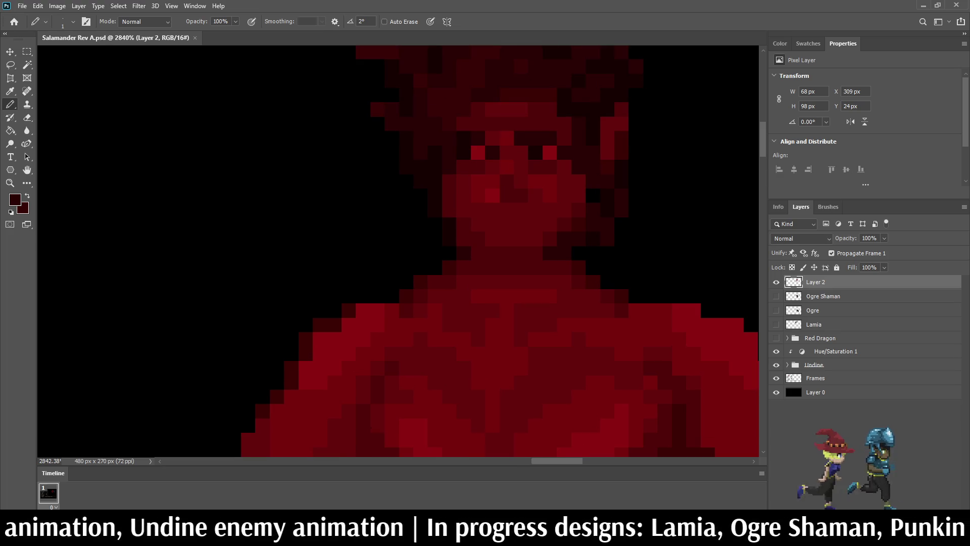
alt+scroll(543, 271, down, 4)
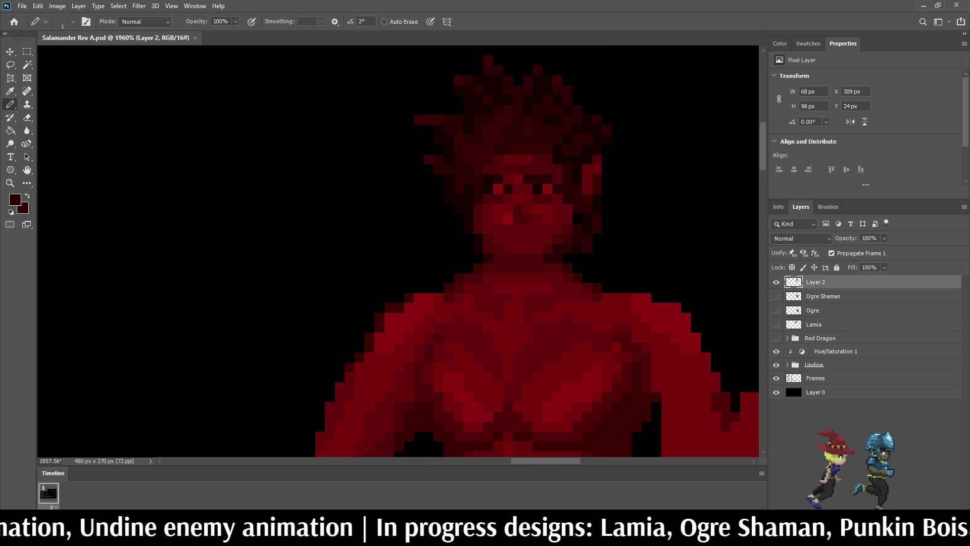
- Paint a dark red shadow line with the Pencil just under the salamander's chin
key(i)
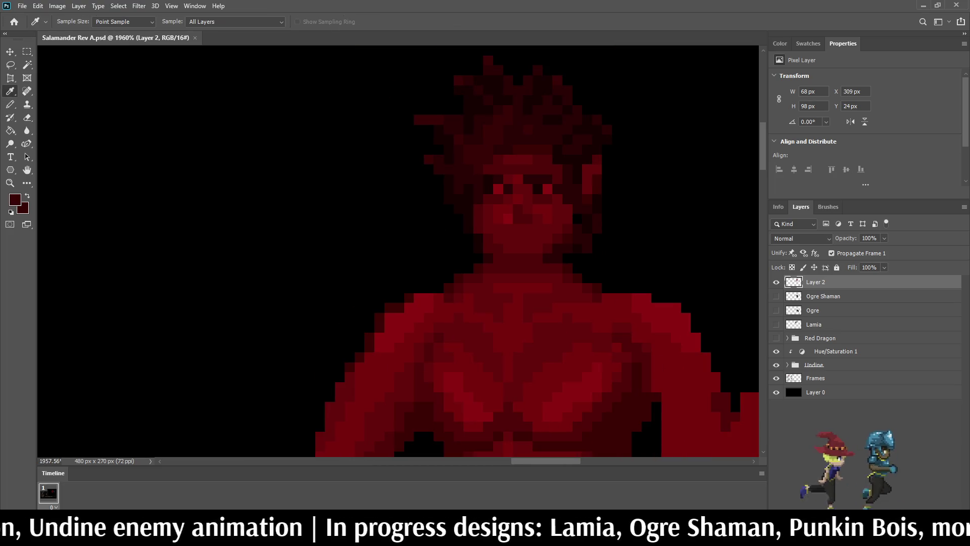
key(b)
alt+scroll(527, 267, up, 3)
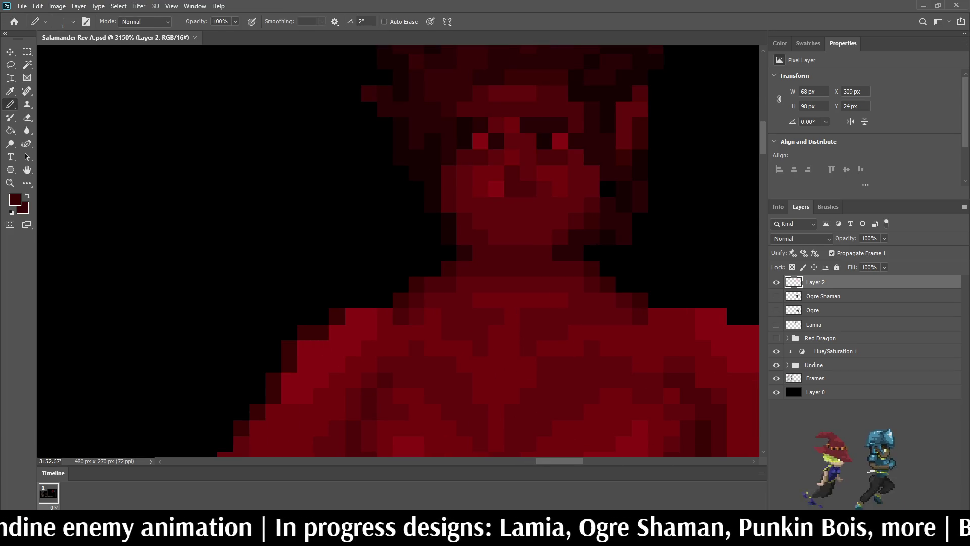
drag(497, 269, 528, 268)
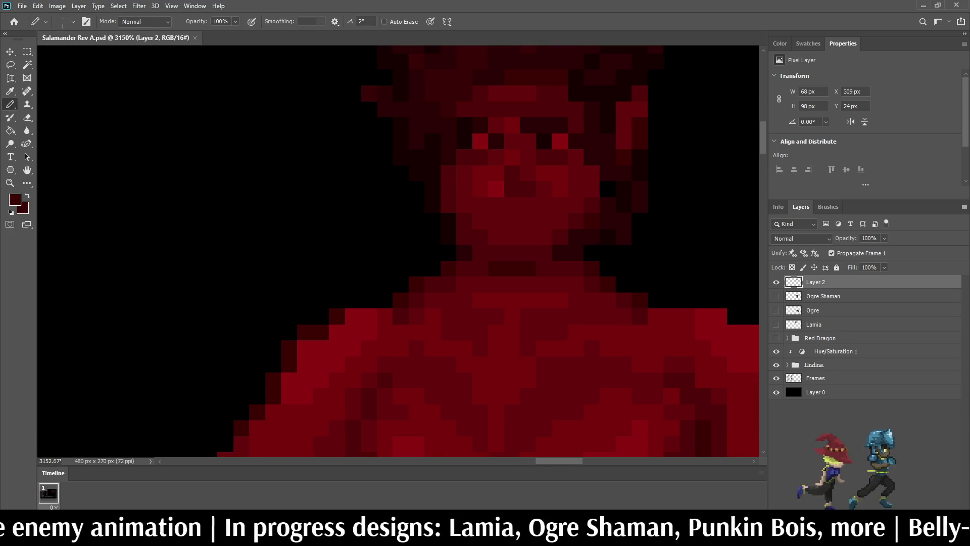
alt+scroll(617, 271, down, 3)
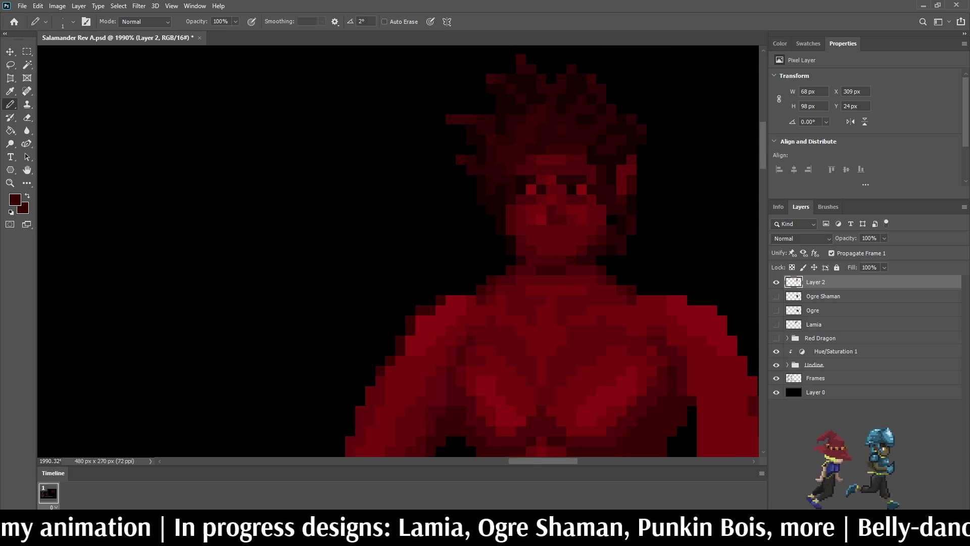
alt+scroll(617, 272, down, 3)
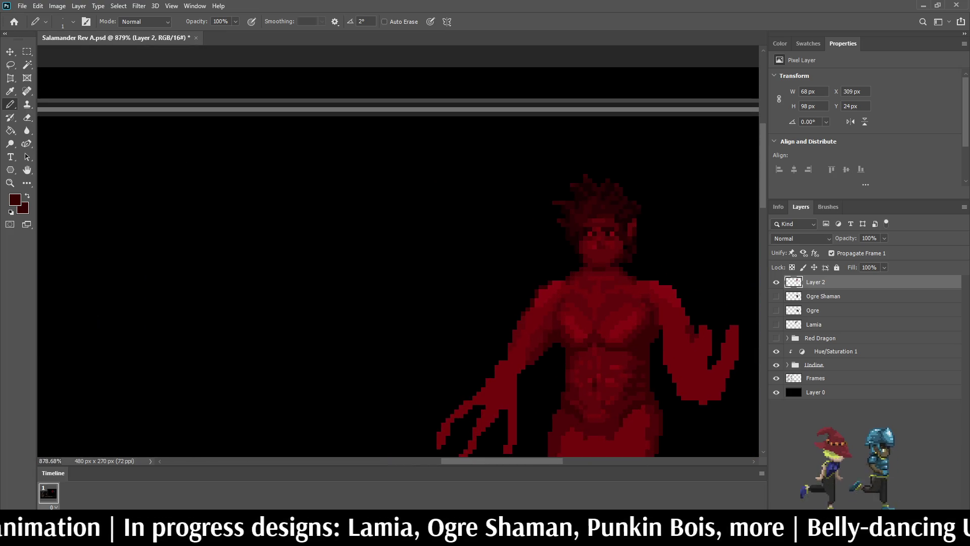
alt+scroll(605, 263, up, 4)
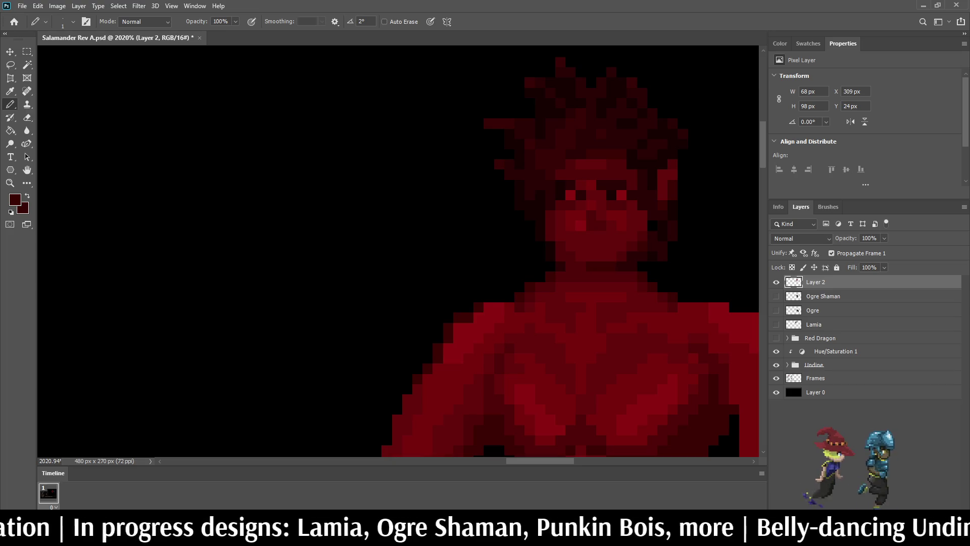
alt+scroll(655, 294, down, 4)
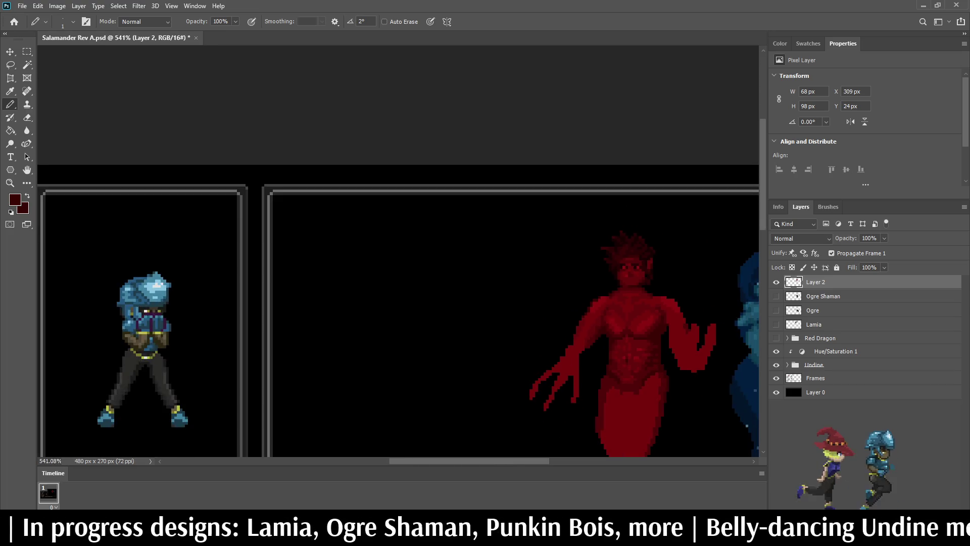
alt+scroll(632, 287, up, 5)
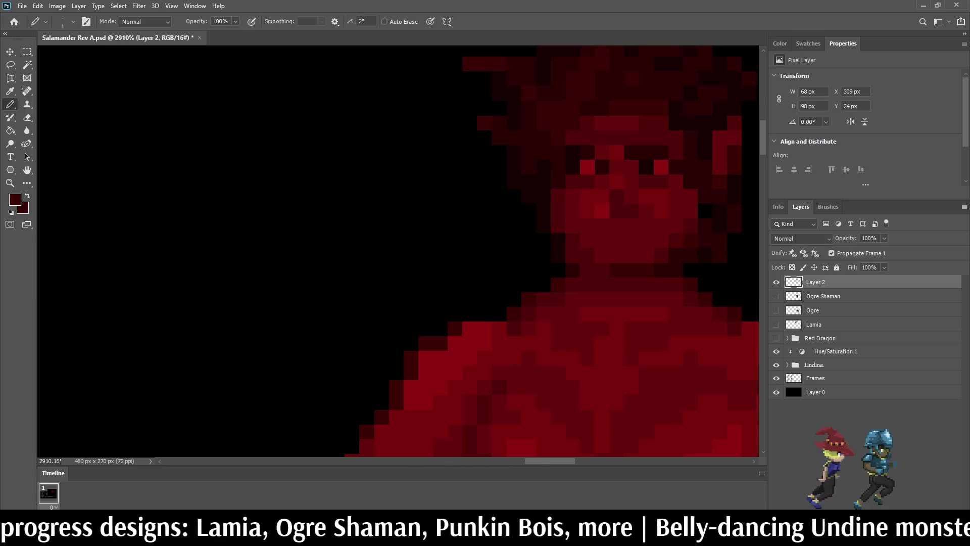
alt+scroll(658, 148, down, 6)
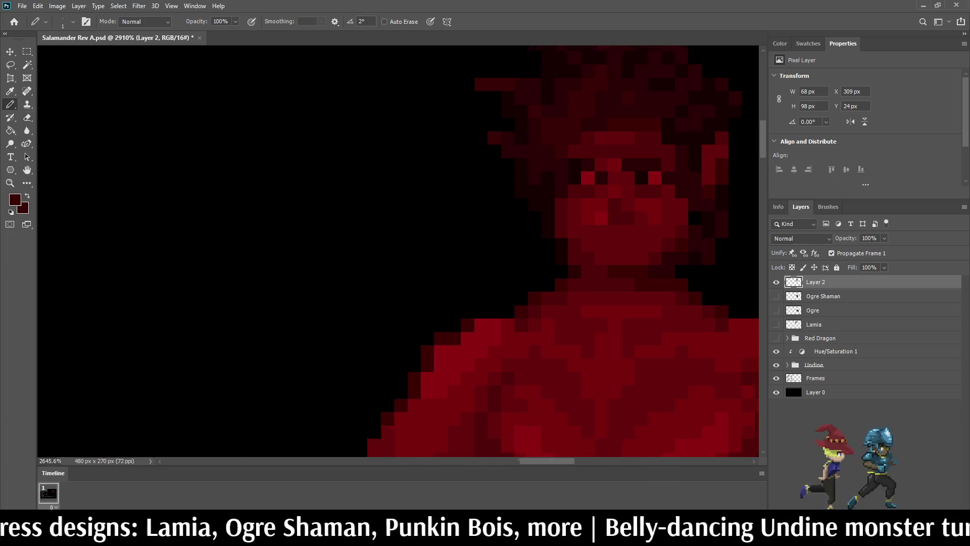
alt+scroll(601, 222, up, 6)
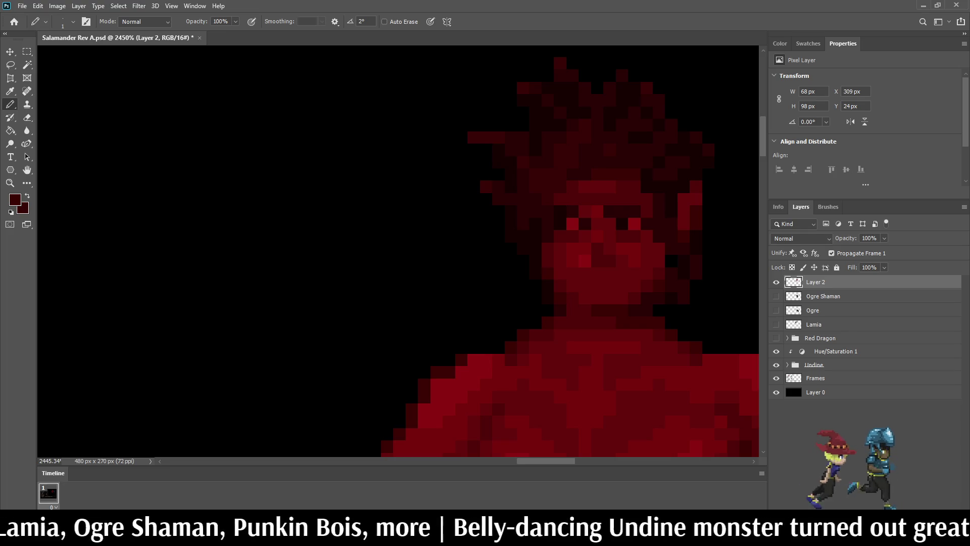
- Scroll over the chin and neck to review the new dark red shading
alt+scroll(548, 316, down, 3)
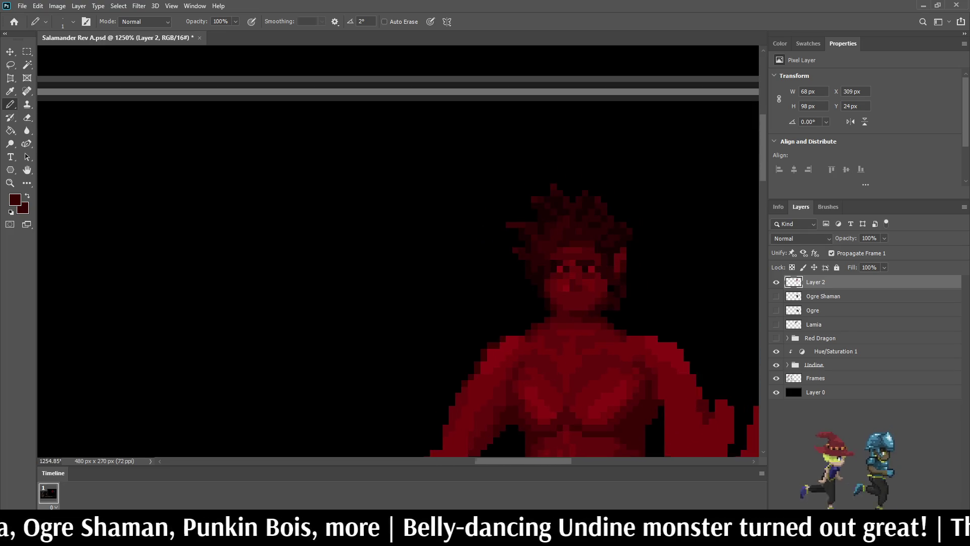
alt+scroll(565, 322, up, 3)
alt+scroll(586, 334, down, 5)
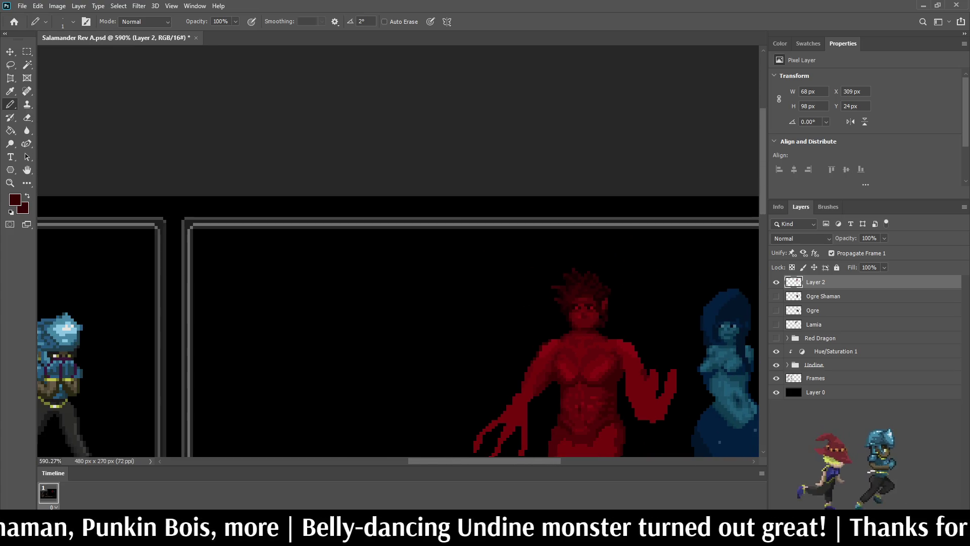
alt+scroll(582, 330, up, 4)
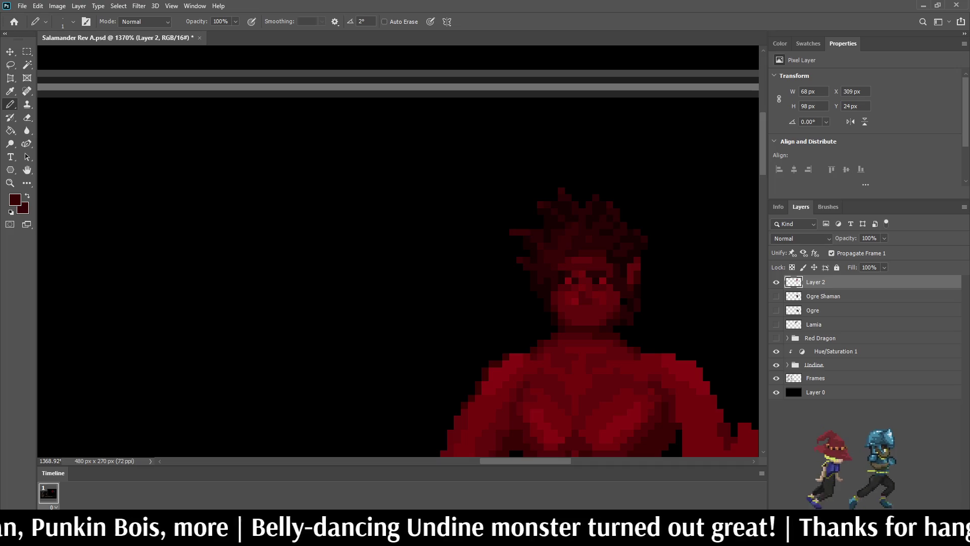
alt+scroll(582, 330, down, 4)
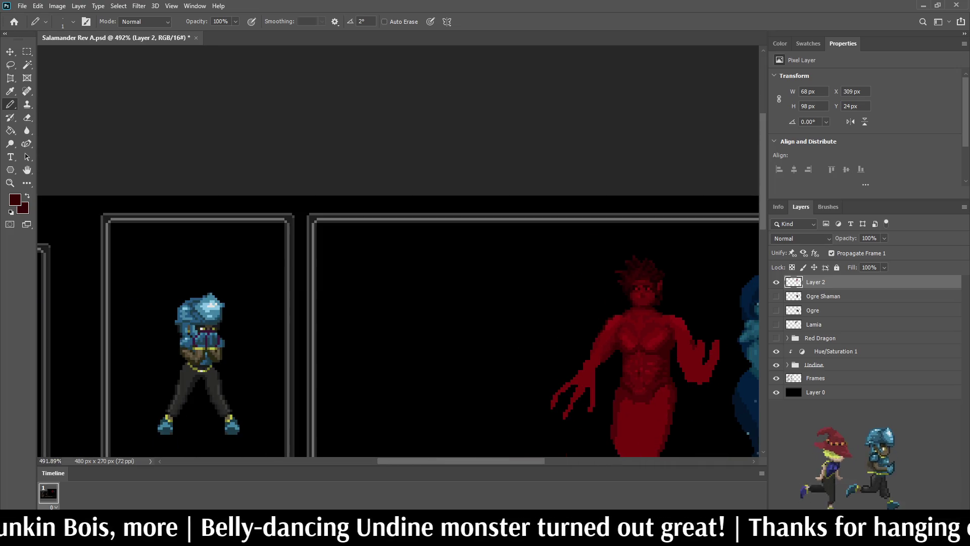
alt+scroll(671, 288, up, 4)
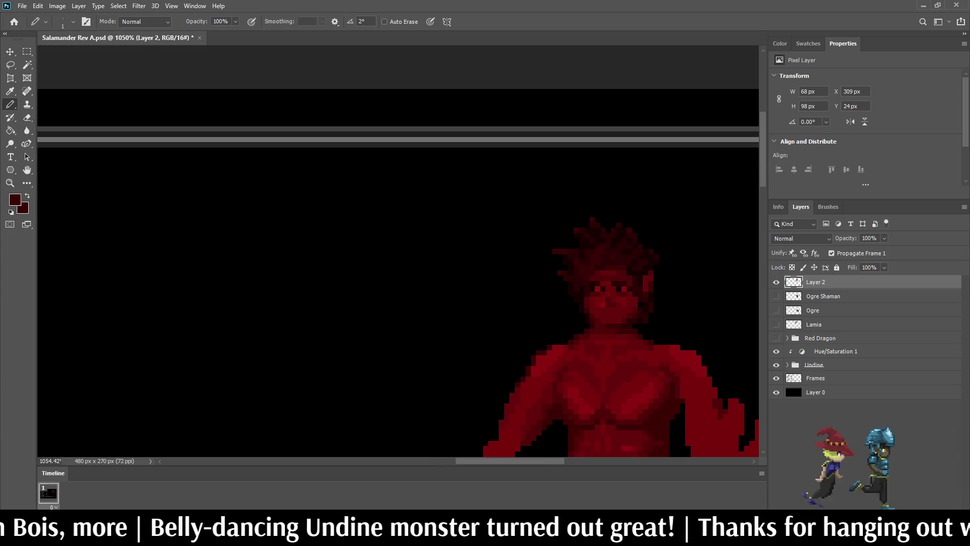
alt+scroll(616, 323, up, 5)
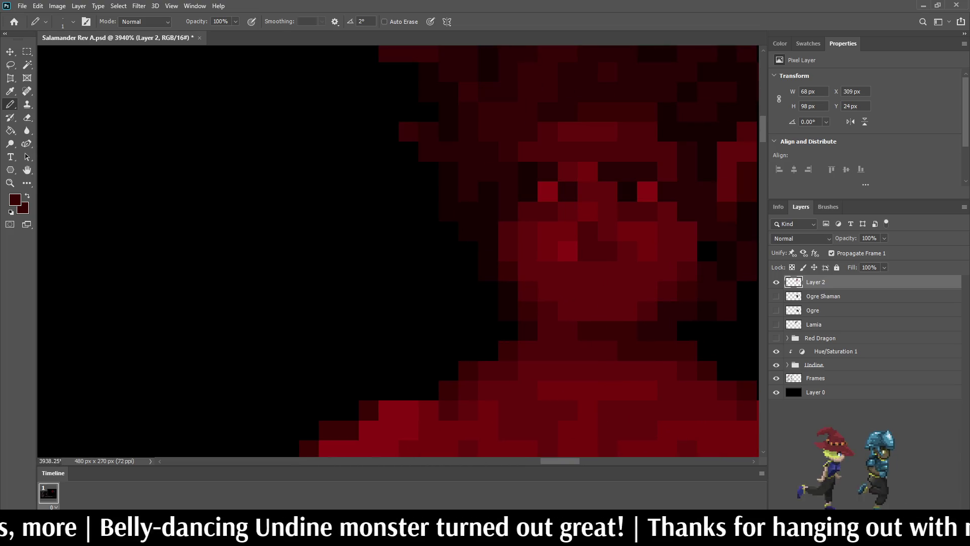
key(i)
key(b)
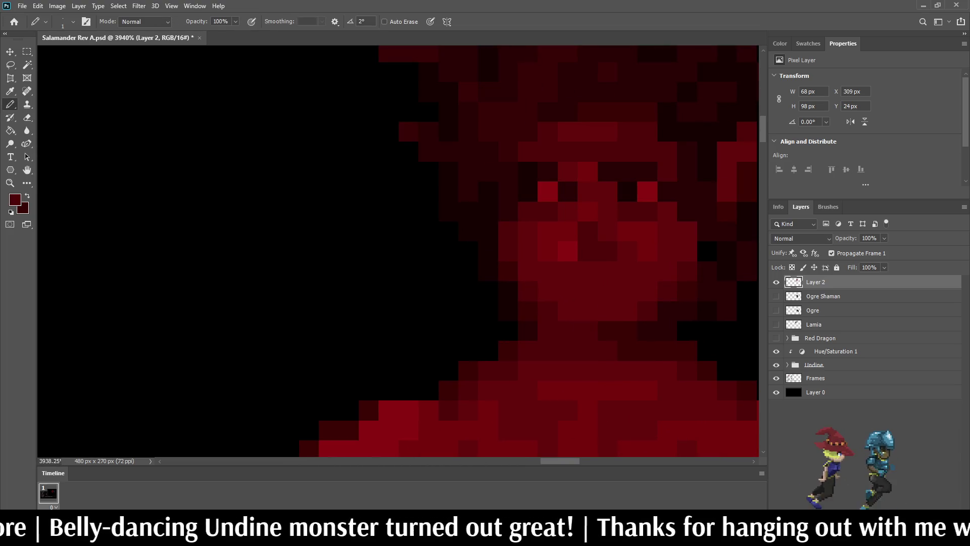
alt+scroll(638, 235, down, 9)
alt+scroll(665, 228, up, 3)
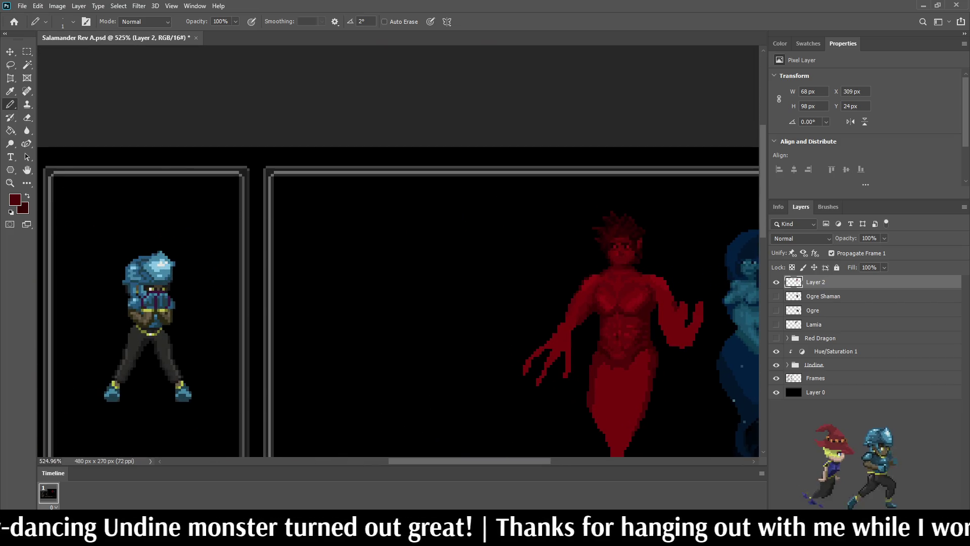
- Save Salamander Rev A.psd, then reset to 100% and zoom to 400% on the salamander's head
scroll(646, 238, up, 2)
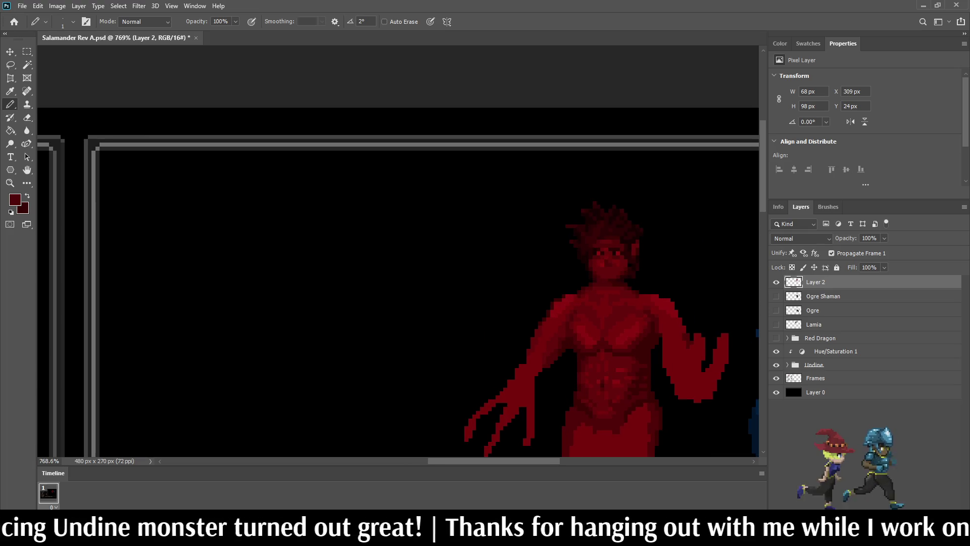
key(ctrl+s)
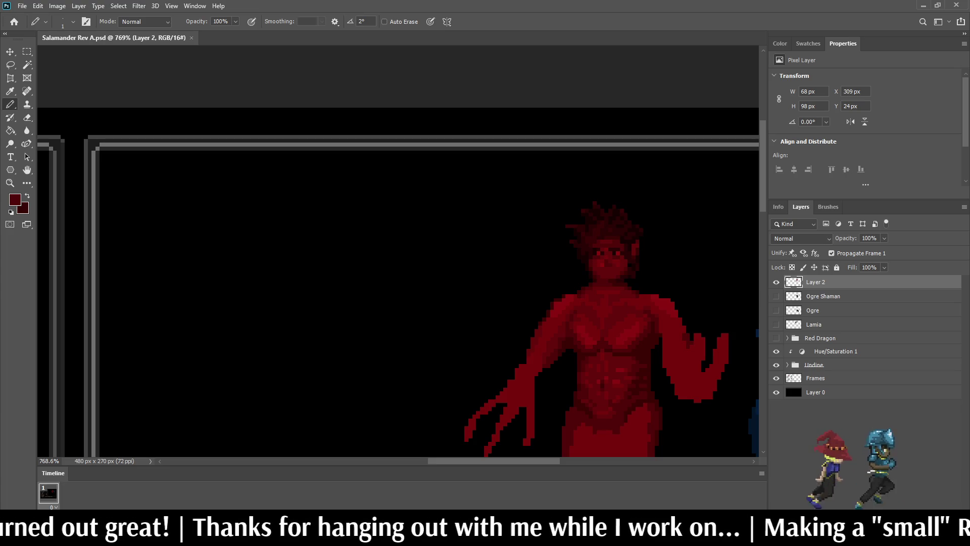
key(ctrl+1)
key(ctrl+plus)
key(ctrl+plus)
key(ctrl+plus)
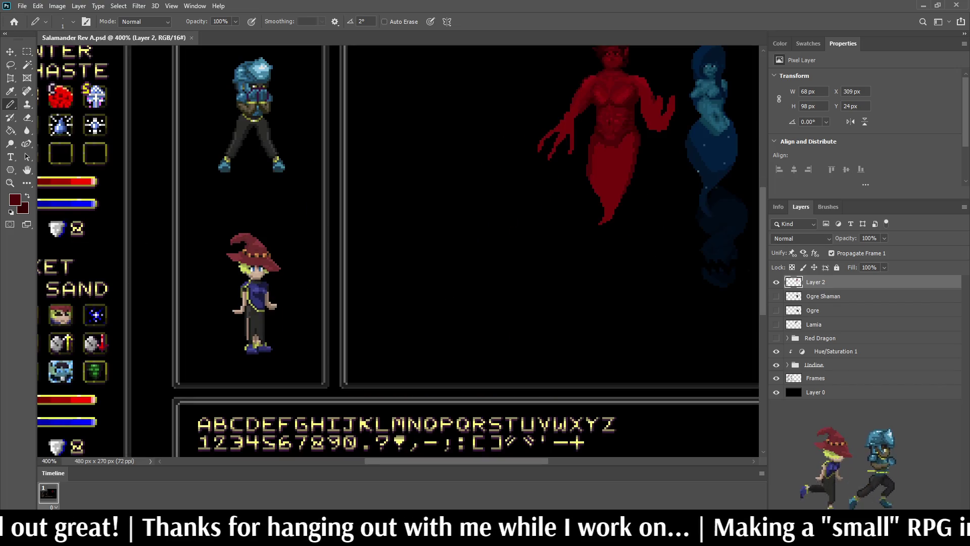
scroll(401, 252, up, 5)
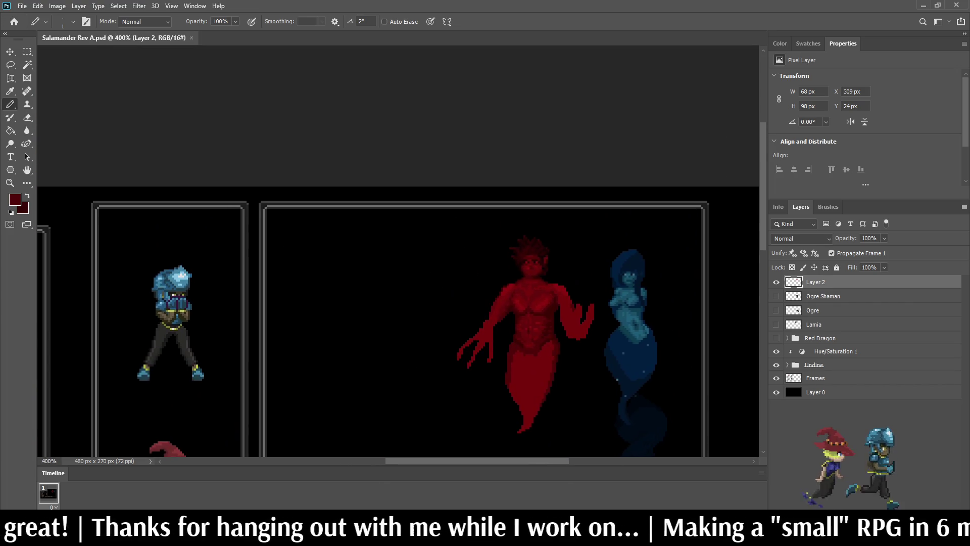
scroll(525, 253, up, 8)
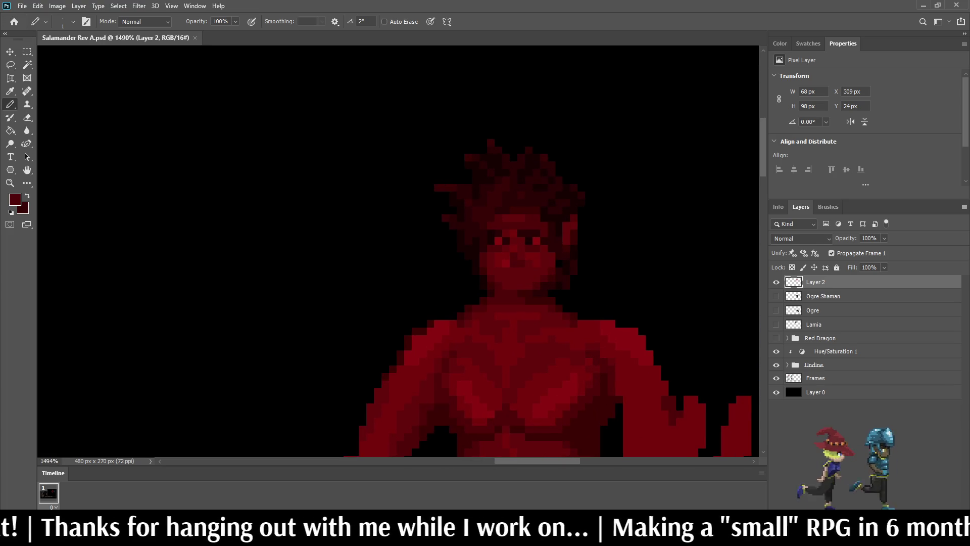
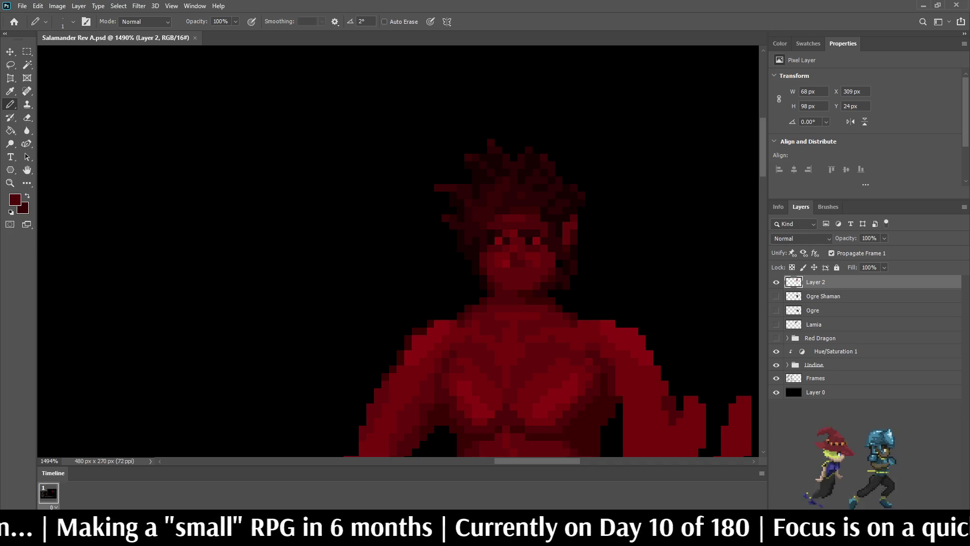
- Zoom in and out around the red Salamander figure to inspect it
scroll(530, 303, down, 5)
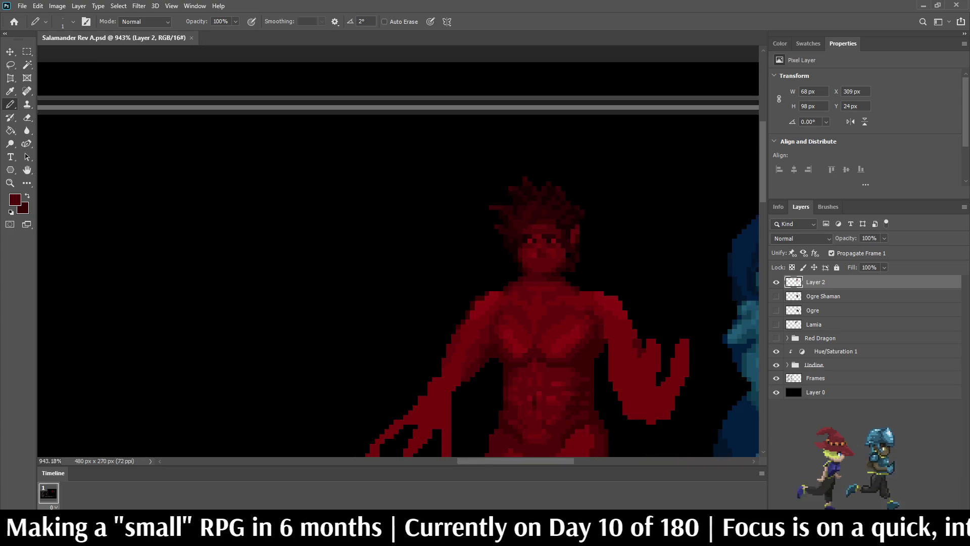
scroll(531, 303, up, 1)
scroll(399, 252, down, 3)
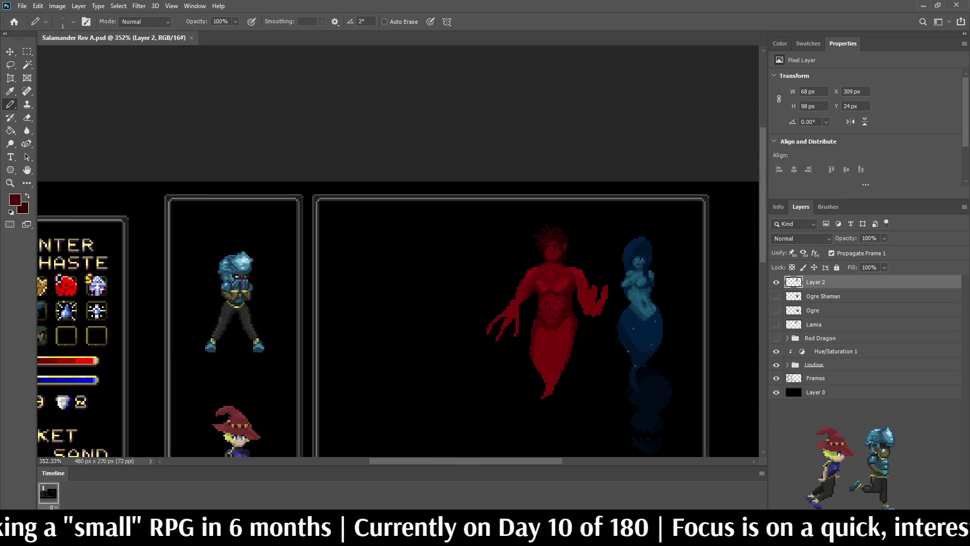
scroll(399, 253, up, 2)
scroll(622, 151, up, 3)
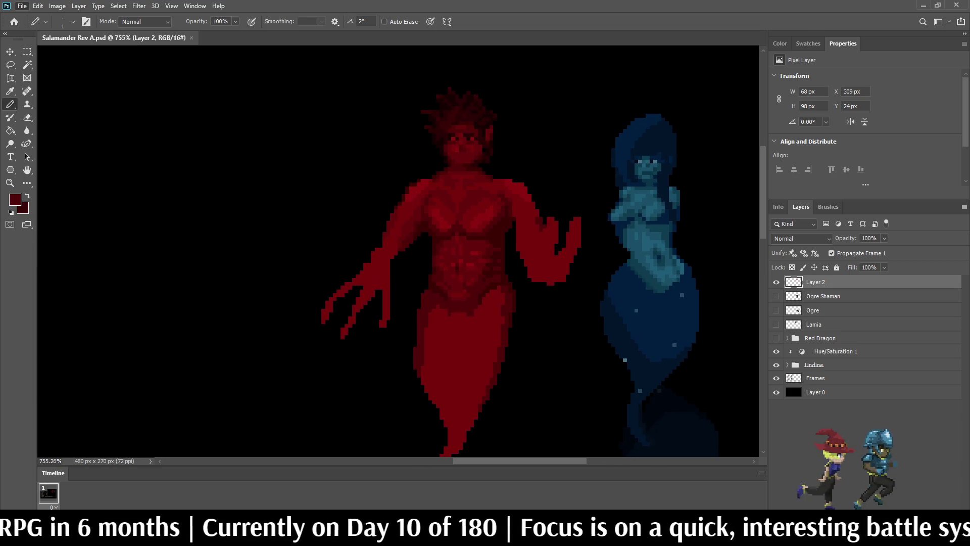
scroll(381, 260, up, 5)
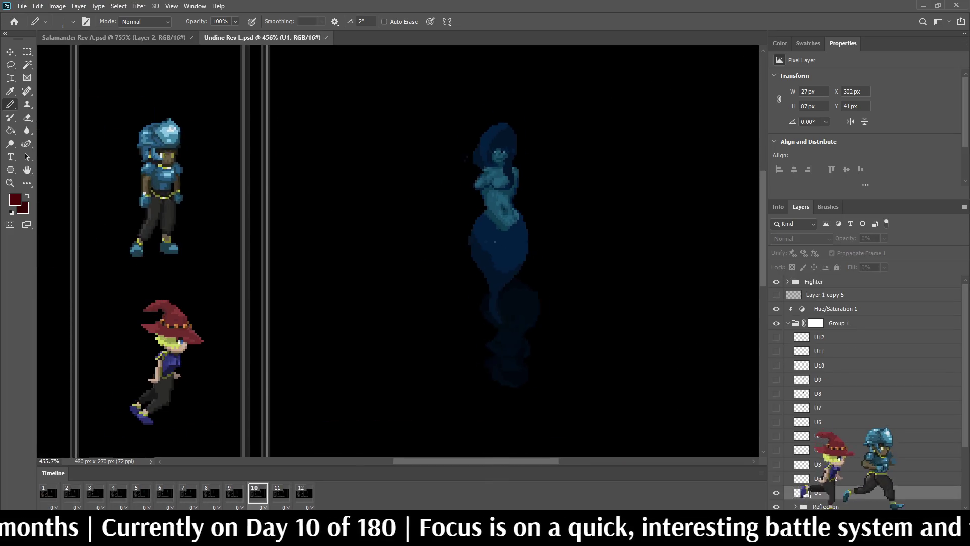
- Advance the Undine animation to a later frame
scroll(464, 323, up, 1)
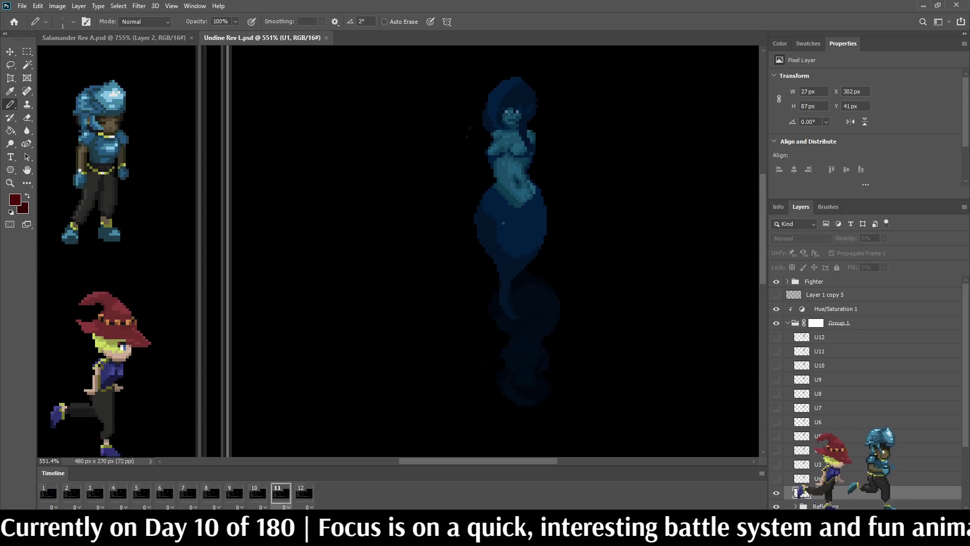
key(space)
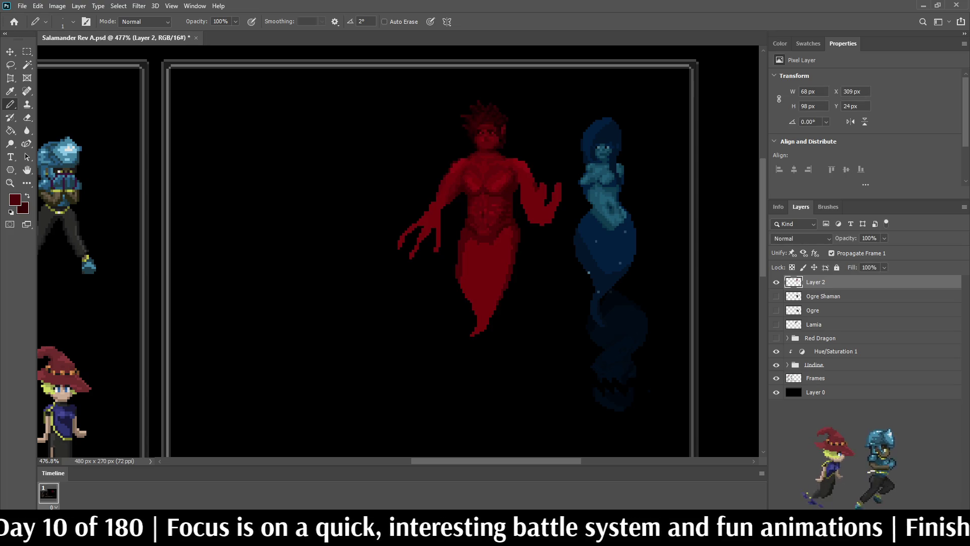
- Lasso and delete the Salamander's raised right hand and arm
key(ctrl+s)
key(l)
scroll(466, 212, up, 3)
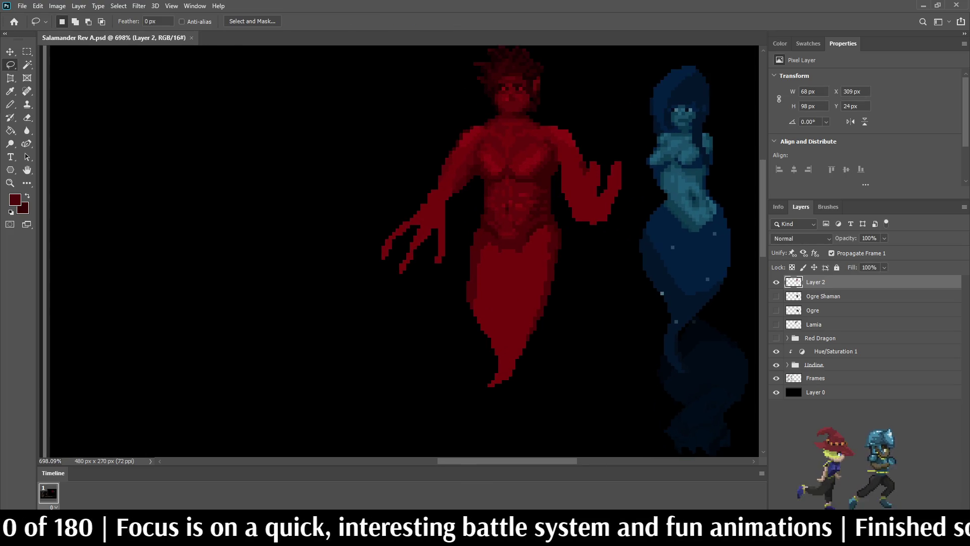
scroll(579, 121, up, 3)
drag(578, 121, 596, 93)
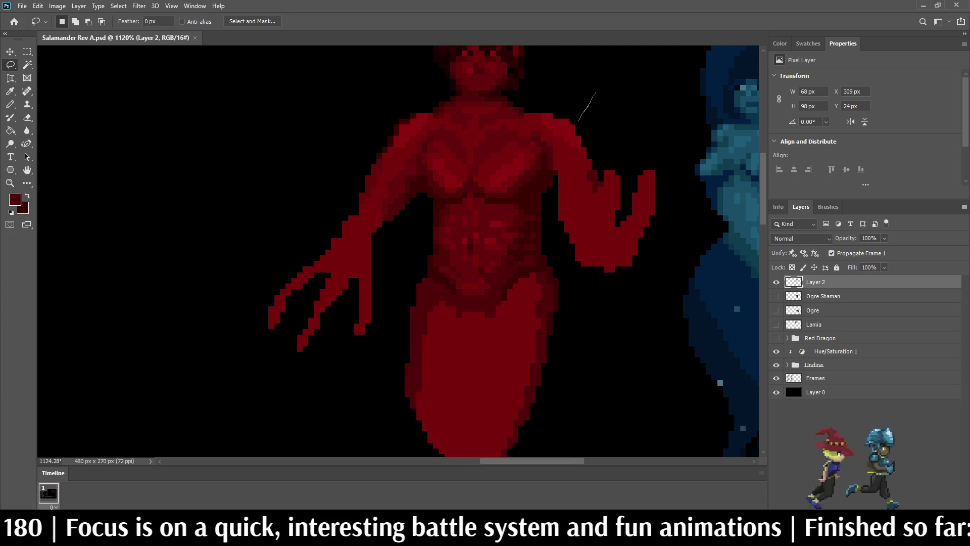
mouse_move(553, 174)
mouse_down()
mouse_move(560, 278)
mouse_move(628, 302)
mouse_move(670, 271)
mouse_move(630, 101)
mouse_move(612, 80)
mouse_up()
key(Delete)
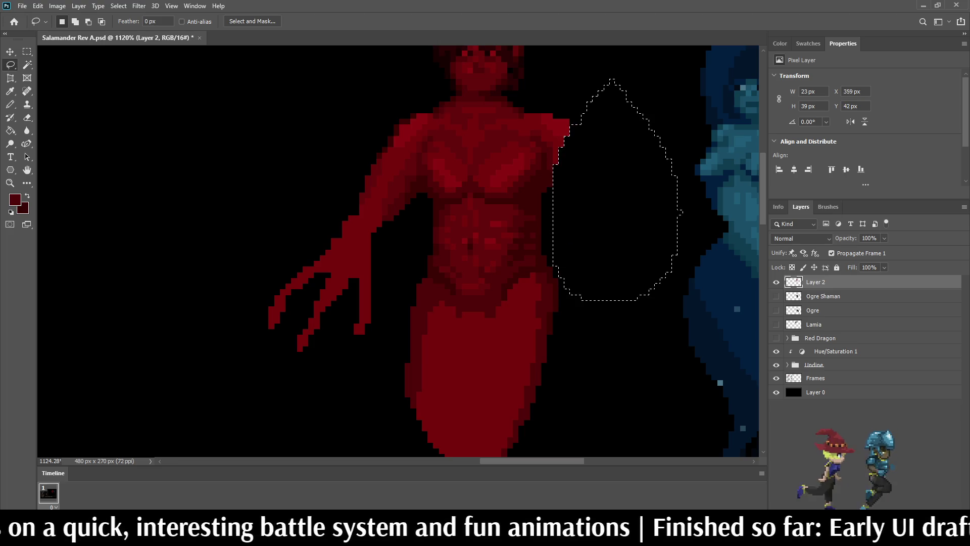
key(ctrl+d)
- Lasso and delete the clawed left arm, then deselect
mouse_move(259, 217)
mouse_down()
mouse_move(326, 130)
mouse_move(387, 98)
mouse_up()
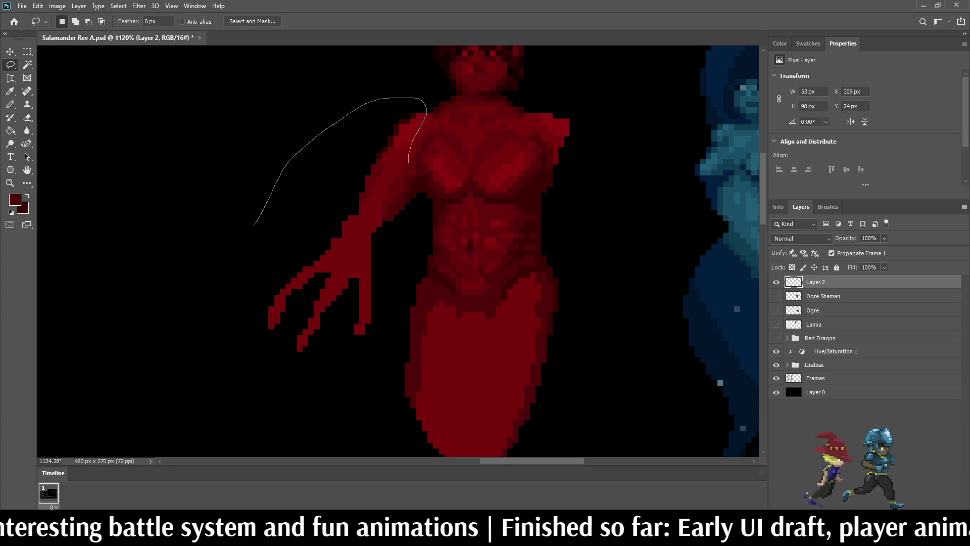
mouse_move(415, 185)
mouse_down()
mouse_move(413, 236)
mouse_move(382, 333)
mouse_move(268, 376)
mouse_move(255, 221)
mouse_up()
key(Delete)
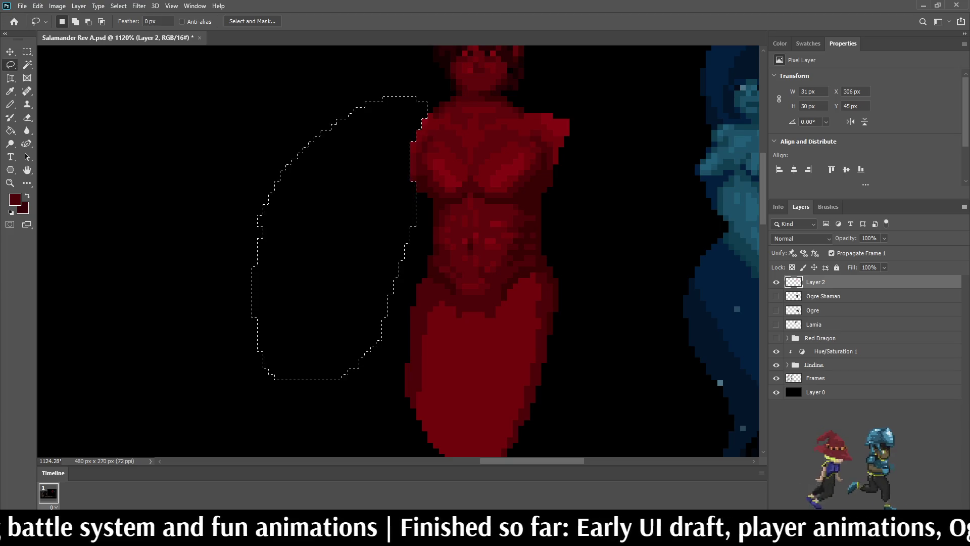
key(ctrl+d)
scroll(712, 128, down, 5)
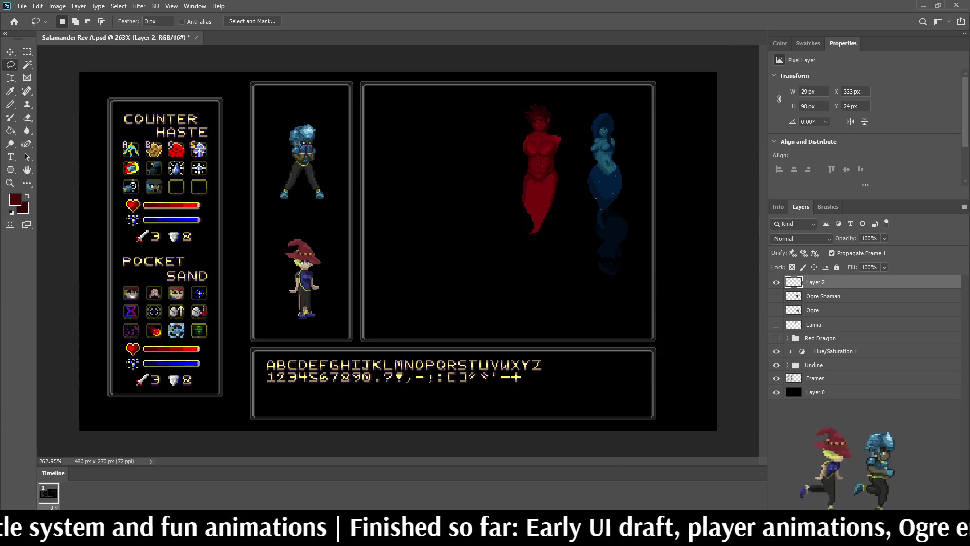
scroll(398, 251, down, 2)
scroll(495, 184, up, 6)
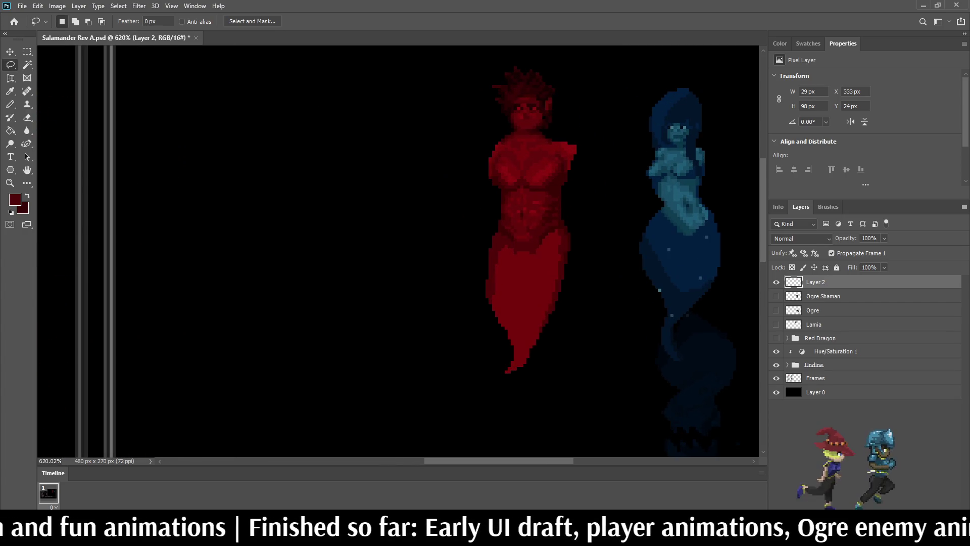
- Save Salamander Rev A.psd with the armless figure
key(ctrl+s)
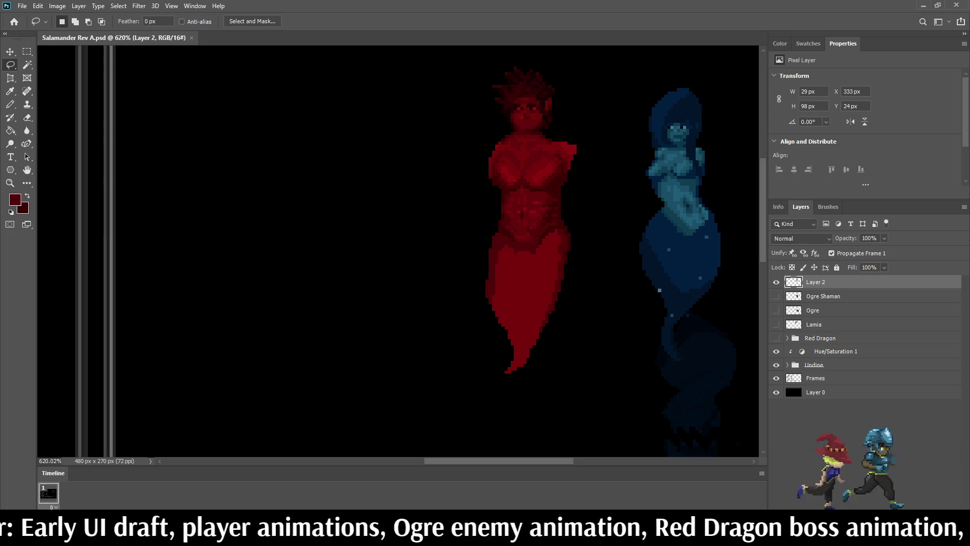
scroll(581, 147, up, 8)
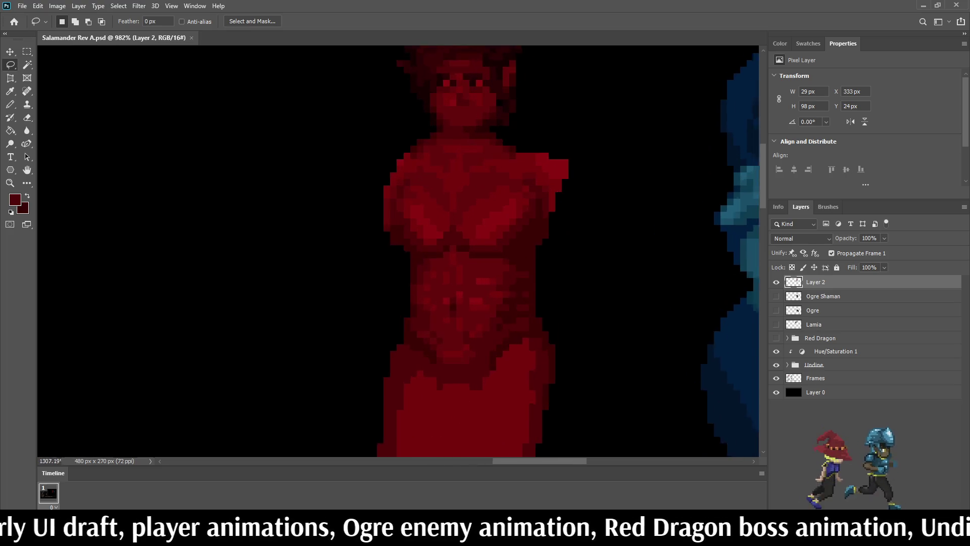
- Sample the figure's red and draw a filled arm hanging down her right side
key(i)
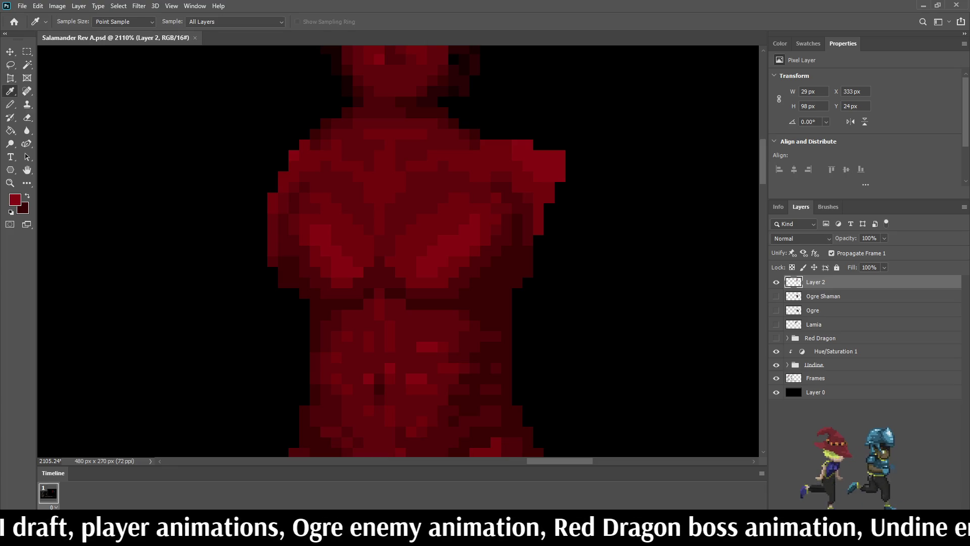
key(b)
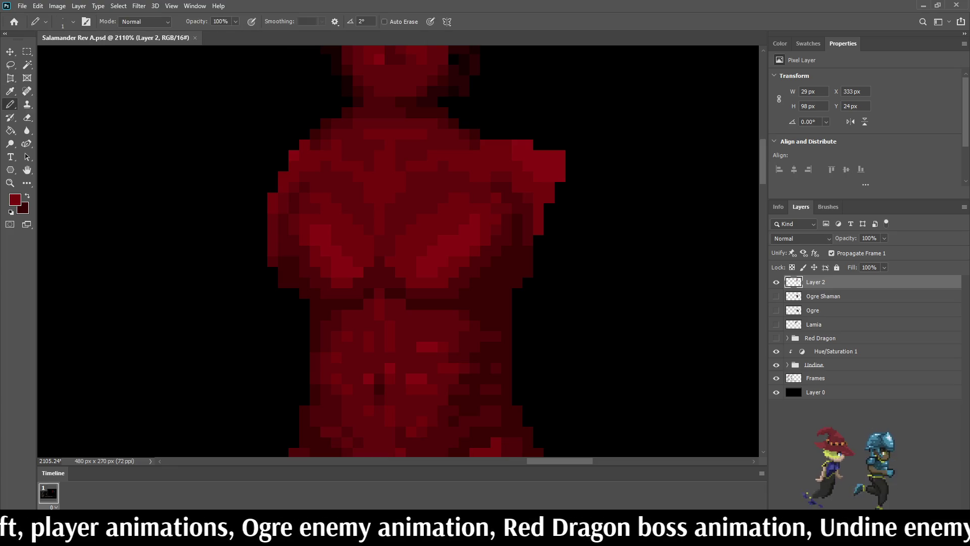
mouse_move(568, 174)
mouse_down()
mouse_move(581, 220)
mouse_move(593, 219)
mouse_move(592, 306)
mouse_move(527, 399)
mouse_up()
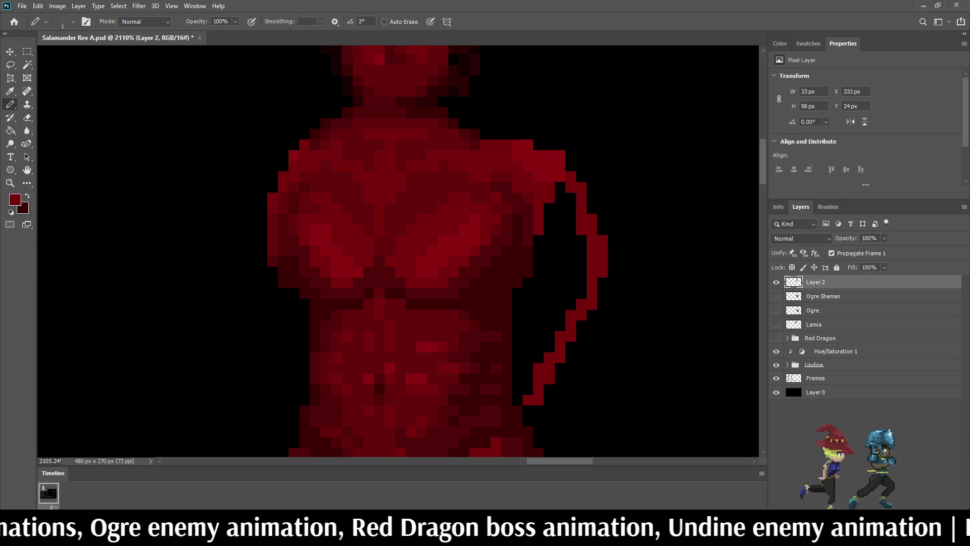
key(g)
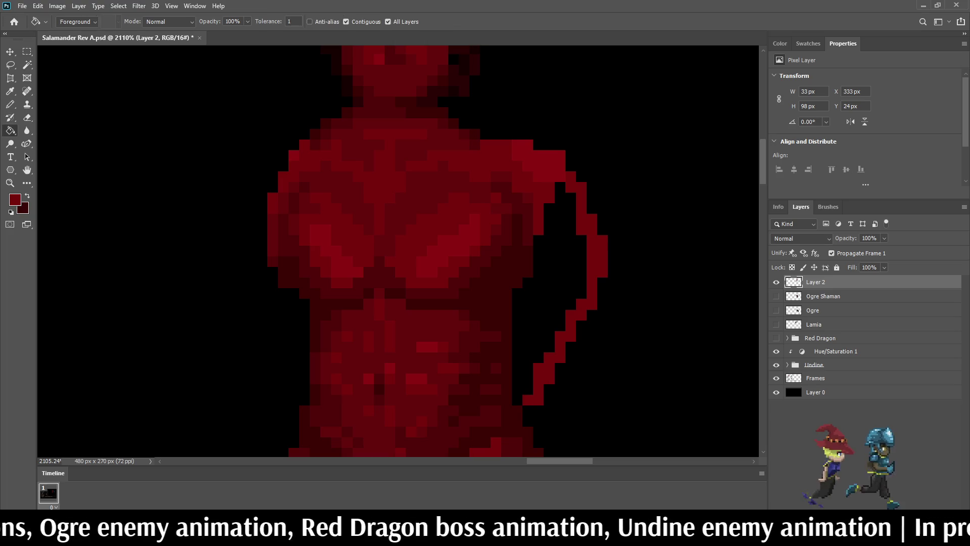
click(540, 303)
scroll(541, 303, down, 6)
scroll(546, 282, down, 2)
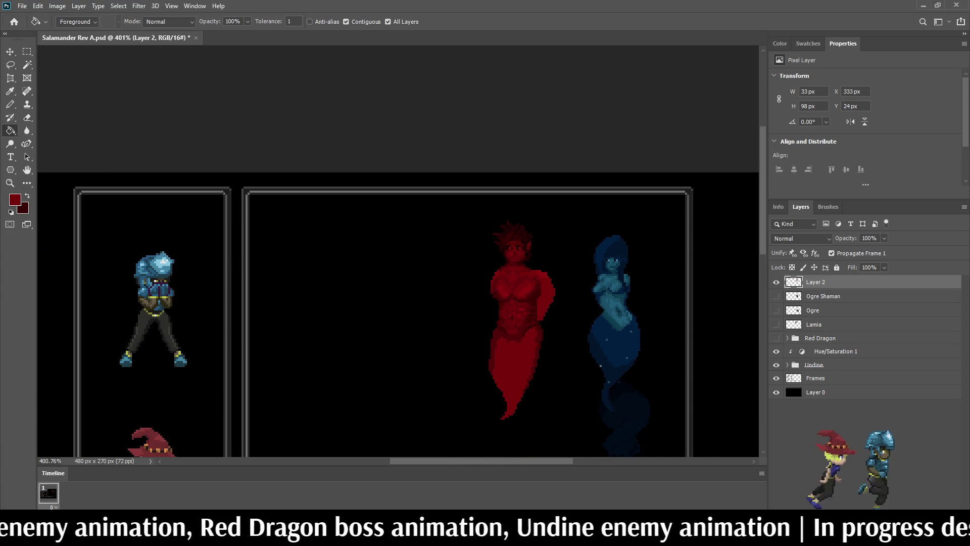
- Outline a matching arm down the left side and fill it solid red
key(b)
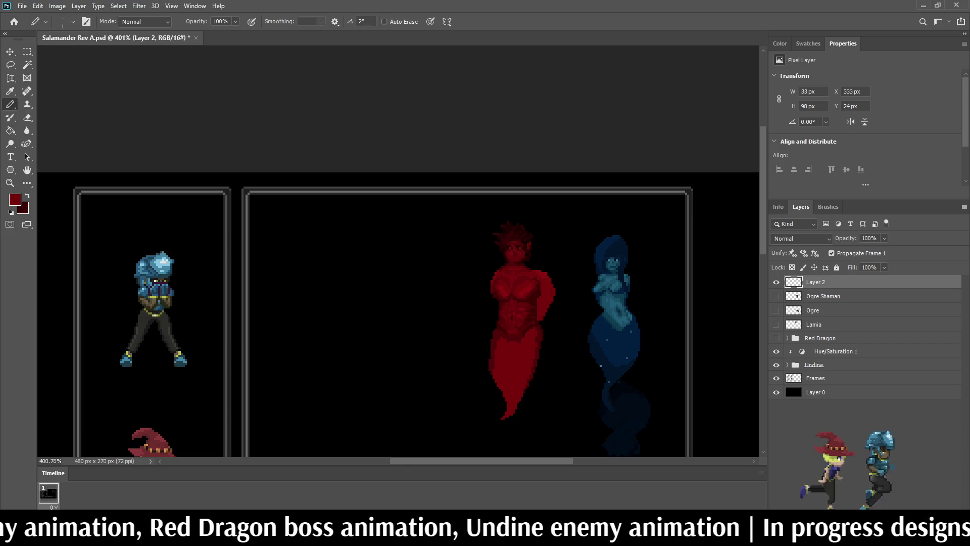
scroll(485, 273, up, 5)
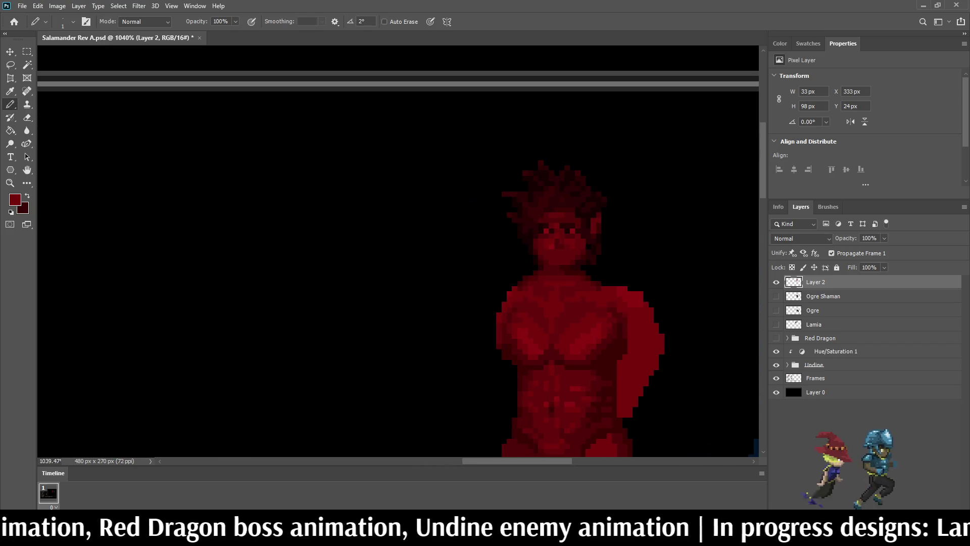
scroll(531, 303, up, 2)
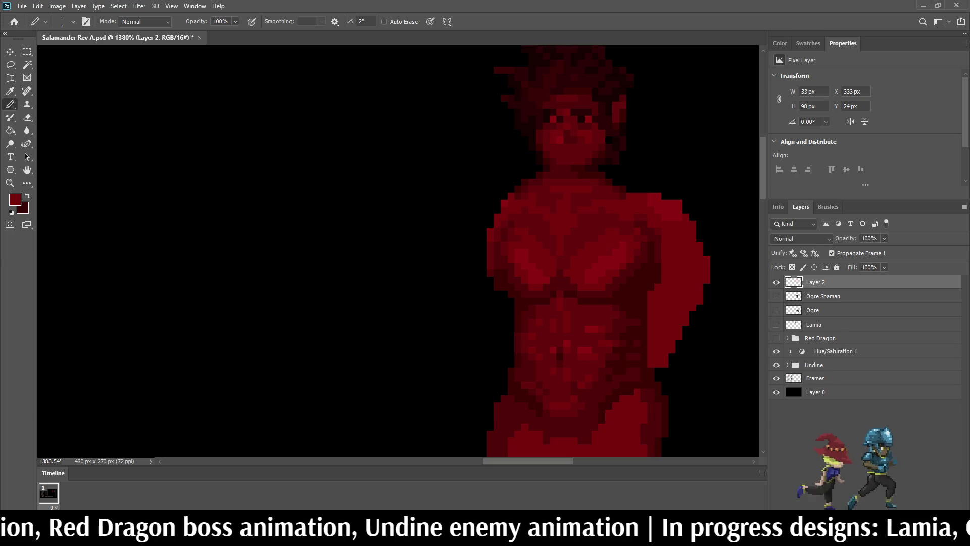
mouse_move(497, 202)
mouse_down()
mouse_move(478, 239)
mouse_move(479, 289)
mouse_move(511, 343)
mouse_up()
key(g)
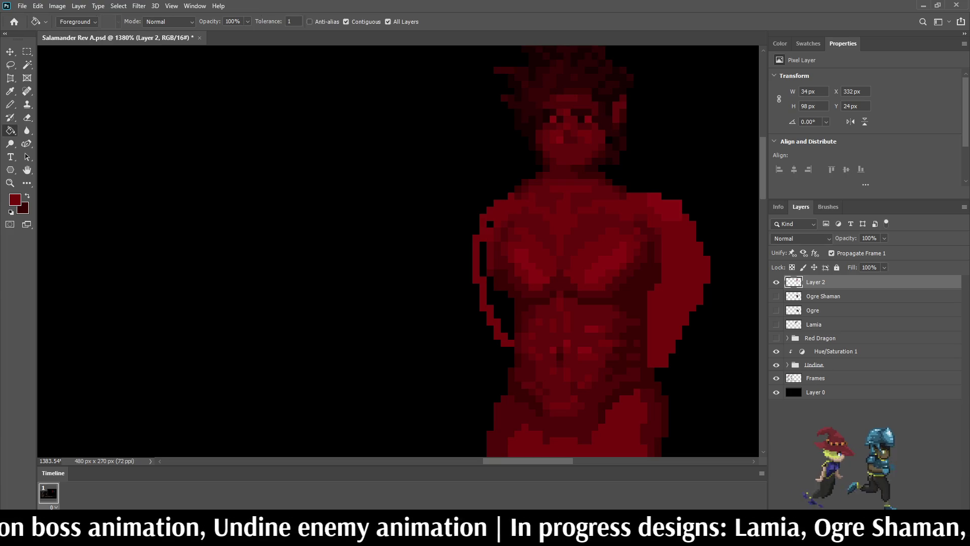
click(498, 311)
click(482, 257)
scroll(489, 224, down, 10)
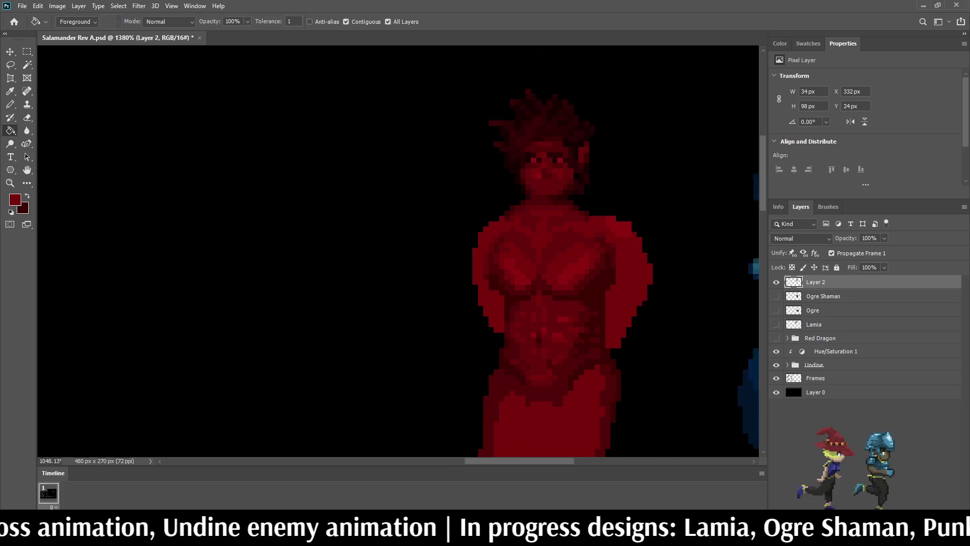
scroll(399, 252, up, 2)
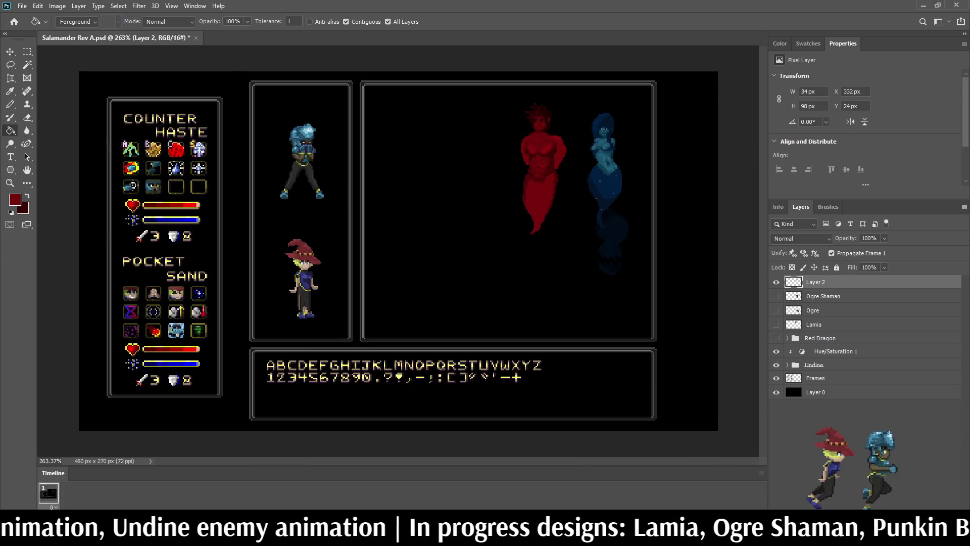
scroll(399, 250, down, 2)
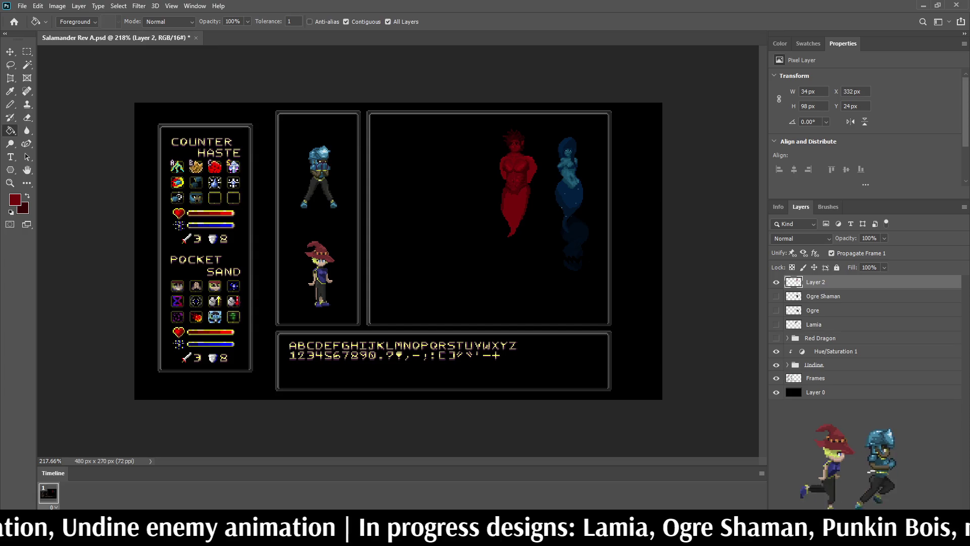
scroll(398, 251, up, 1)
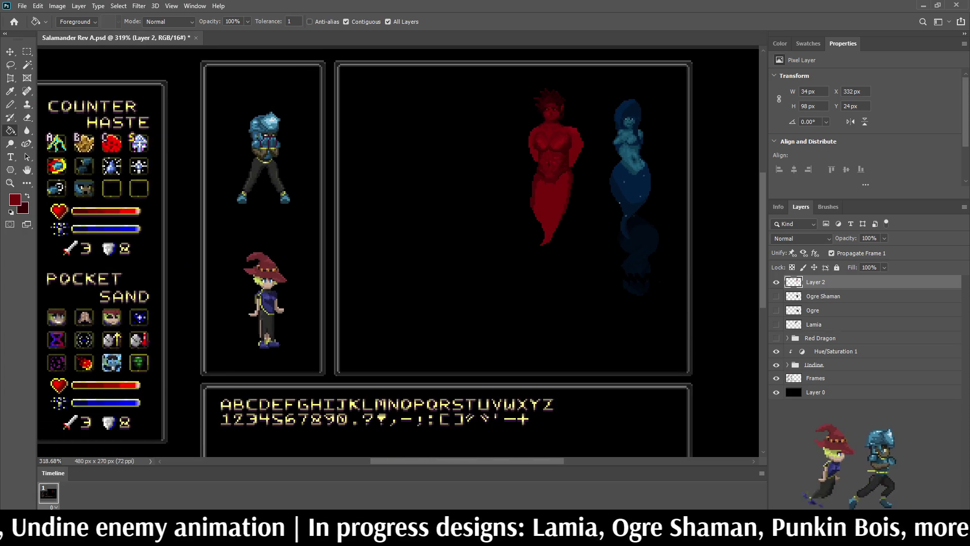
scroll(568, 126, up, 5)
key(ctrl+s)
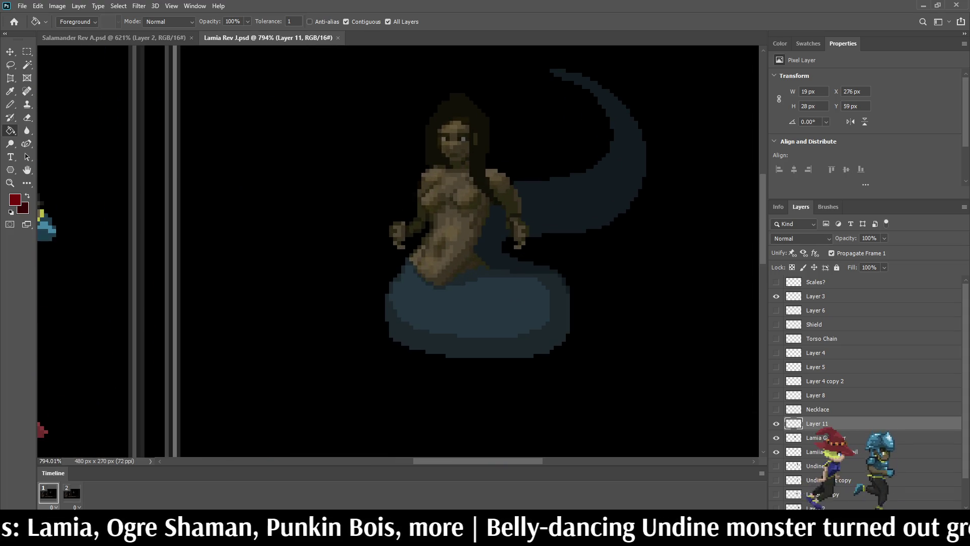
key(ctrl+Tab)
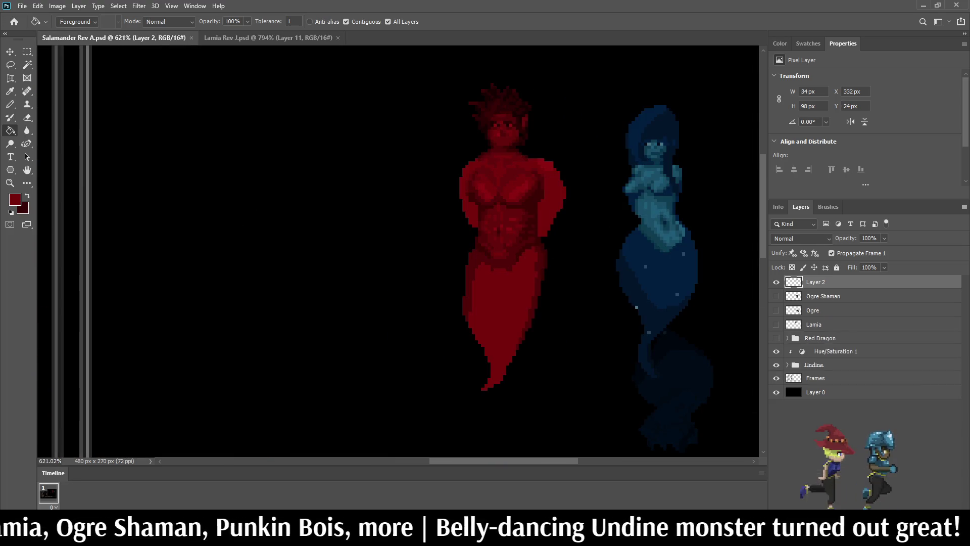
scroll(398, 252, down, 5)
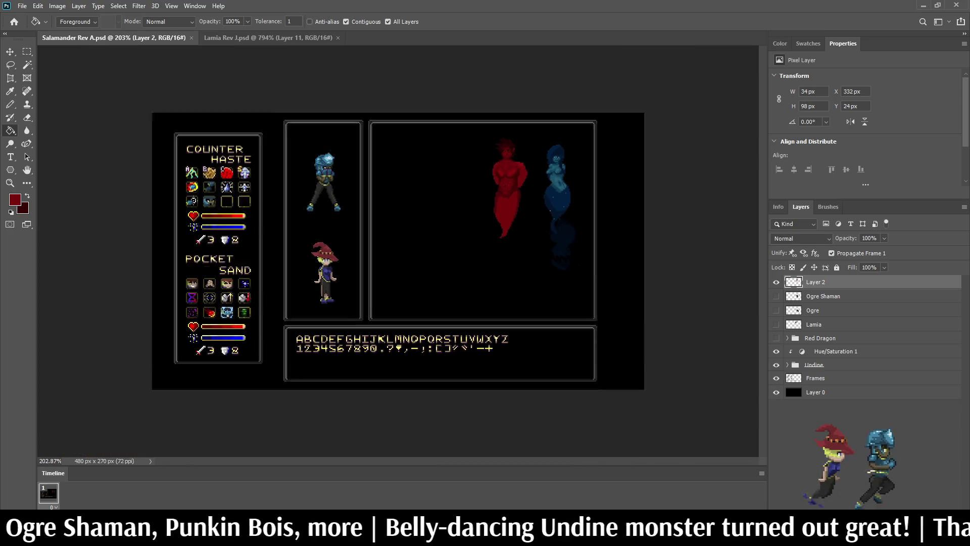
scroll(510, 172, up, 5)
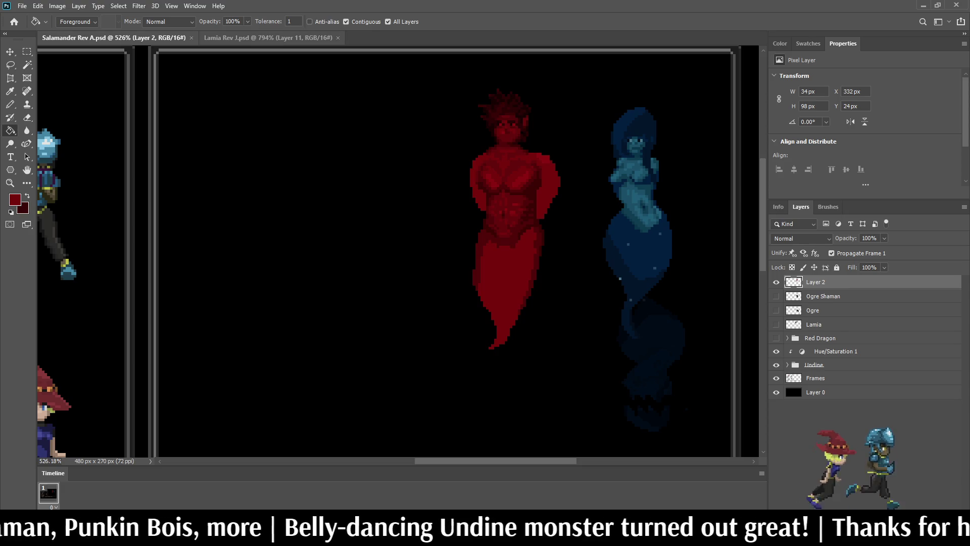
click(338, 37)
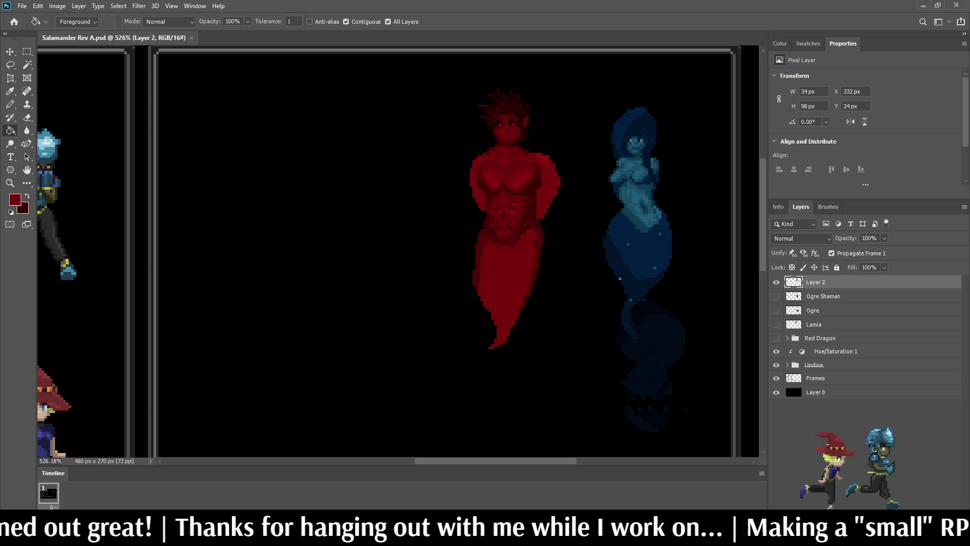
- Zoom out over the Salamander mockup
scroll(373, 273, down, 4)
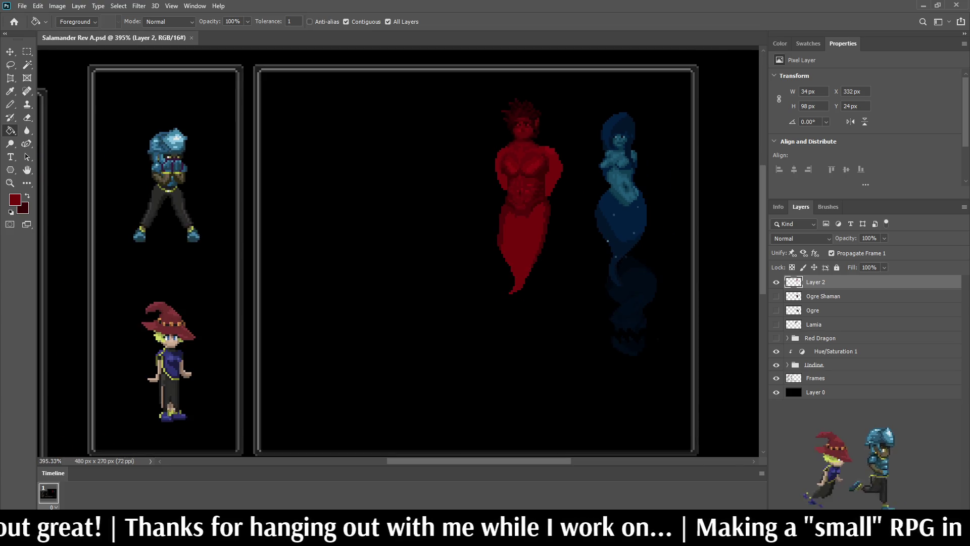
- Erase the lower part of the old hanging arm and save the Salamander file
scroll(372, 273, up, 6)
scroll(568, 116, up, 5)
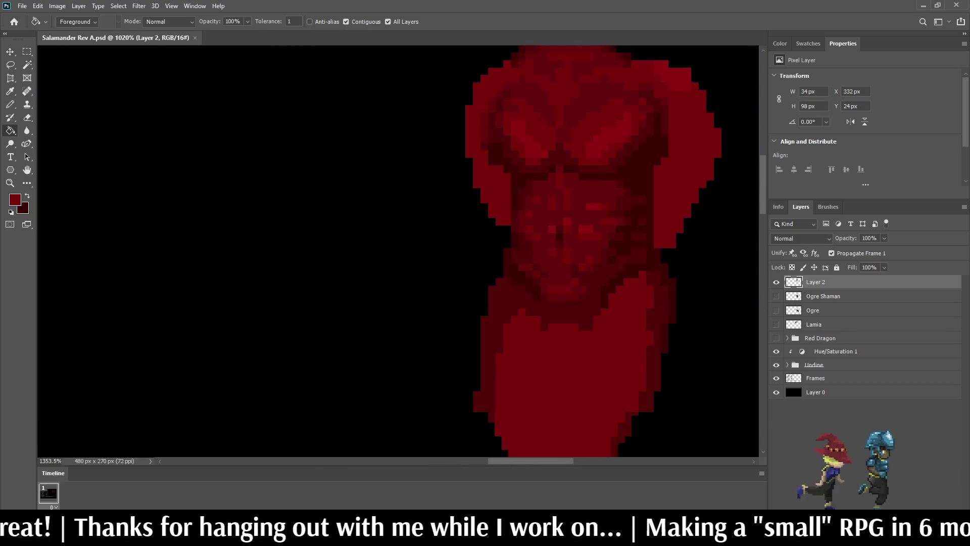
scroll(535, 149, down, 10)
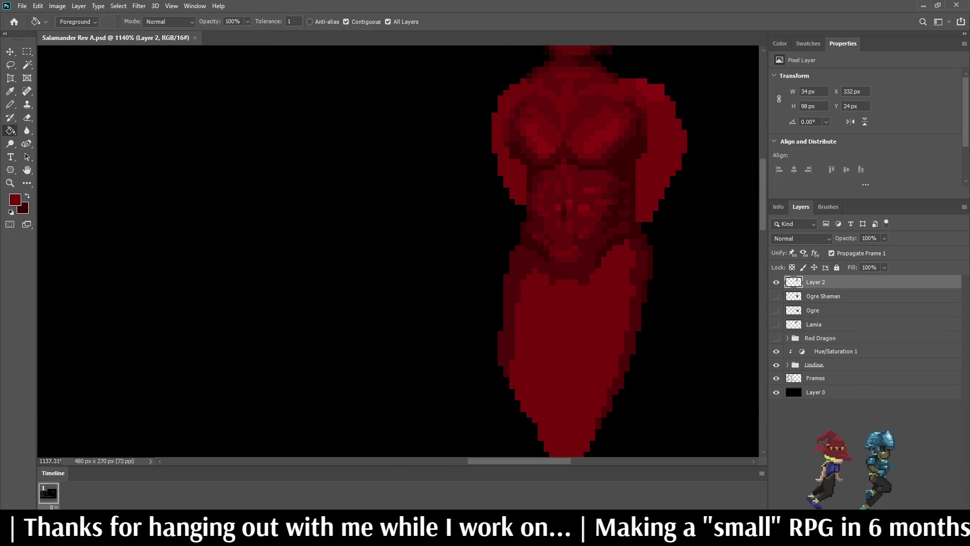
scroll(528, 118, up, 3)
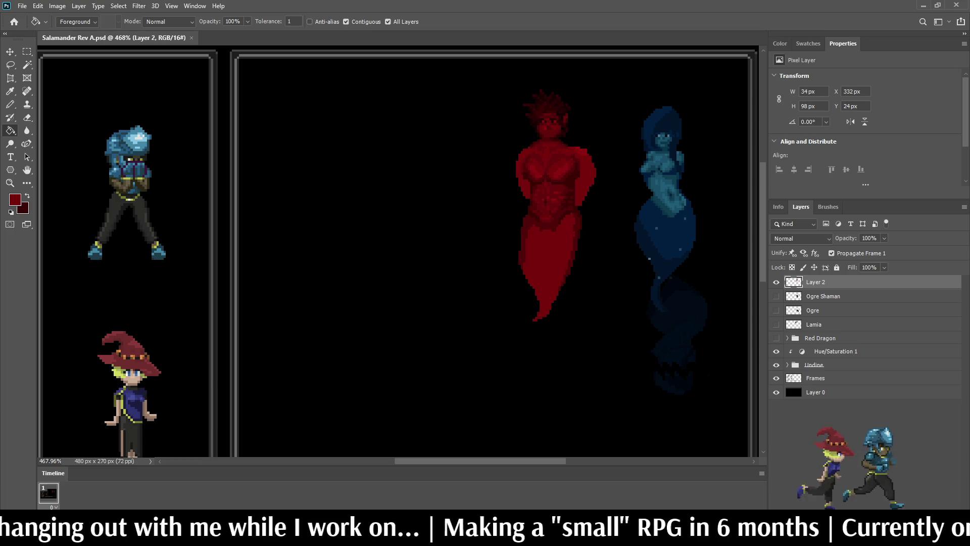
scroll(571, 151, down, 2)
scroll(571, 151, up, 5)
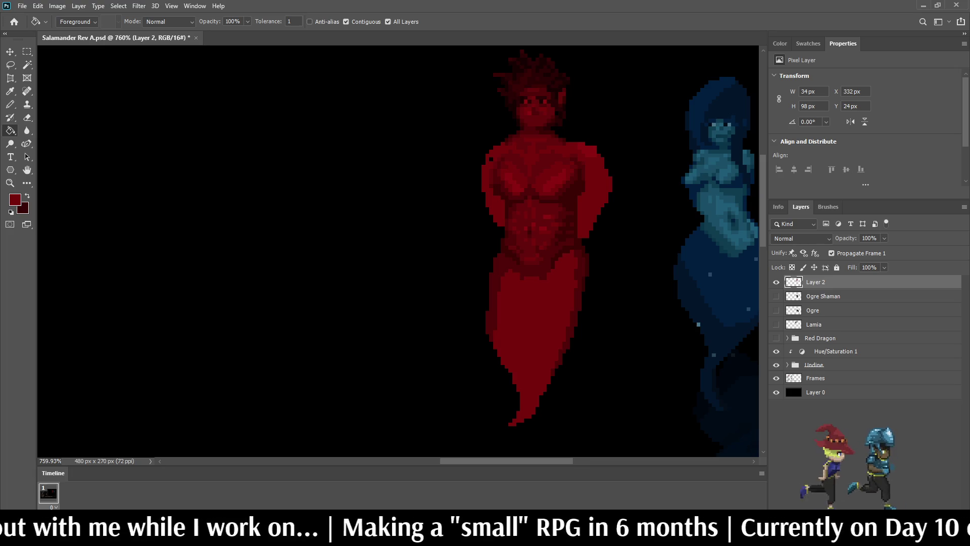
mouse_move(586, 235)
mouse_down()
mouse_move(608, 196)
mouse_move(597, 153)
mouse_up()
key(ctrl+s)
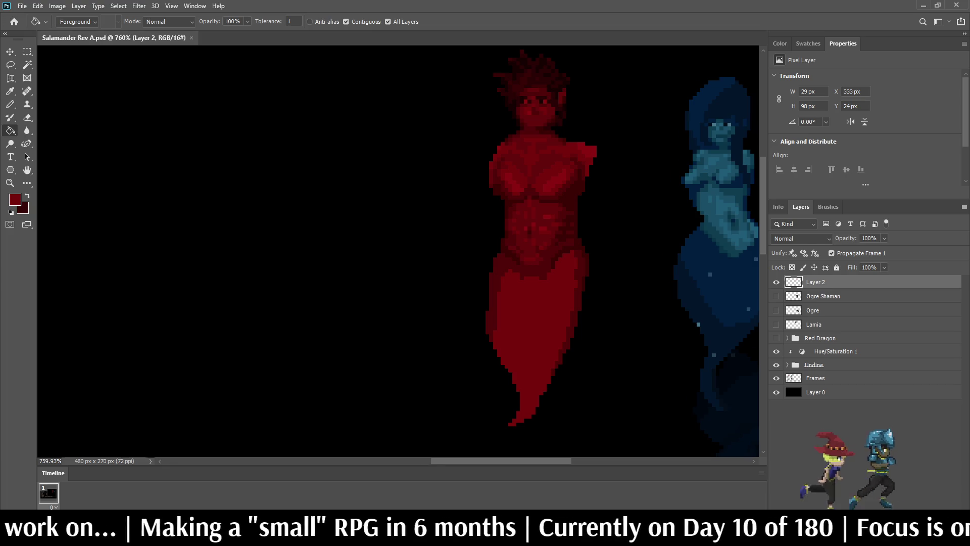
- With the Pencil, outline an upper arm extending from the Salamander's left shoulder
scroll(581, 126, down, 5)
key(b)
scroll(574, 115, up, 4)
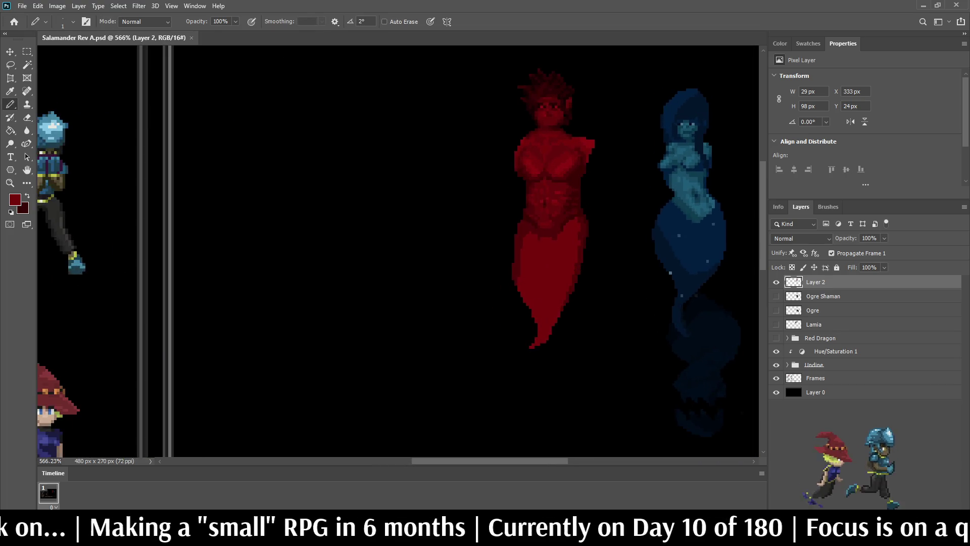
scroll(495, 135, up, 4)
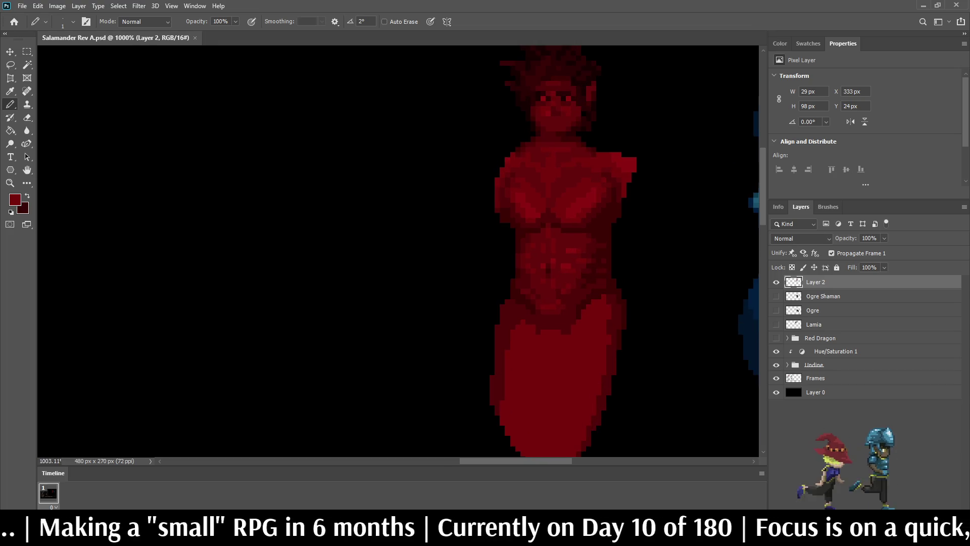
scroll(495, 136, up, 2)
key(i)
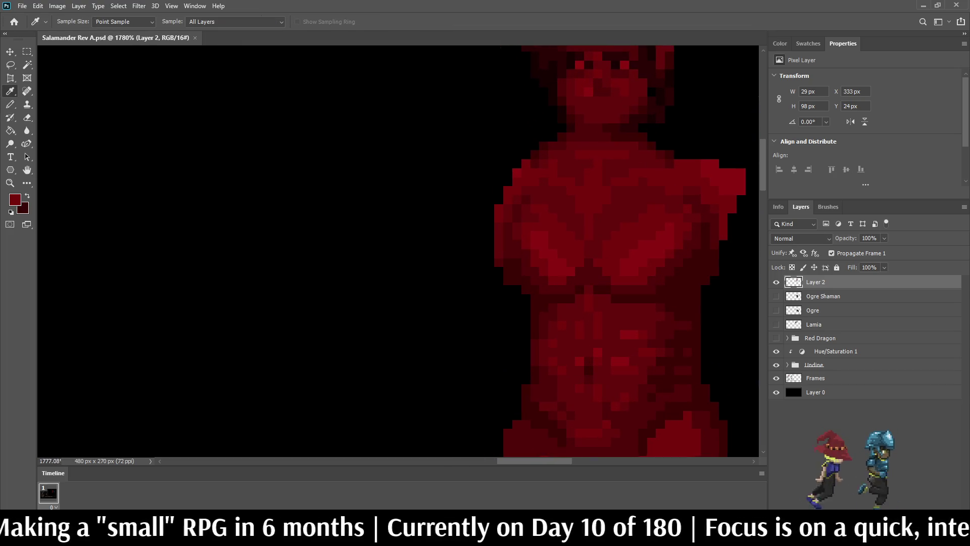
key(b)
scroll(331, 244, down, 3)
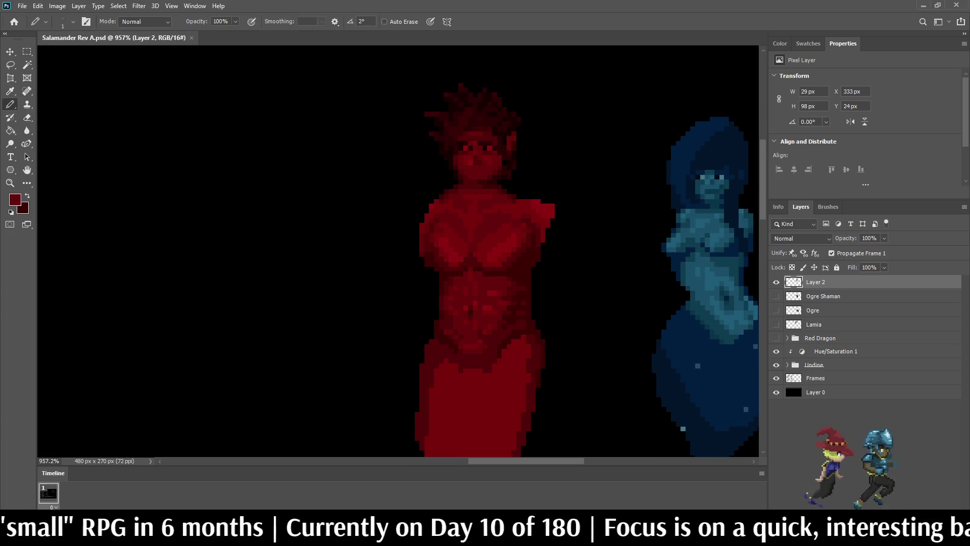
drag(434, 196, 383, 226)
mouse_move(418, 260)
mouse_down()
mouse_move(381, 228)
mouse_move(385, 208)
mouse_move(367, 191)
mouse_move(337, 207)
mouse_move(339, 223)
mouse_move(366, 235)
mouse_move(339, 224)
mouse_up()
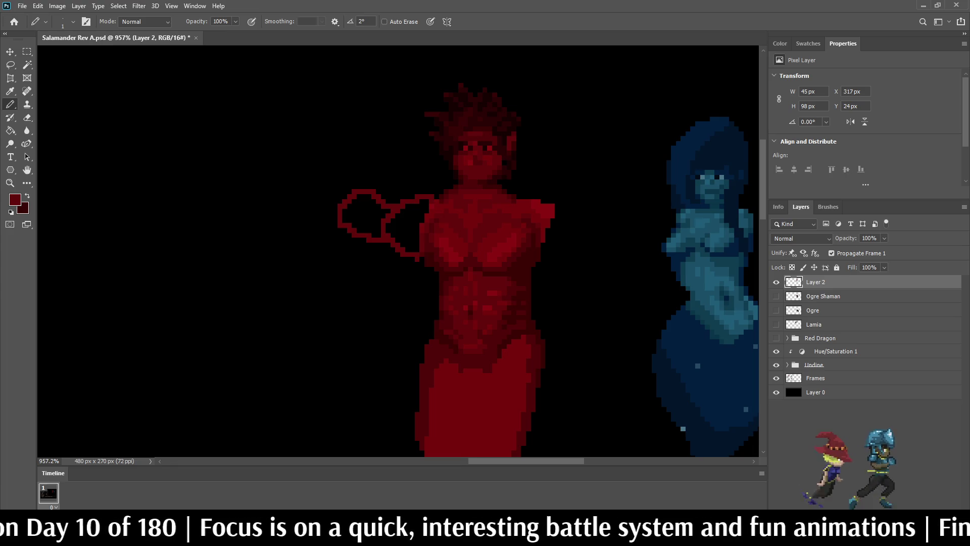
- Draw both sides of the forearm rising upward, redoing one stroke
mouse_move(336, 218)
mouse_down()
mouse_move(324, 167)
mouse_move(335, 143)
mouse_up()
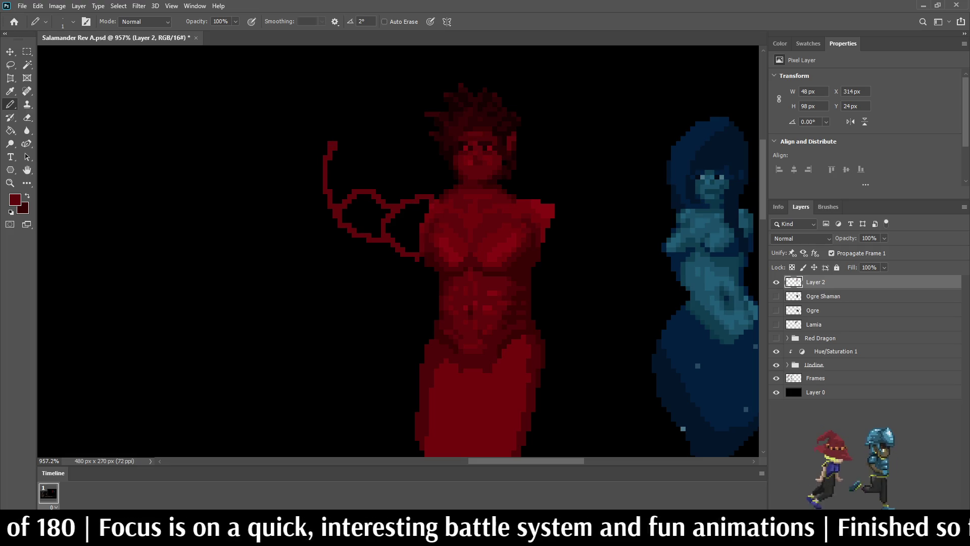
key(ctrl+z)
drag(335, 203, 343, 133)
mouse_move(370, 188)
mouse_down()
mouse_move(338, 120)
mouse_move(360, 114)
mouse_move(374, 137)
mouse_move(357, 150)
mouse_move(343, 113)
mouse_move(329, 151)
mouse_up()
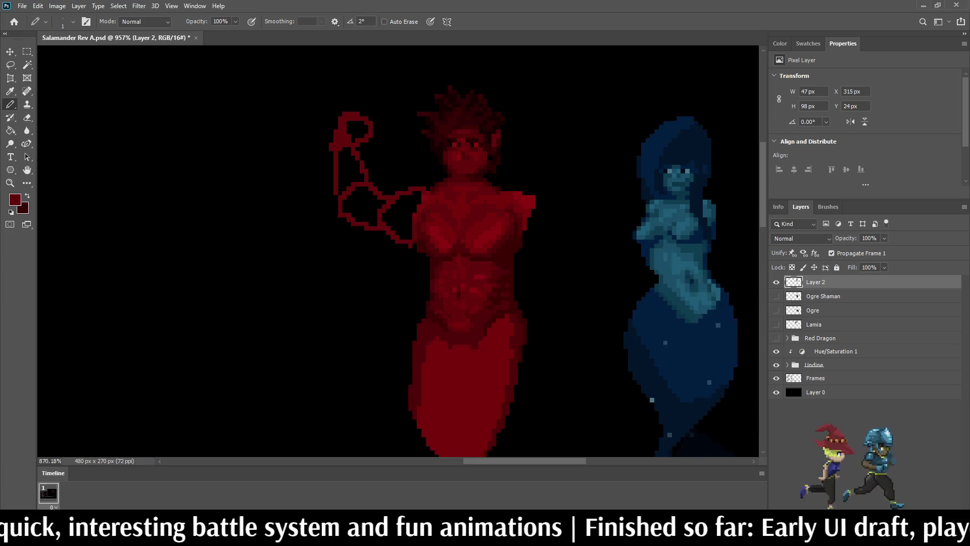
scroll(397, 251, down, 8)
scroll(497, 136, up, 8)
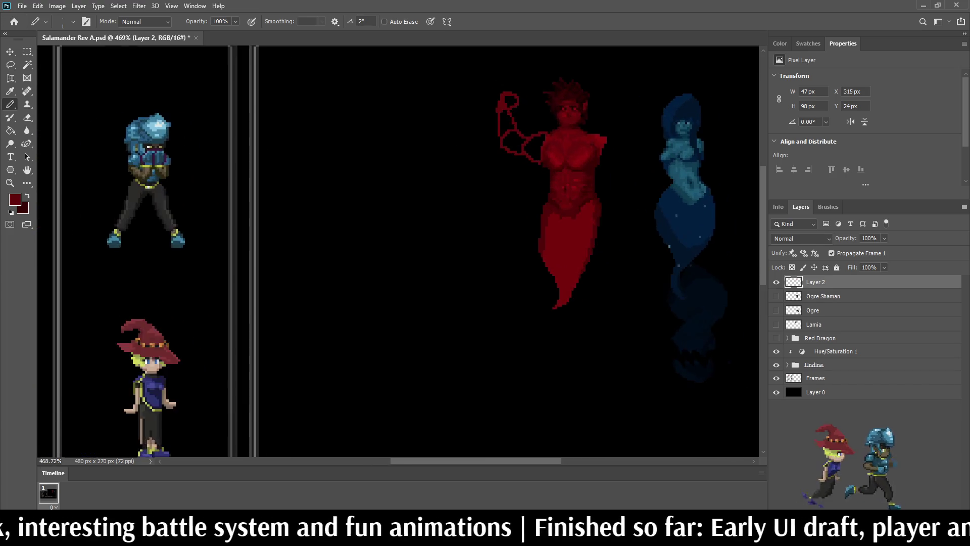
- Fill the raised hand, forearm, upper arm and shoulder with dark red
key(g)
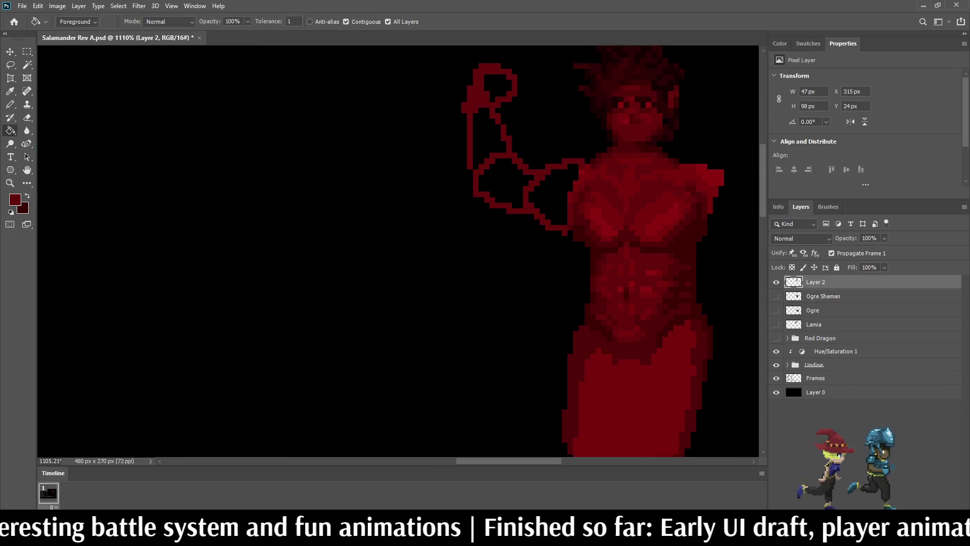
click(494, 82)
click(483, 136)
click(499, 182)
click(553, 197)
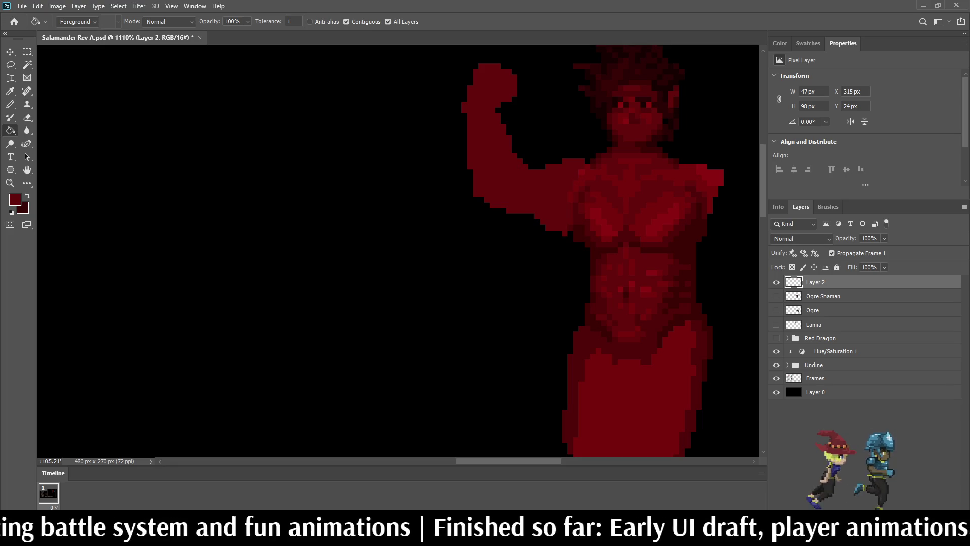
scroll(514, 173, down, 6)
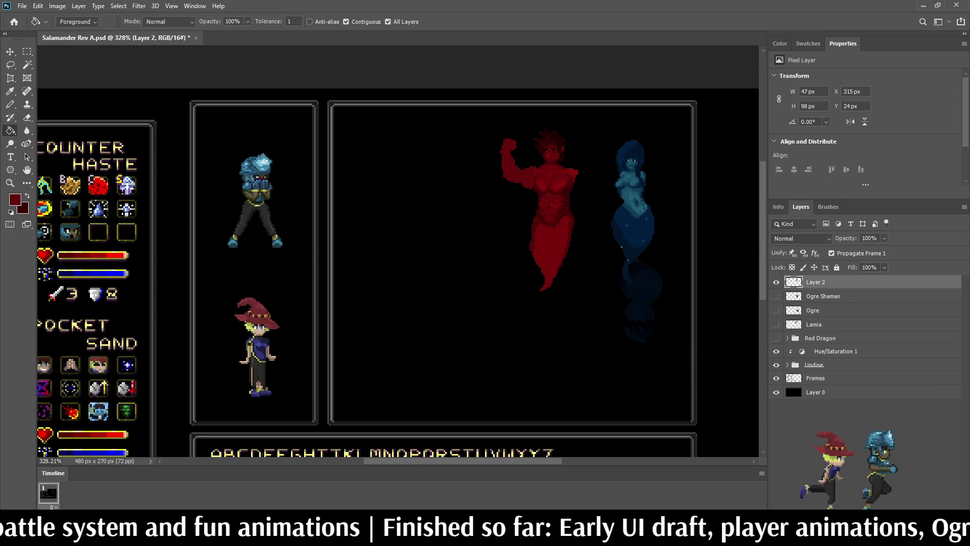
- Sample a darker red and paint over bright pixels along the shoulder and arm edge
key(b)
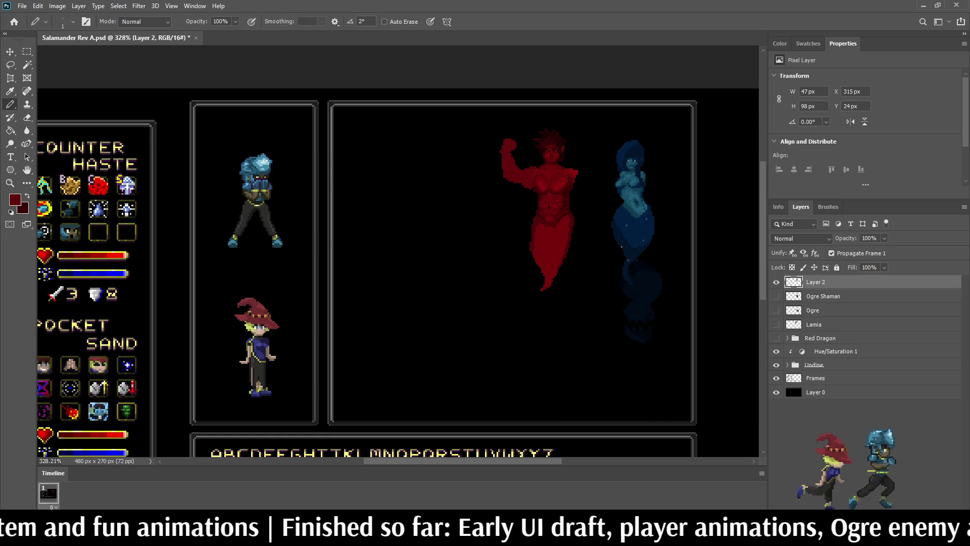
scroll(530, 162, up, 5)
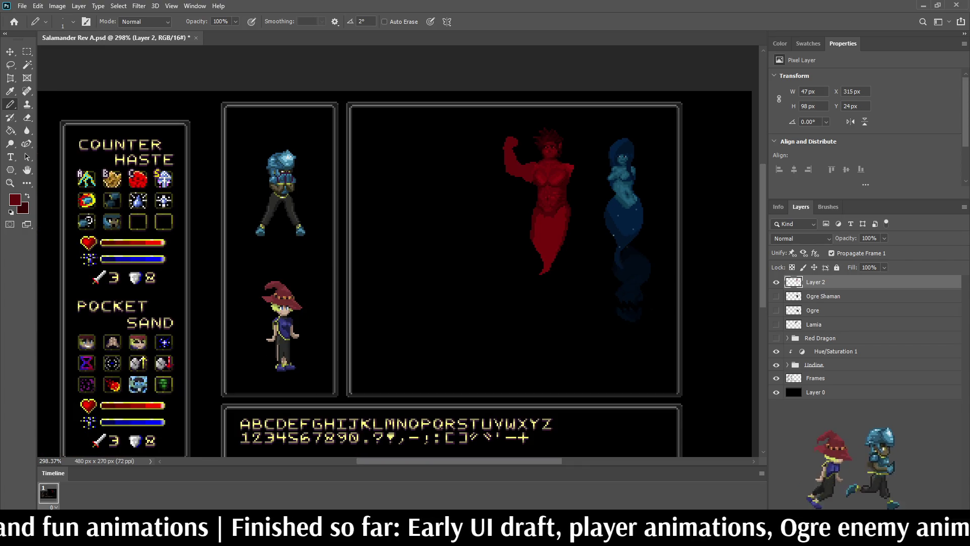
scroll(536, 233, up, 3)
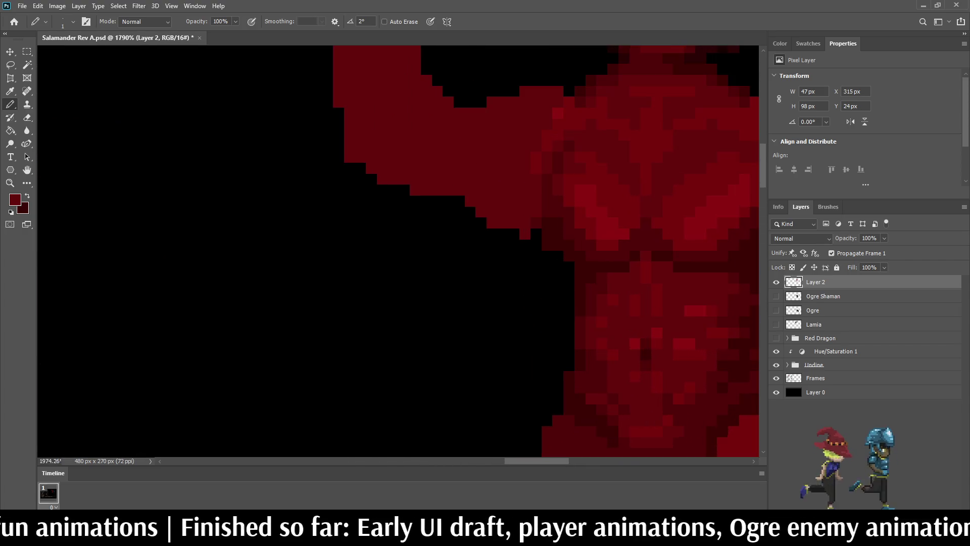
click(558, 256)
scroll(568, 267, down, 5)
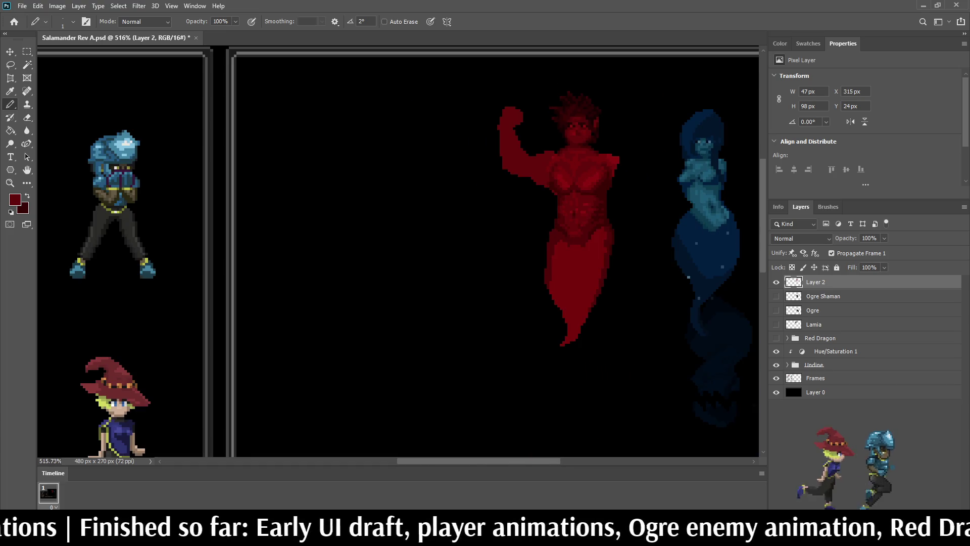
scroll(551, 171, up, 8)
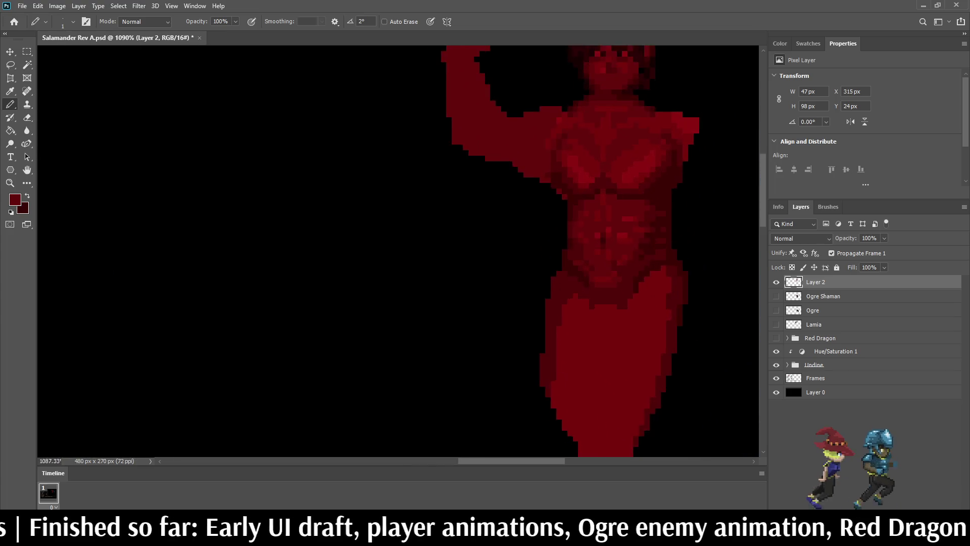
click(632, 205)
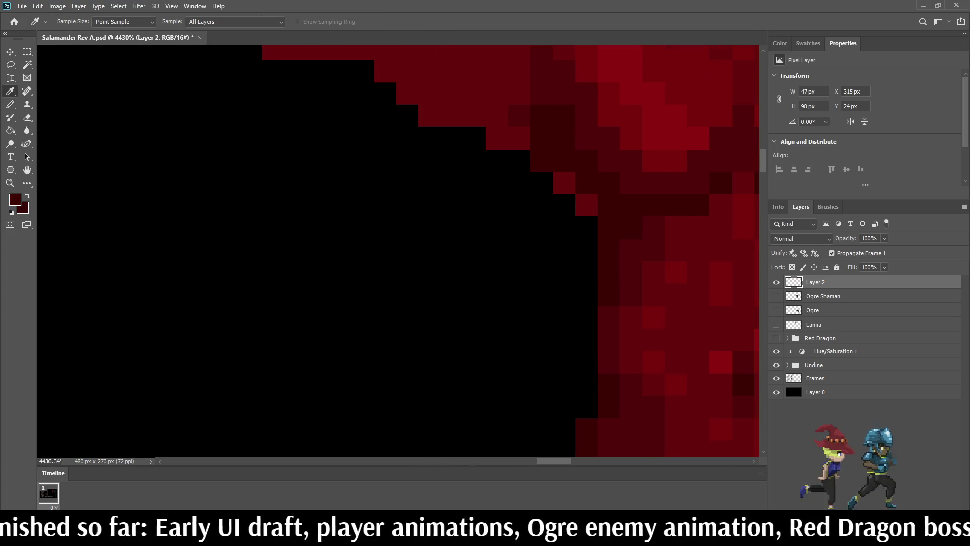
key(b)
click(586, 205)
click(565, 182)
click(520, 139)
click(496, 139)
- Darken the bright pixels along the arm's lower-left edge
scroll(399, 253, down, 3)
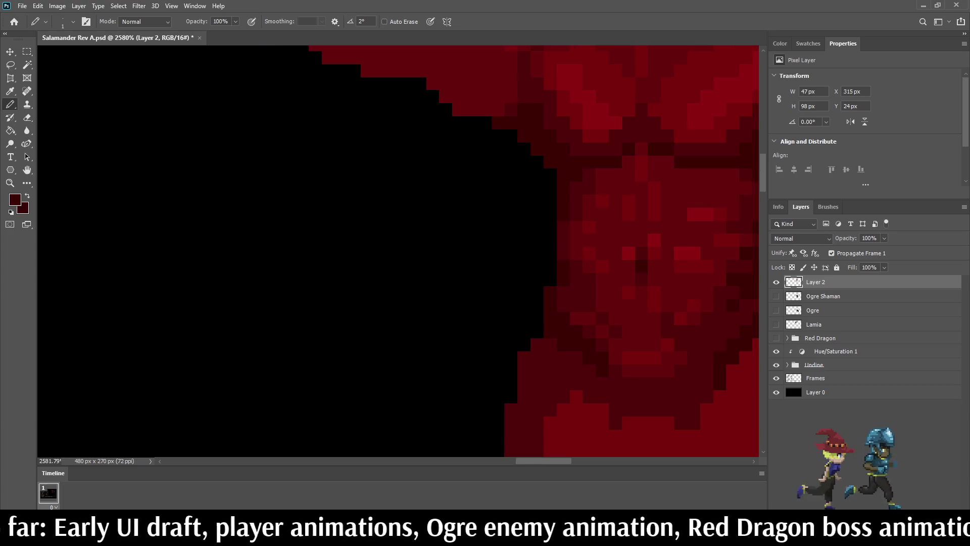
mouse_move(517, 246)
mouse_down()
mouse_move(478, 246)
mouse_move(452, 219)
mouse_up()
scroll(399, 251, down, 8)
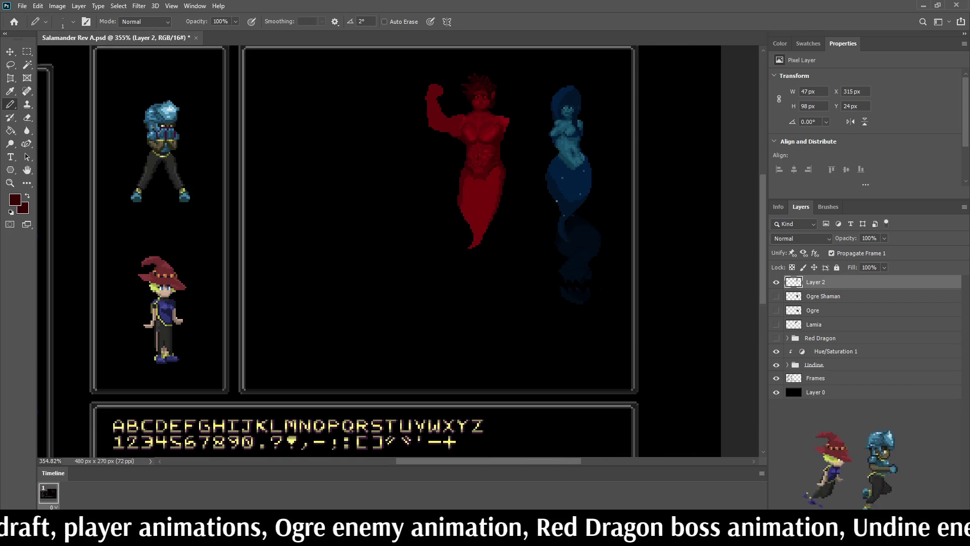
scroll(447, 104, up, 5)
scroll(453, 121, up, 4)
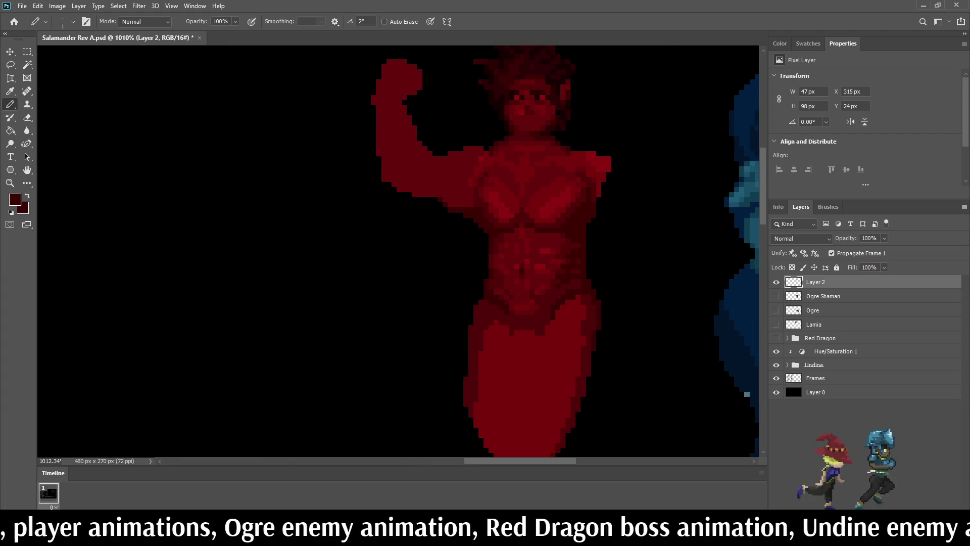
- Shade the arm-torso edge, upper arm and one lower-edge pixel with dark red
mouse_move(485, 230)
mouse_down()
mouse_move(448, 259)
mouse_move(476, 250)
mouse_move(485, 260)
mouse_up()
scroll(457, 294, down, 5)
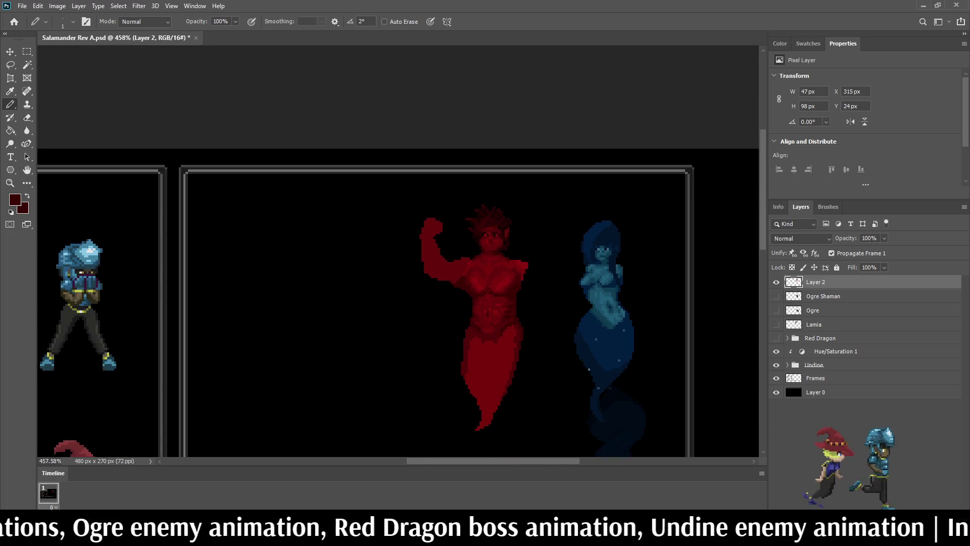
scroll(477, 243, down, 2)
scroll(477, 242, up, 6)
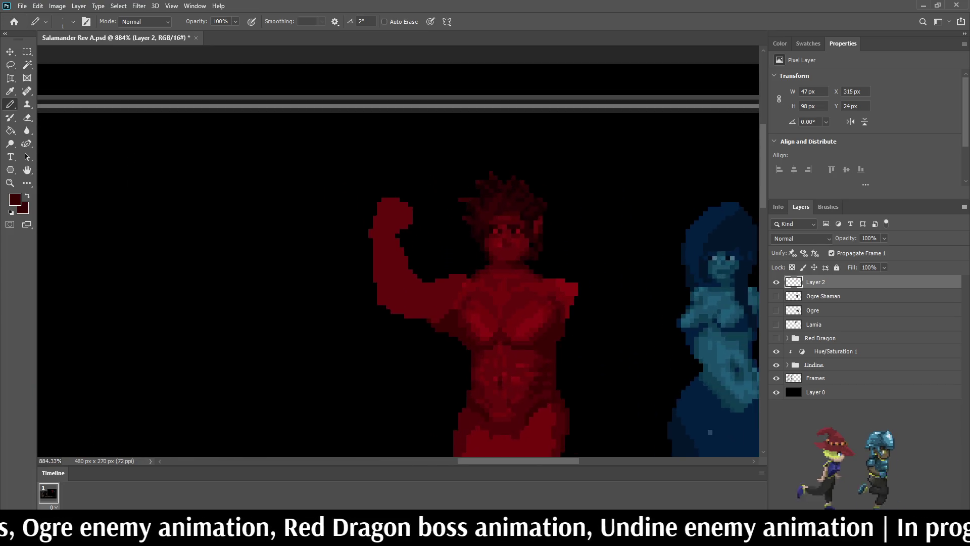
mouse_move(408, 320)
mouse_down()
mouse_move(382, 326)
mouse_move(425, 344)
mouse_move(379, 332)
mouse_move(406, 338)
mouse_up()
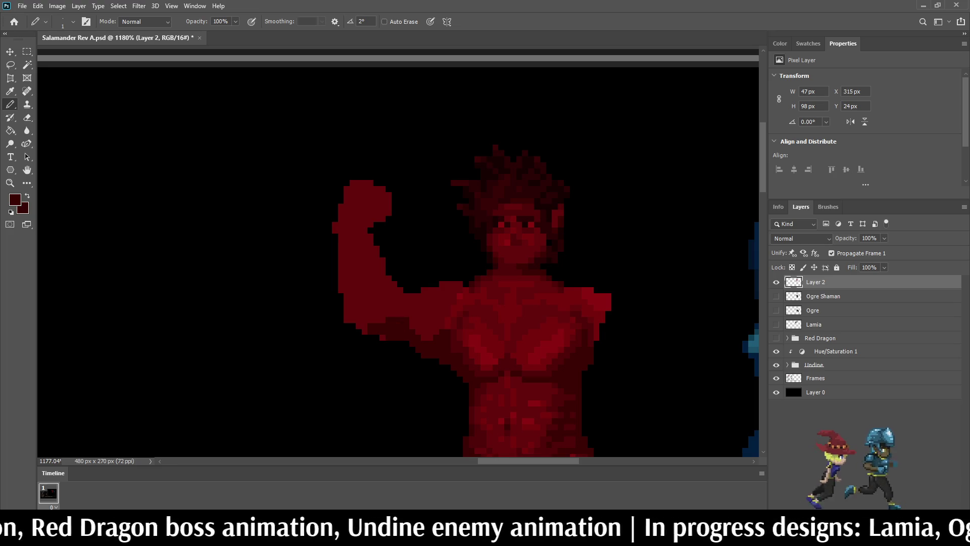
scroll(306, 291, down, 4)
scroll(306, 291, up, 5)
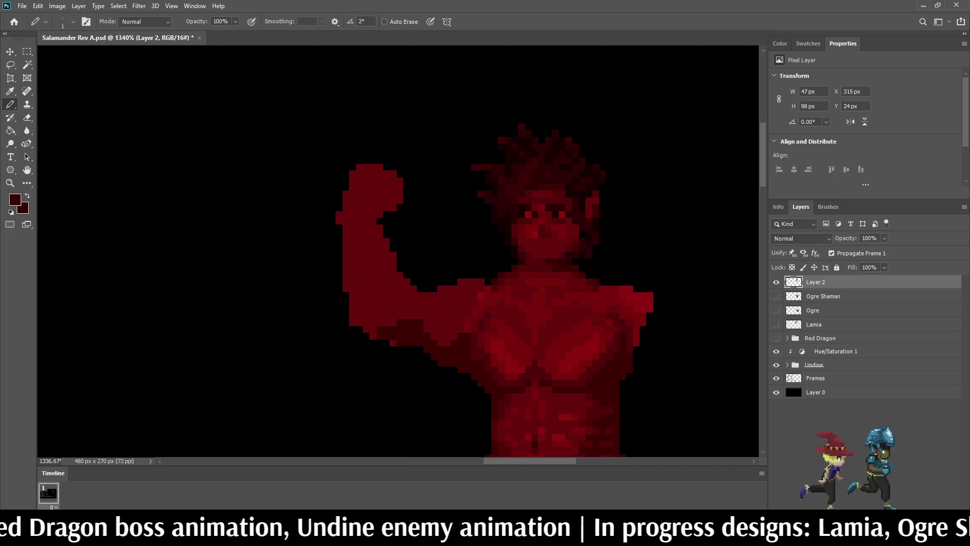
scroll(403, 309, up, 2)
click(391, 349)
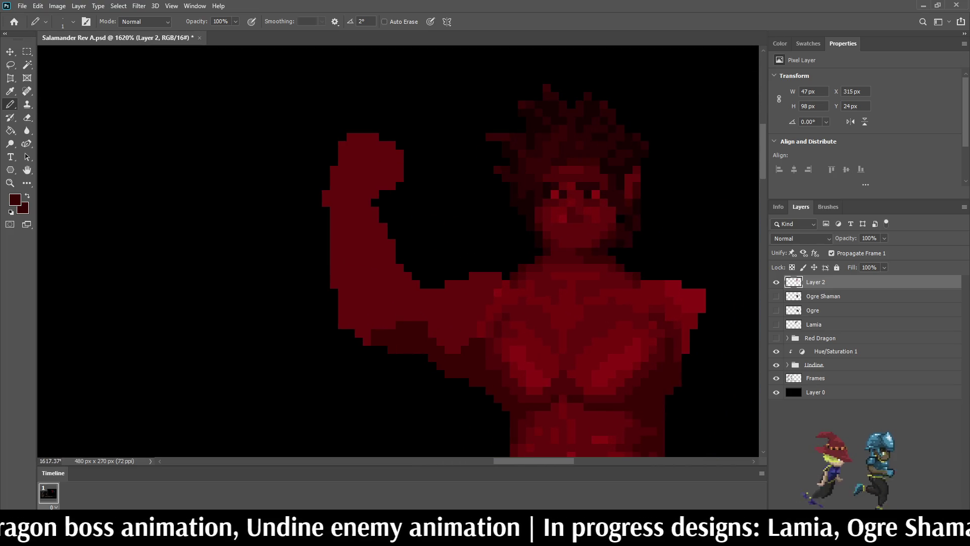
scroll(516, 125, down, 8)
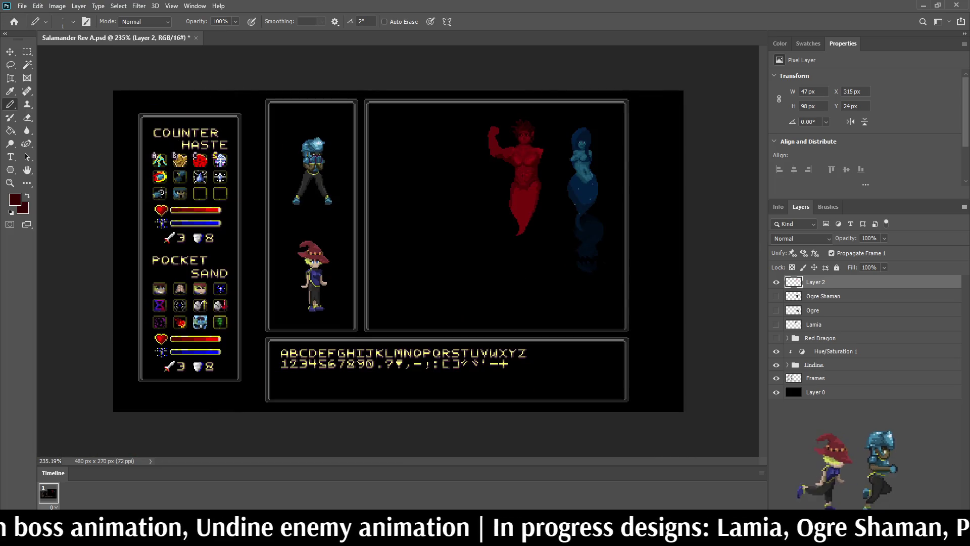
scroll(492, 149, up, 5)
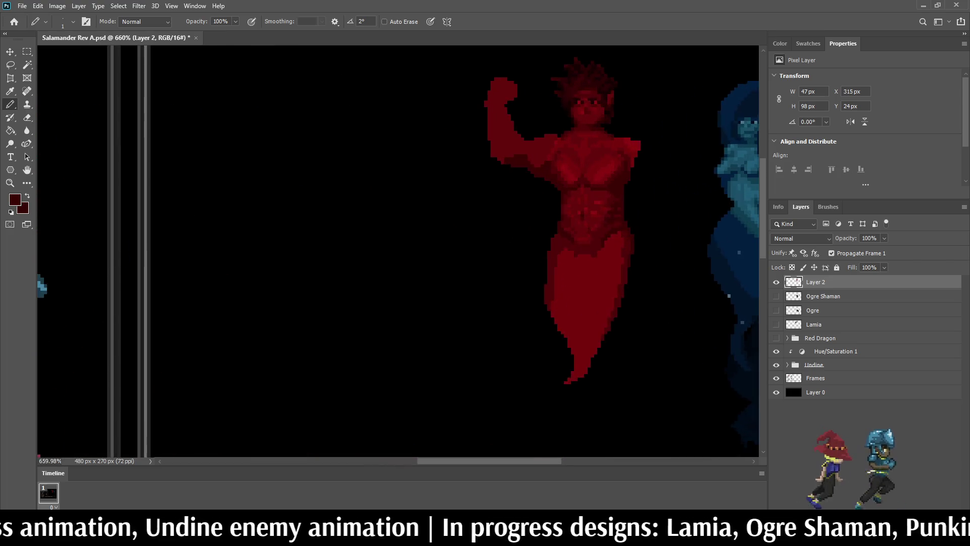
scroll(533, 134, up, 2)
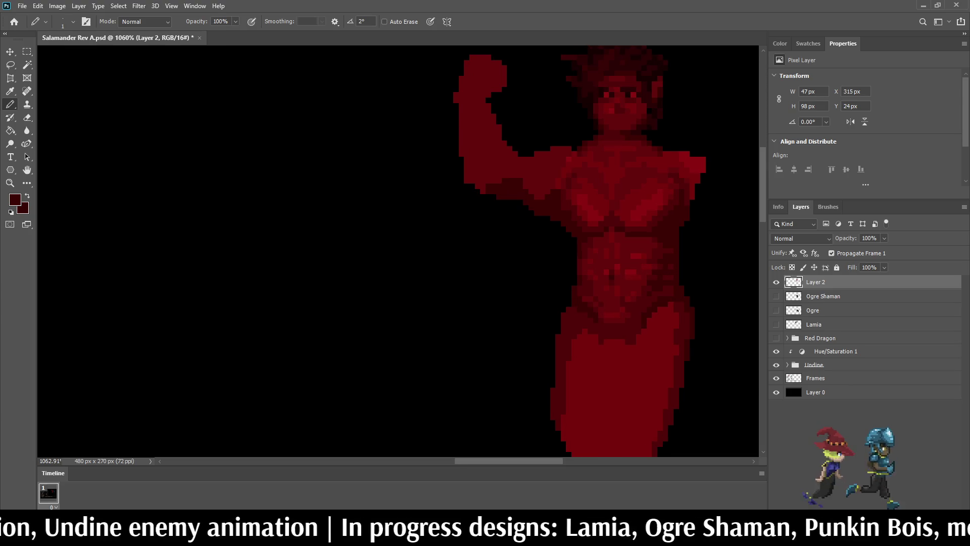
- Sample a brighter red from the figure and fill the black gap at the arm's inner curve
key(i)
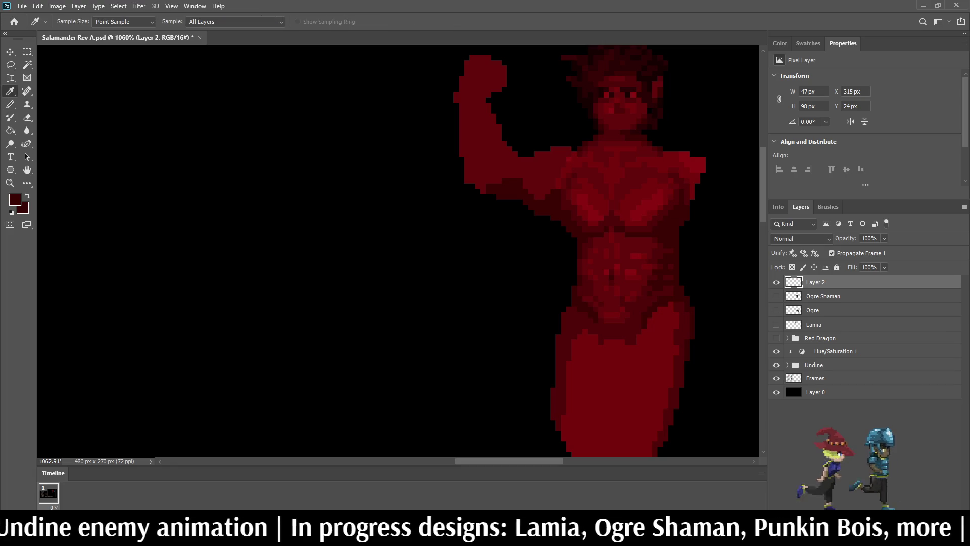
alt+click(512, 157)
scroll(512, 158, down, 2)
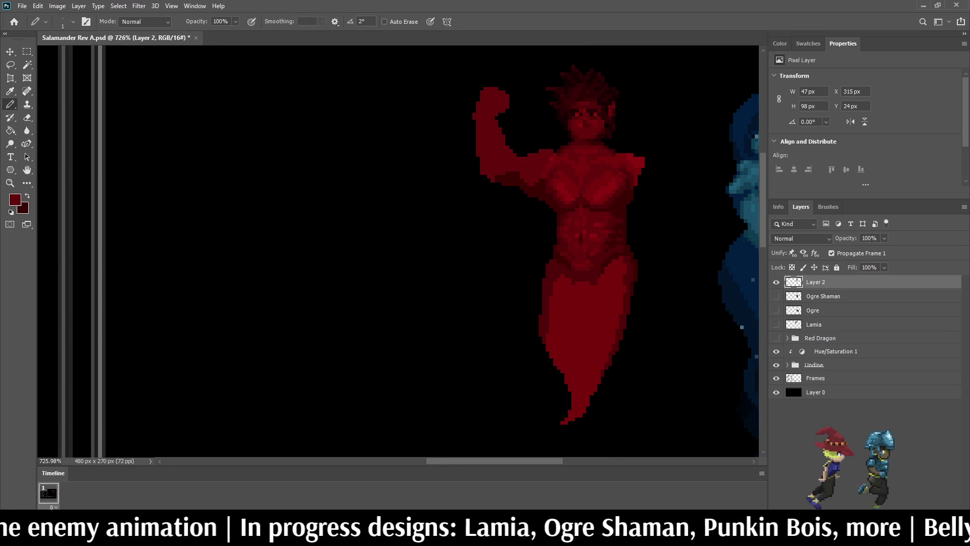
scroll(525, 133, up, 4)
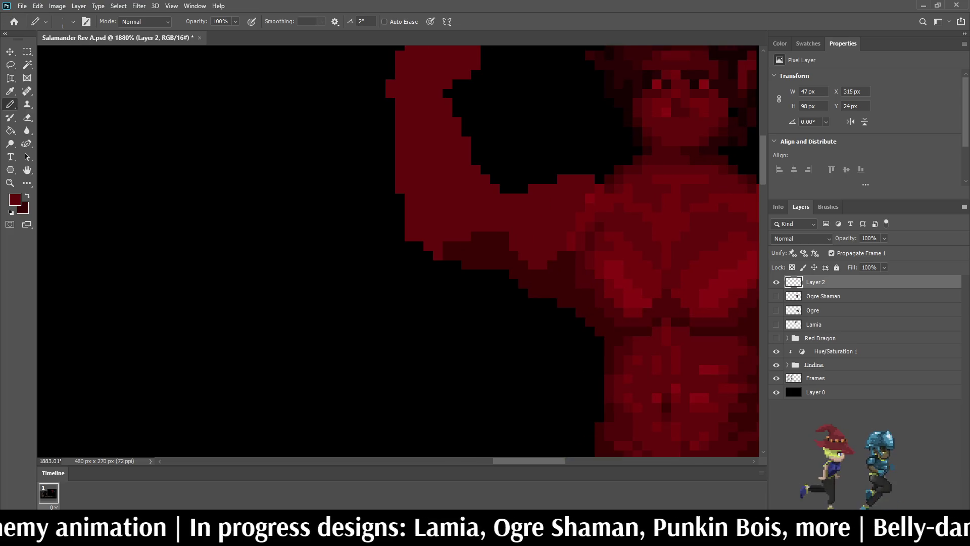
drag(495, 179, 514, 189)
scroll(529, 121, down, 6)
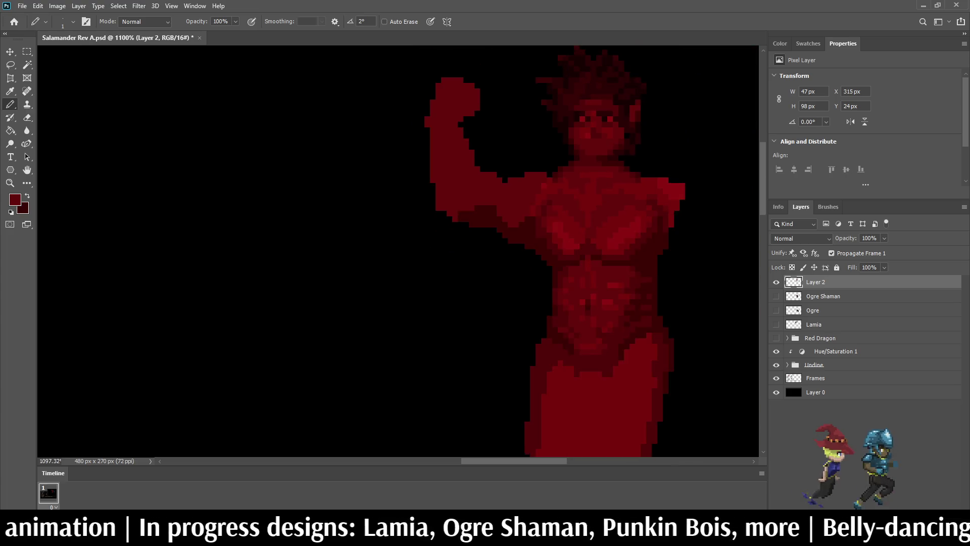
scroll(523, 114, up, 7)
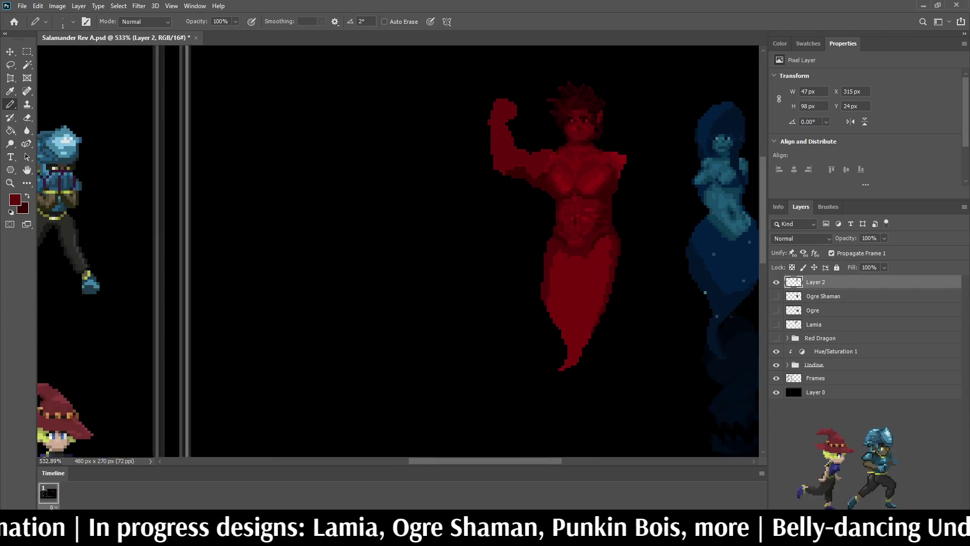
scroll(524, 195, down, 2)
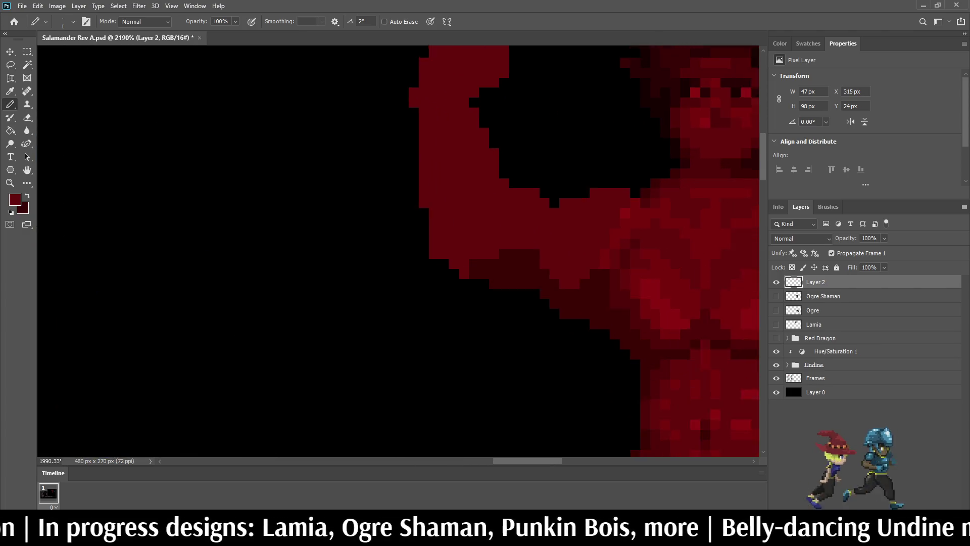
- Pick a darker red and pencil a darker stroke along the arm's inner edge
key(i)
key(b)
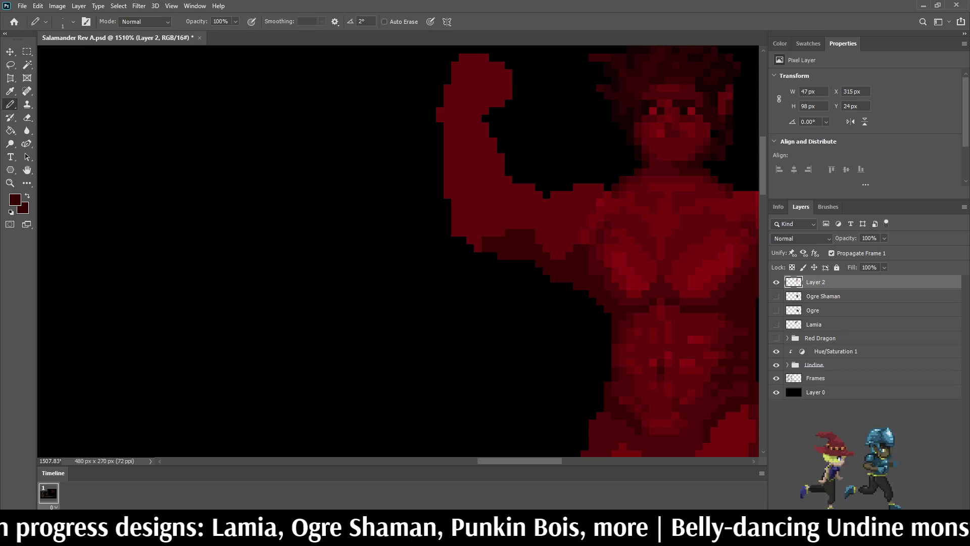
scroll(641, 134, down, 2)
scroll(642, 134, up, 4)
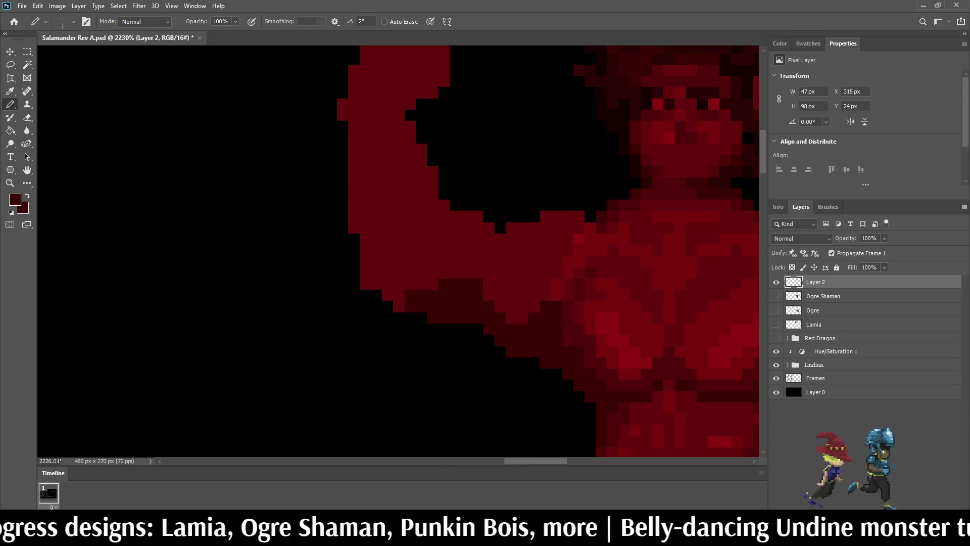
scroll(521, 215, down, 3)
scroll(520, 215, up, 4)
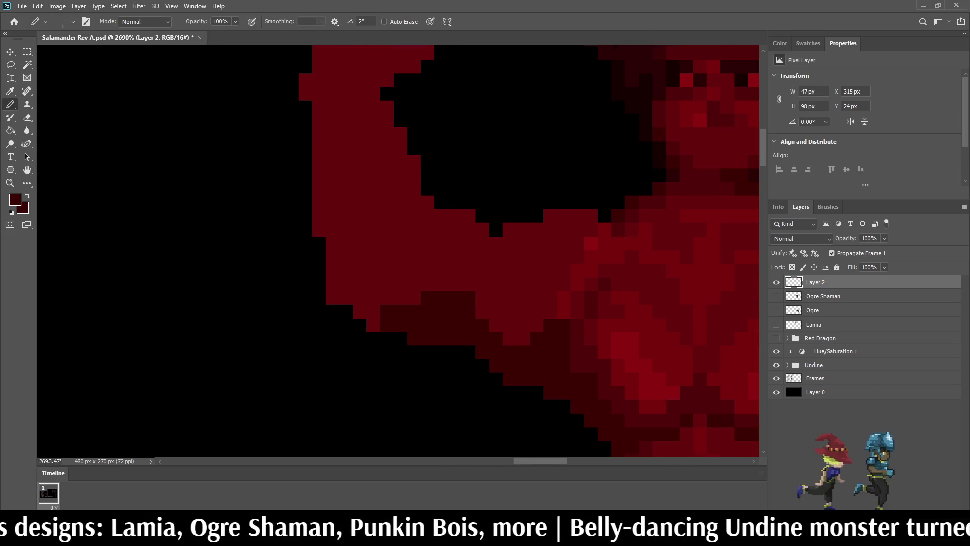
mouse_move(510, 243)
mouse_down()
mouse_move(509, 229)
mouse_move(563, 216)
mouse_up()
scroll(564, 199, down, 2)
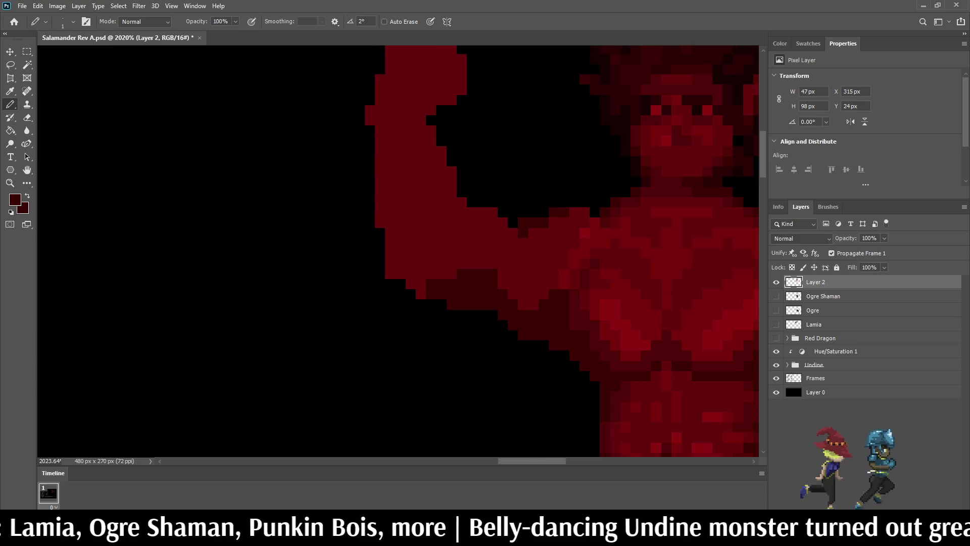
key(ctrl+z)
key(ctrl+z)
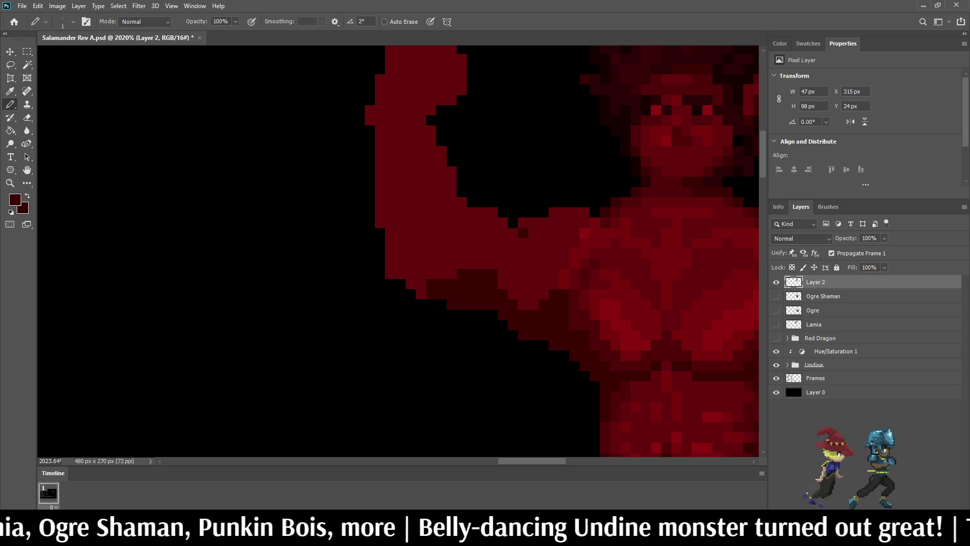
key(ctrl+shift+z)
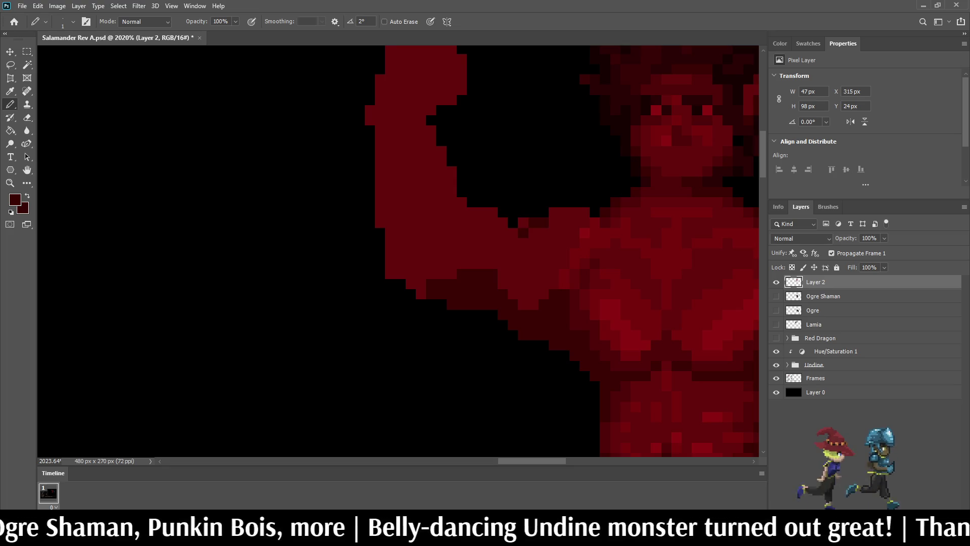
- Add a row of darker red pixels along the arm and down its edge
scroll(586, 227, down, 3)
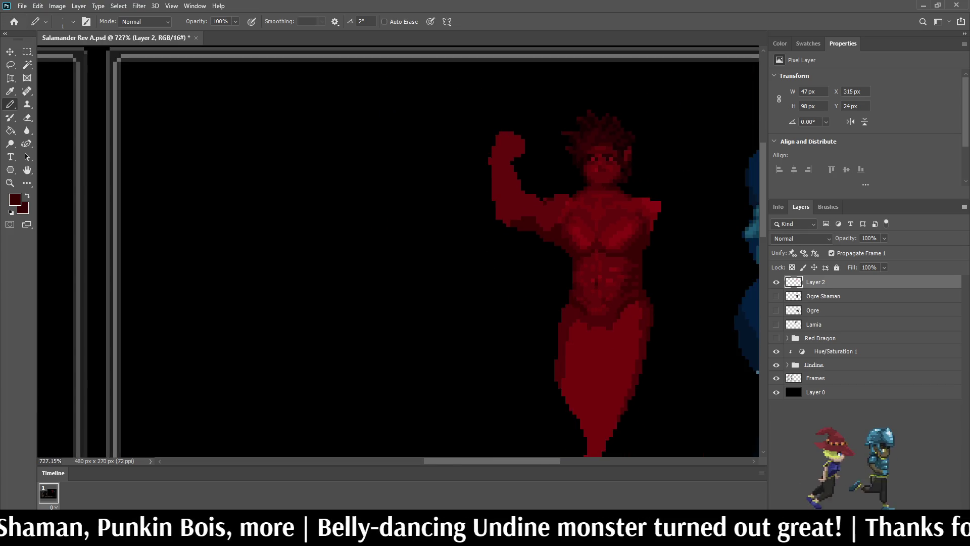
scroll(586, 228, up, 2)
scroll(535, 192, up, 3)
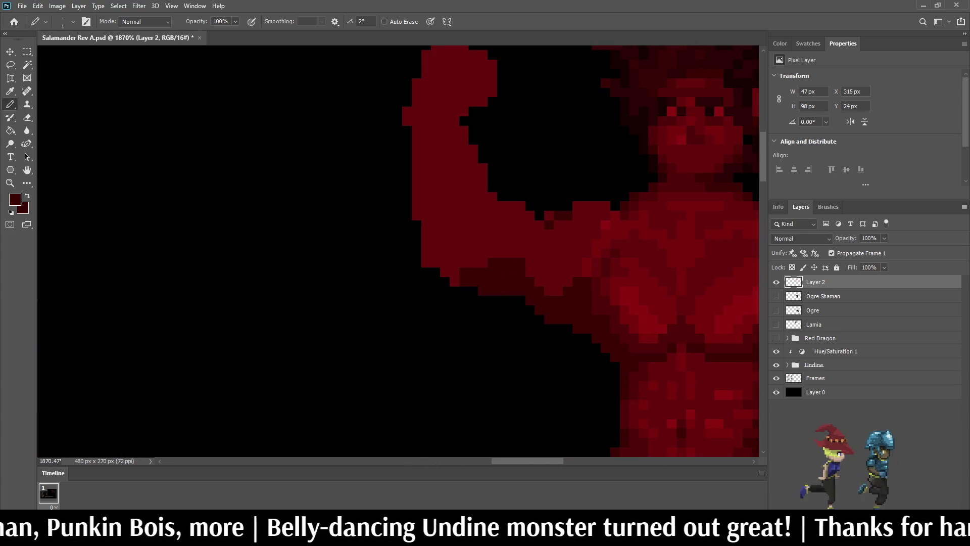
scroll(540, 203, up, 2)
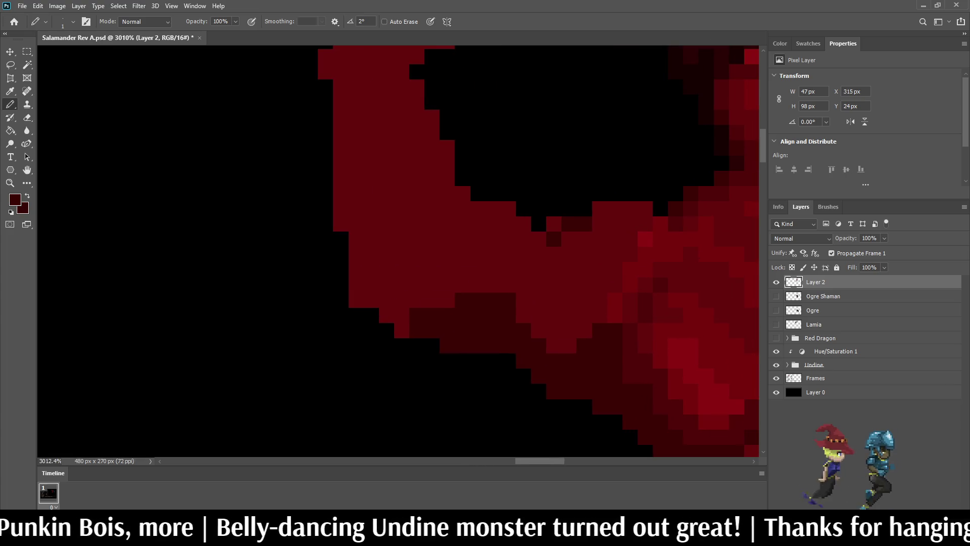
scroll(554, 225, down, 2)
scroll(553, 233, down, 4)
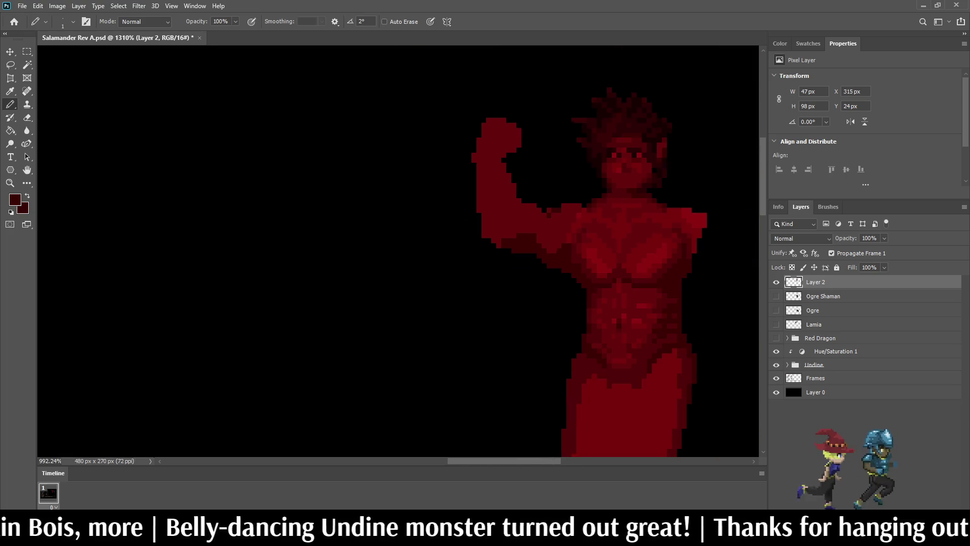
scroll(553, 232, up, 5)
drag(591, 215, 629, 215)
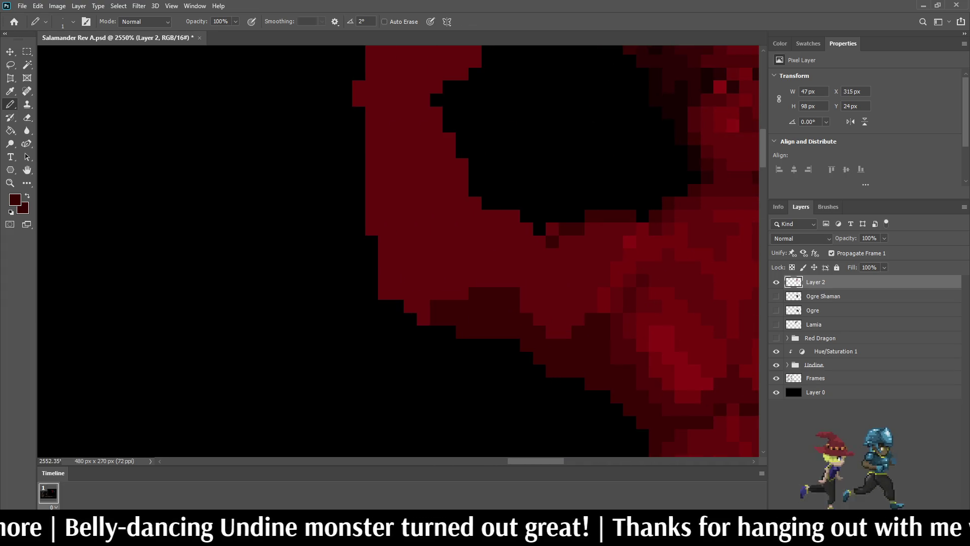
click(629, 229)
click(617, 241)
click(616, 255)
click(604, 267)
click(604, 280)
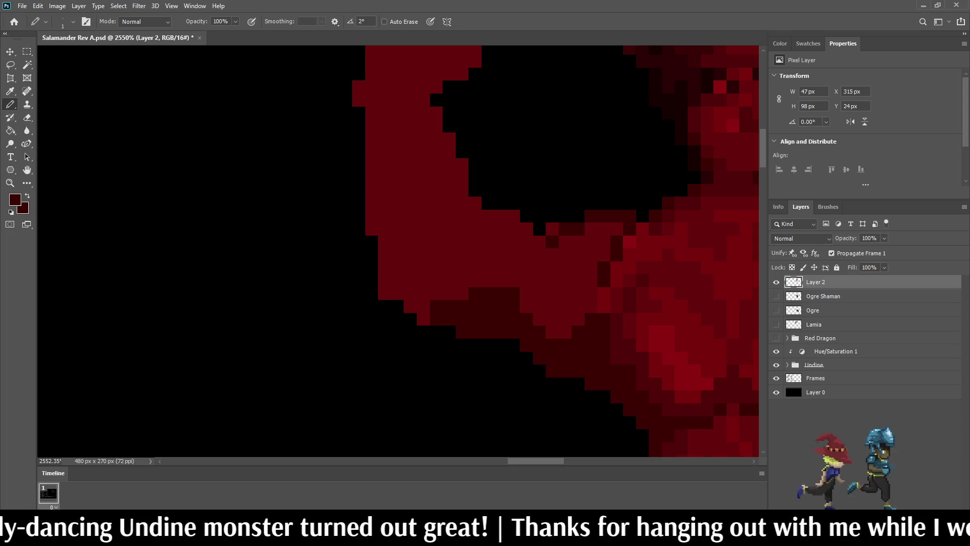
scroll(603, 244, down, 5)
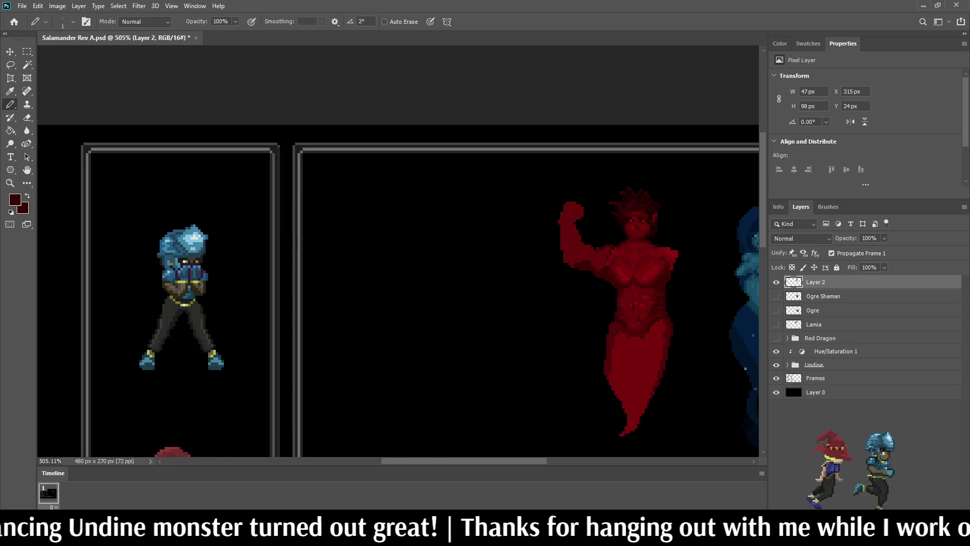
scroll(632, 256, up, 5)
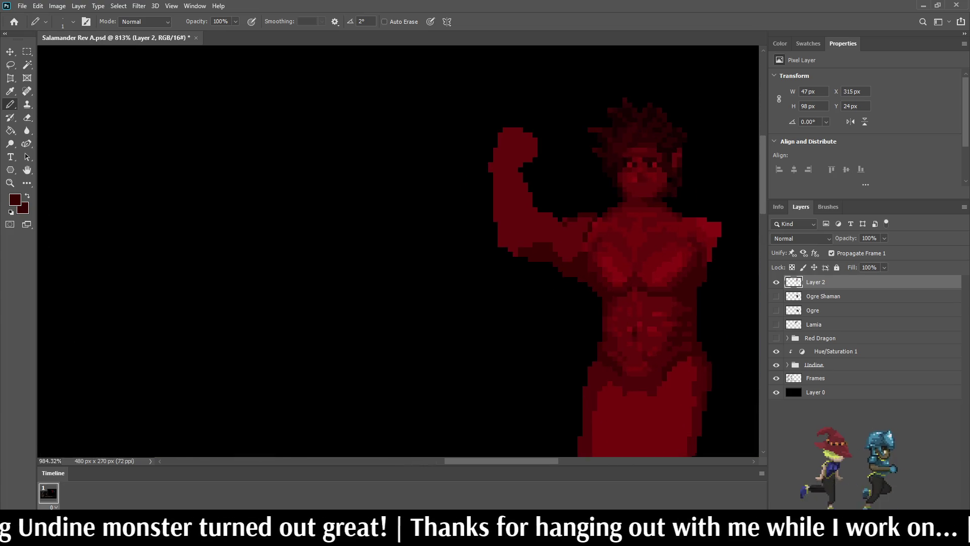
- Sample a brighter shoulder red and repaint five dark pixels near the shoulder with it
click(631, 255)
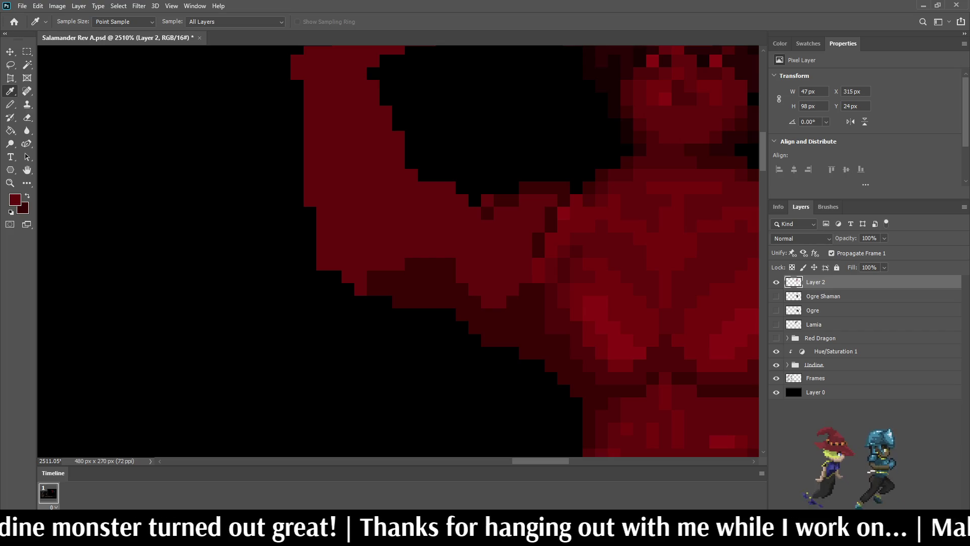
scroll(581, 229, up, 2)
click(537, 238)
click(537, 250)
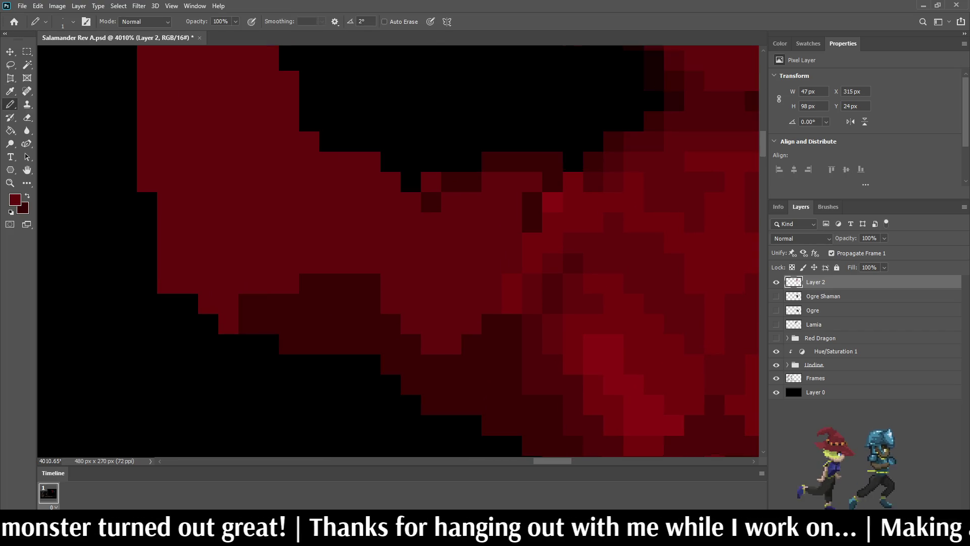
click(532, 222)
click(533, 202)
click(552, 181)
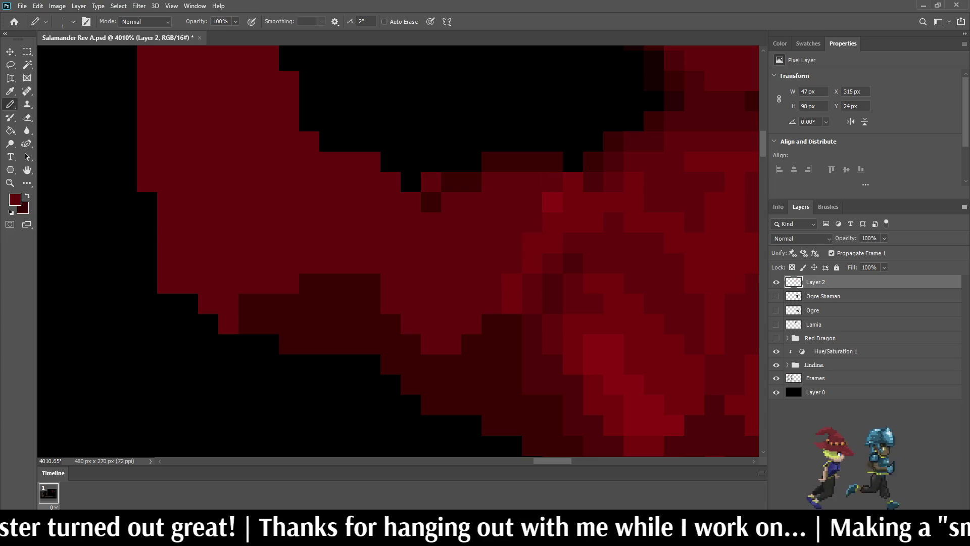
scroll(550, 183, down, 2)
scroll(638, 252, down, 4)
scroll(639, 252, up, 3)
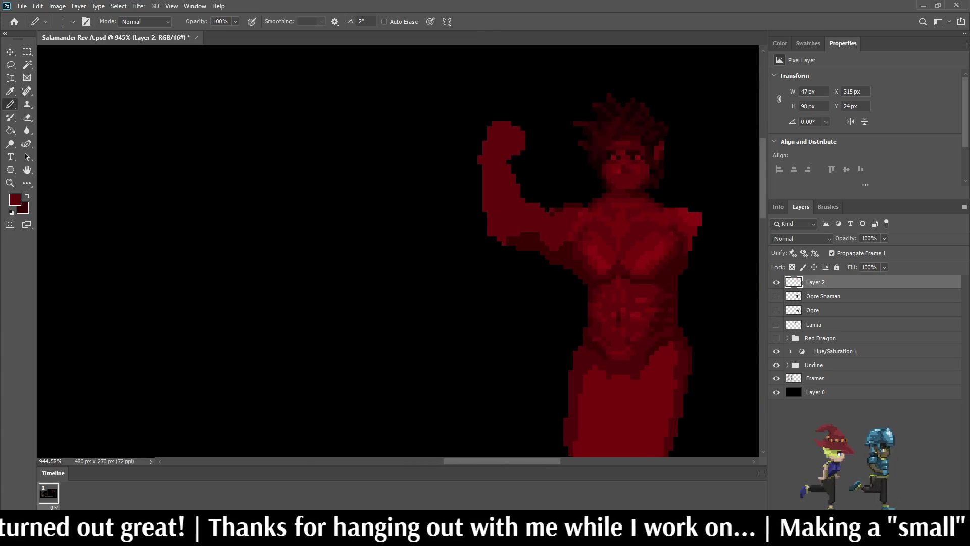
scroll(591, 218, up, 3)
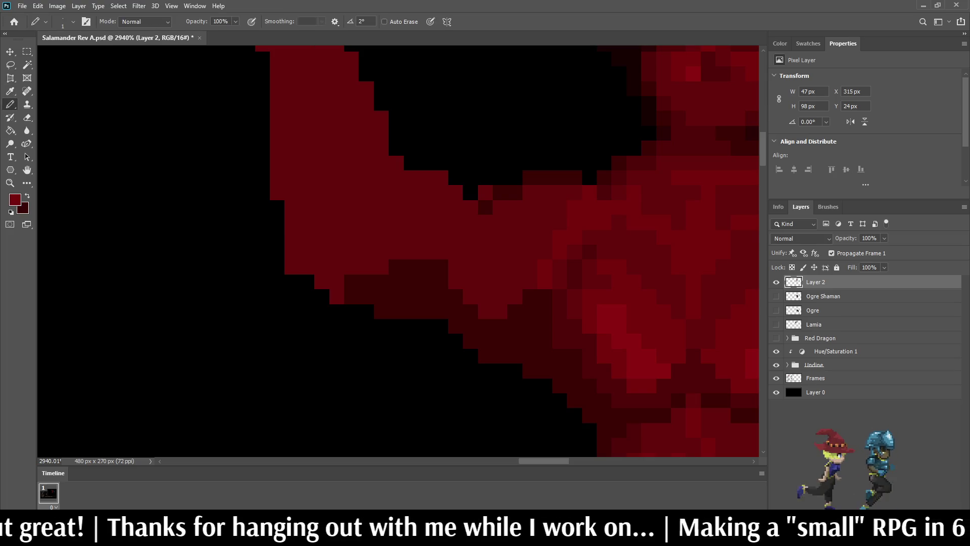
scroll(597, 187, down, 8)
scroll(614, 169, down, 2)
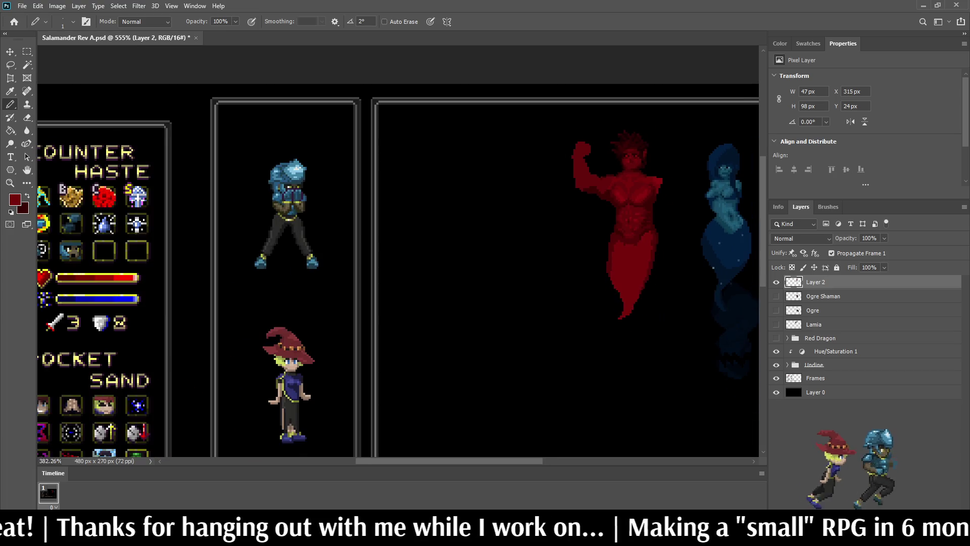
scroll(606, 157, up, 8)
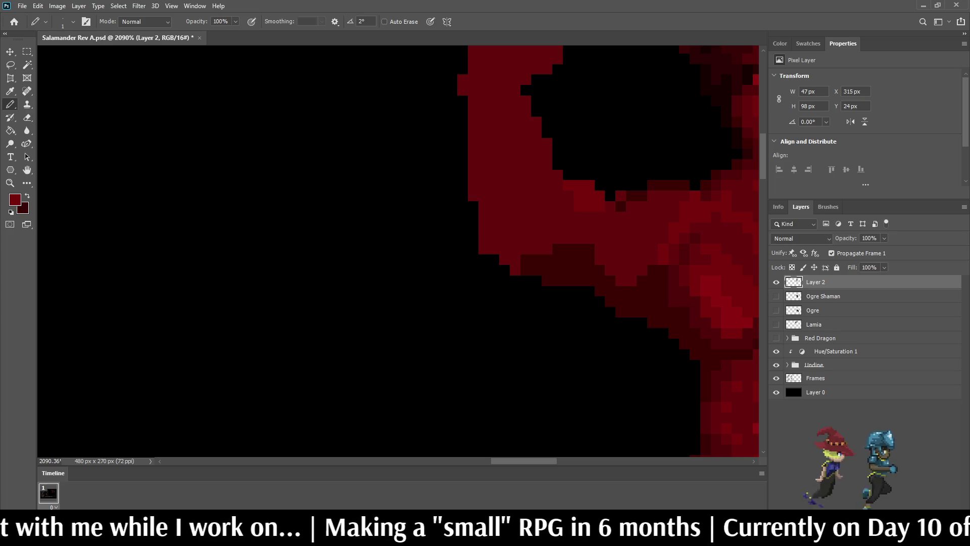
scroll(399, 252, up, 2)
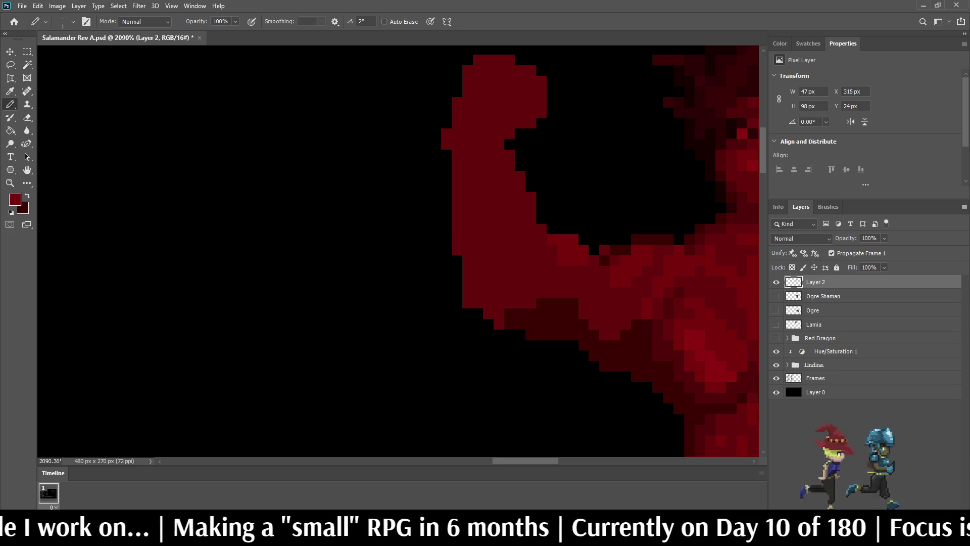
scroll(612, 221, down, 10)
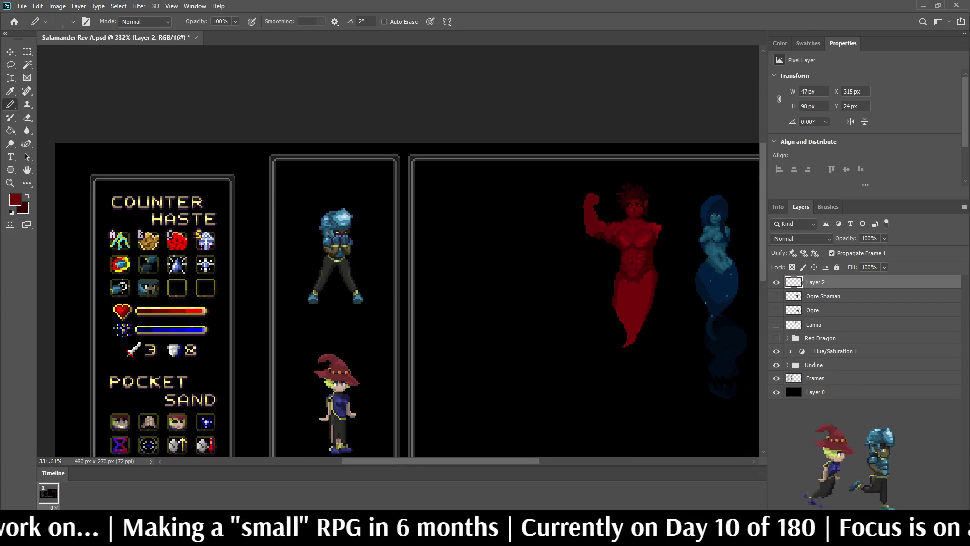
scroll(586, 197, up, 10)
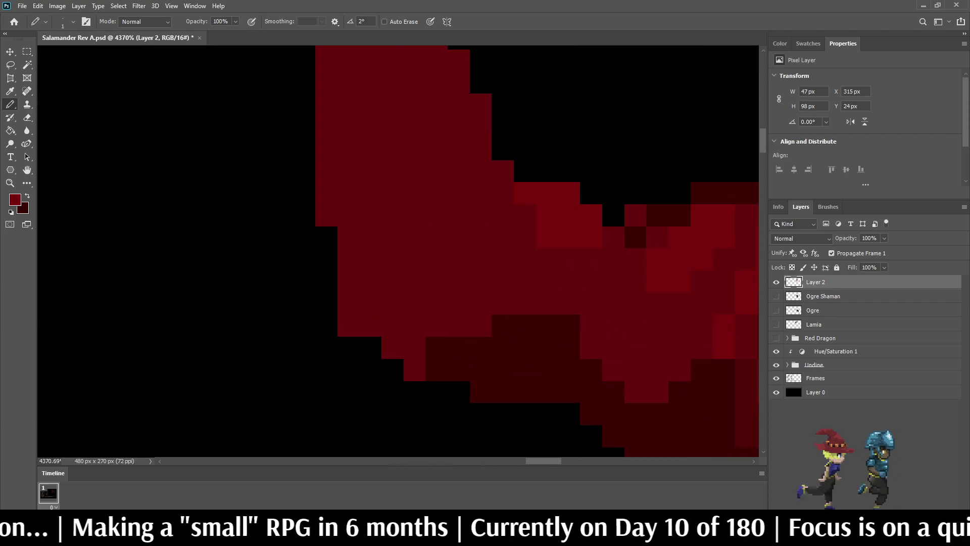
- Erase pixels from the raised fist's left edge
key(i)
key(b)
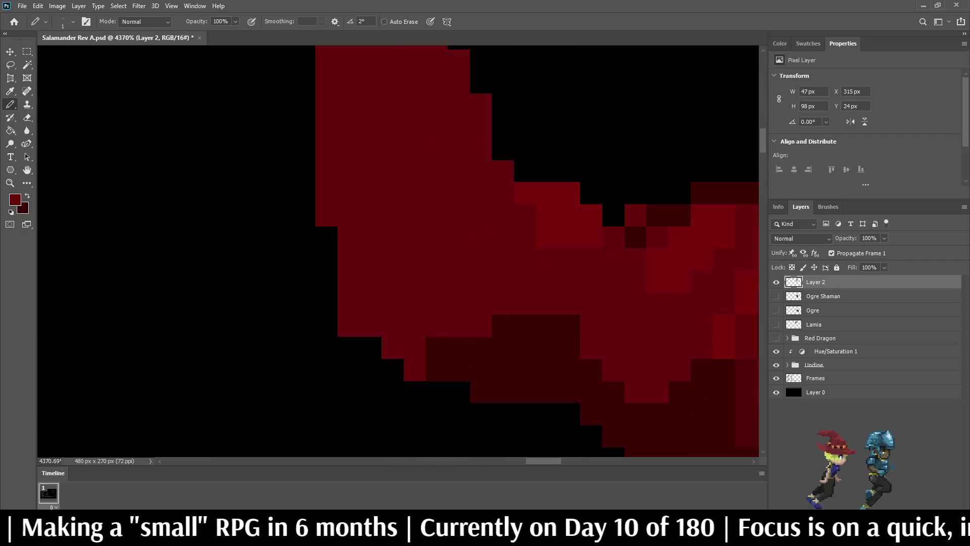
scroll(613, 215, down, 5)
scroll(606, 217, down, 3)
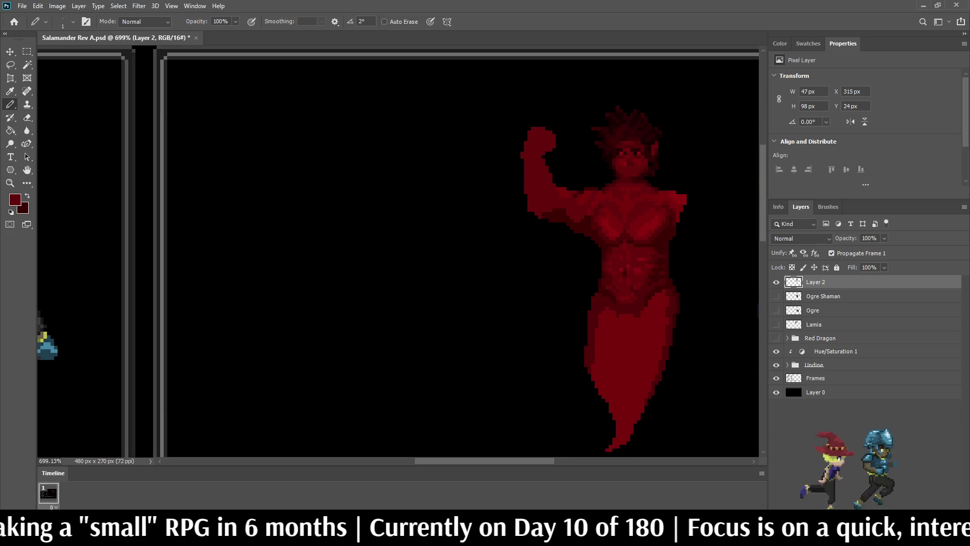
scroll(606, 217, up, 3)
scroll(568, 188, up, 4)
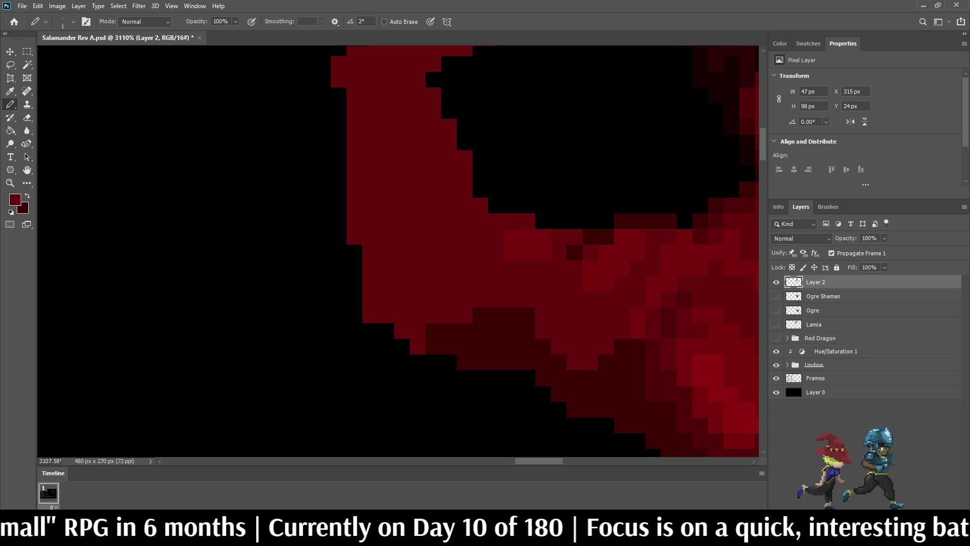
scroll(513, 127, down, 10)
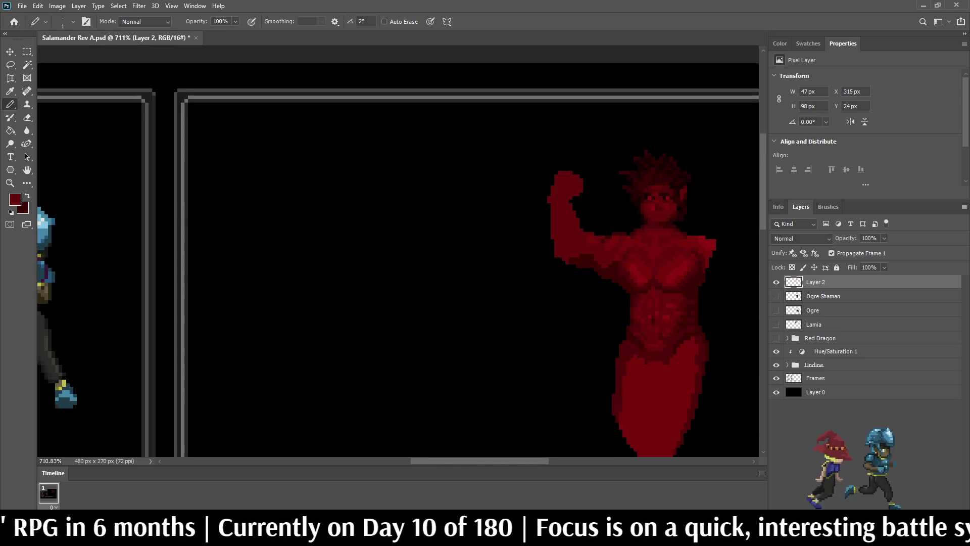
scroll(502, 118, up, 8)
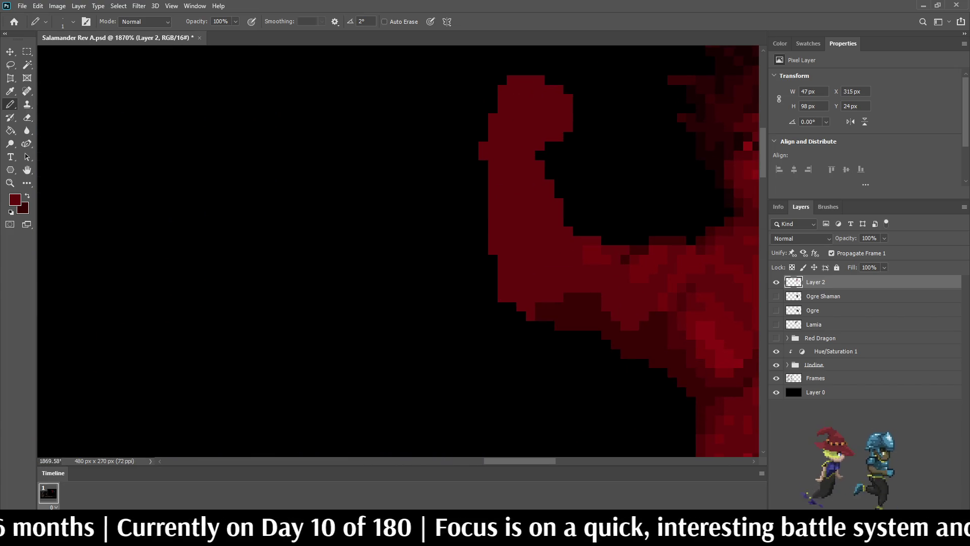
key(e)
click(483, 150)
- Erase two pixels on the fist's inner edge
scroll(483, 150, down, 2)
scroll(475, 192, down, 3)
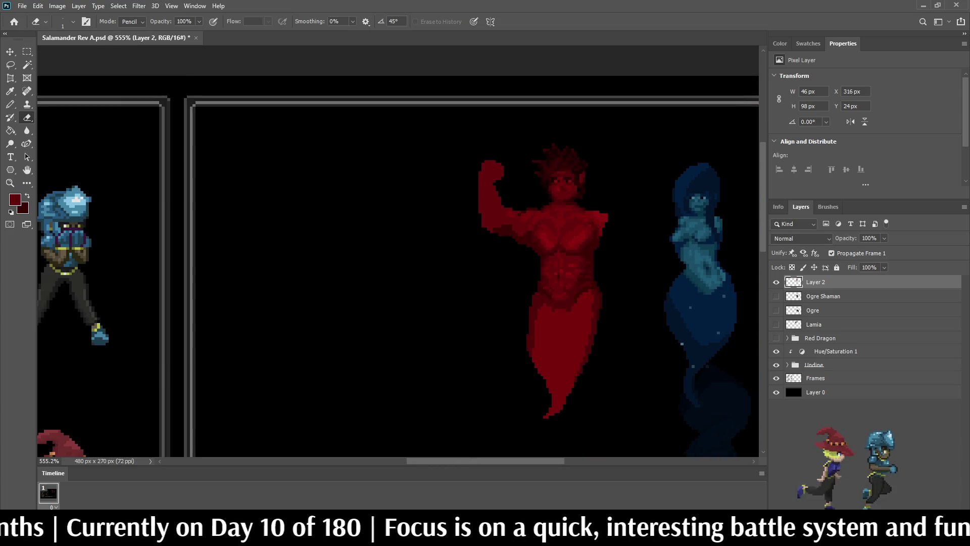
scroll(491, 191, up, 5)
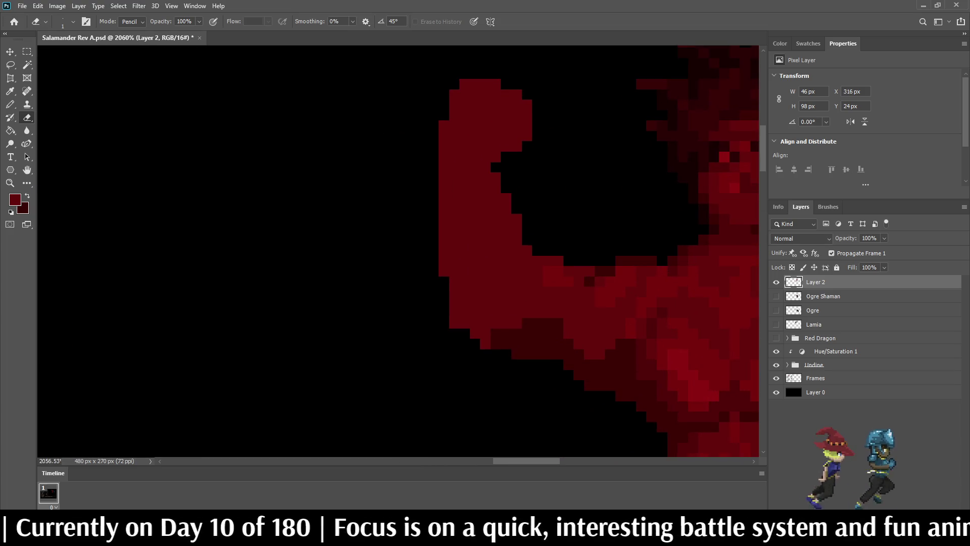
drag(517, 218, 517, 230)
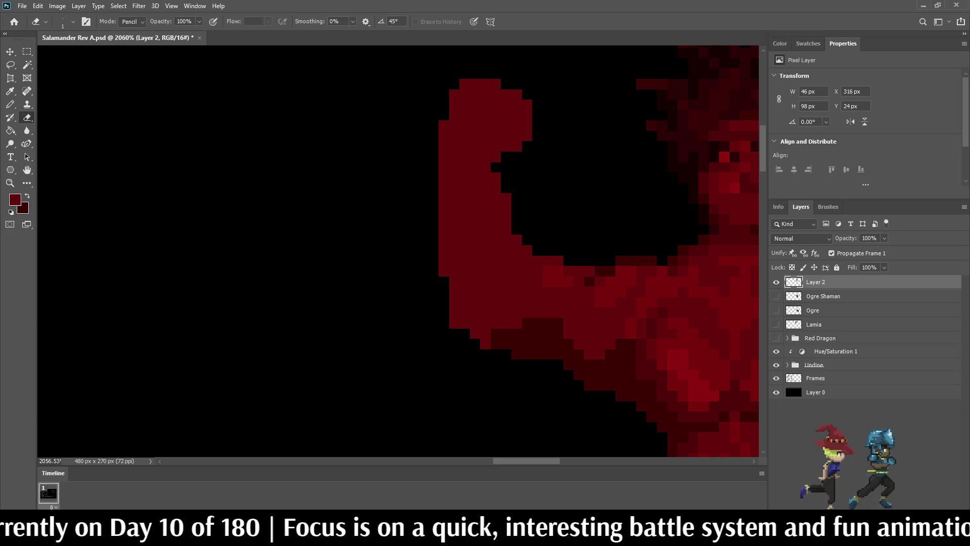
scroll(537, 202, down, 3)
scroll(537, 202, up, 2)
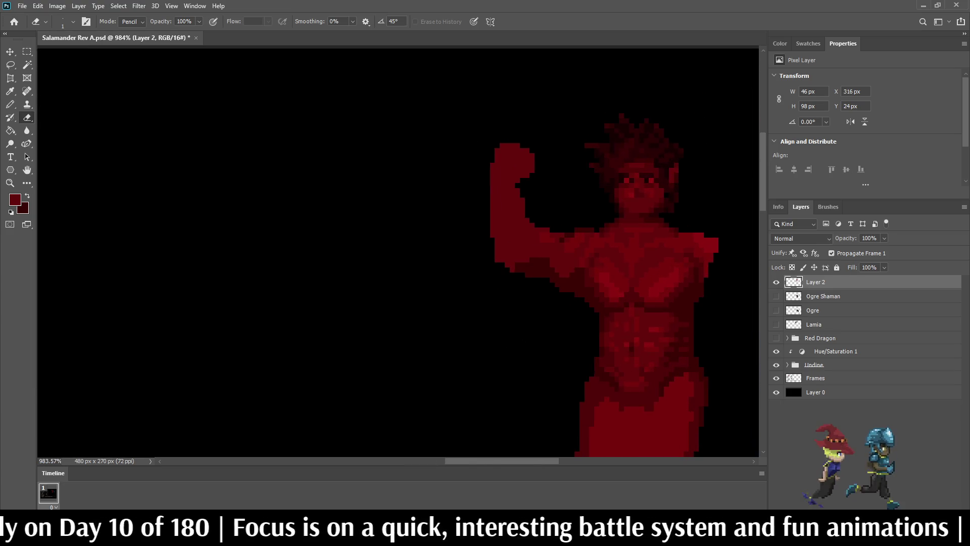
scroll(517, 193, up, 2)
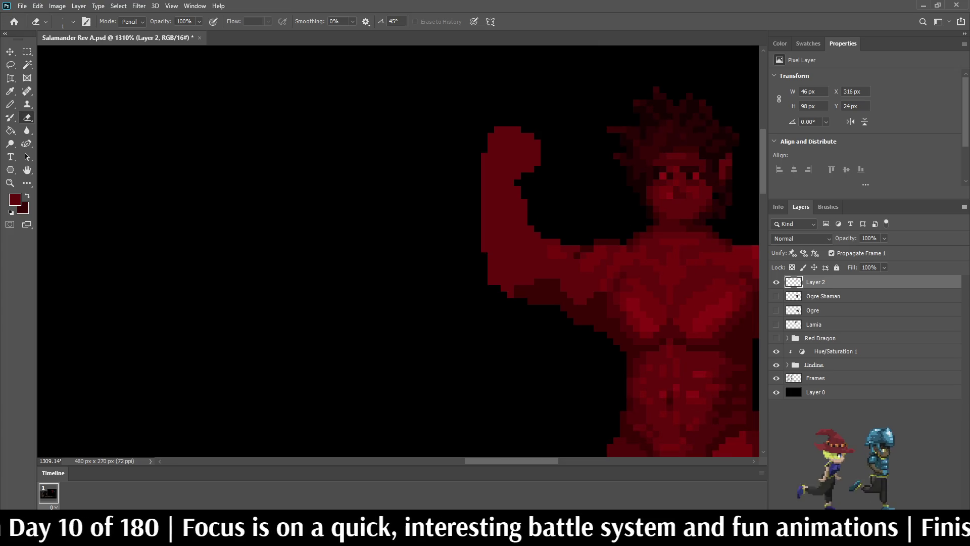
- Lasso the raised fist, nudge it one pixel right with Free Transform, and deselect
key(l)
mouse_move(453, 129)
mouse_down()
mouse_move(533, 97)
mouse_move(544, 201)
mouse_up()
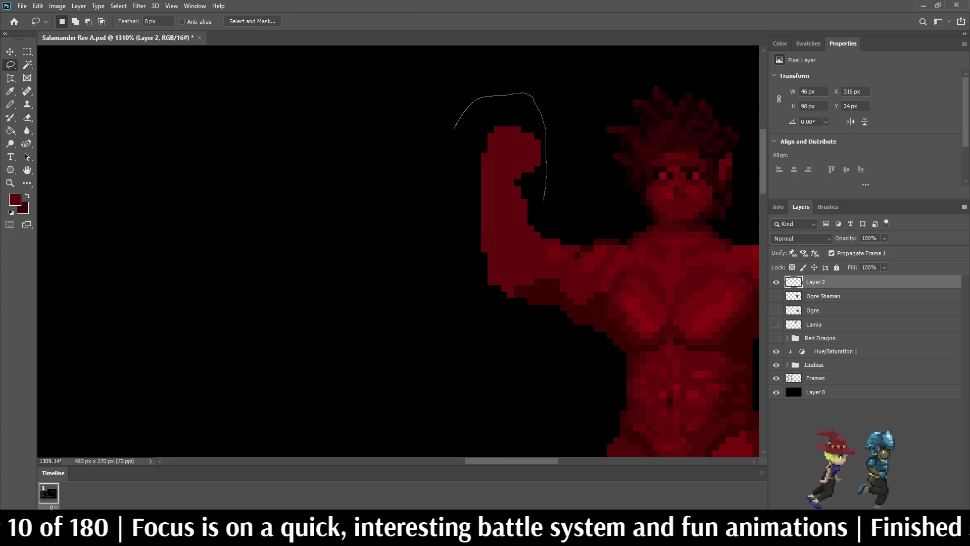
mouse_move(539, 244)
mouse_down()
mouse_move(543, 282)
mouse_move(482, 334)
mouse_move(456, 123)
mouse_up()
key(ctrl+t)
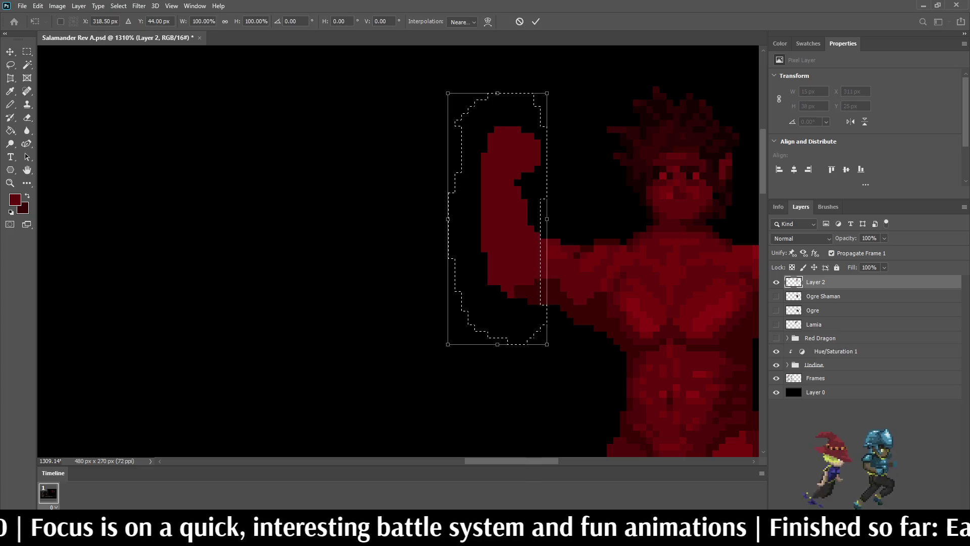
key(Right)
key(Right)
key(Left)
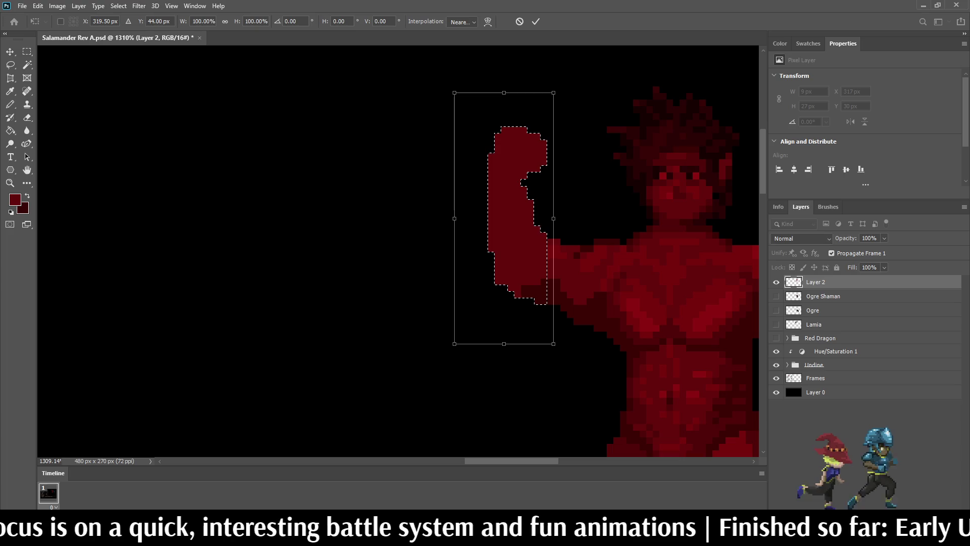
key(Return)
key(ctrl+d)
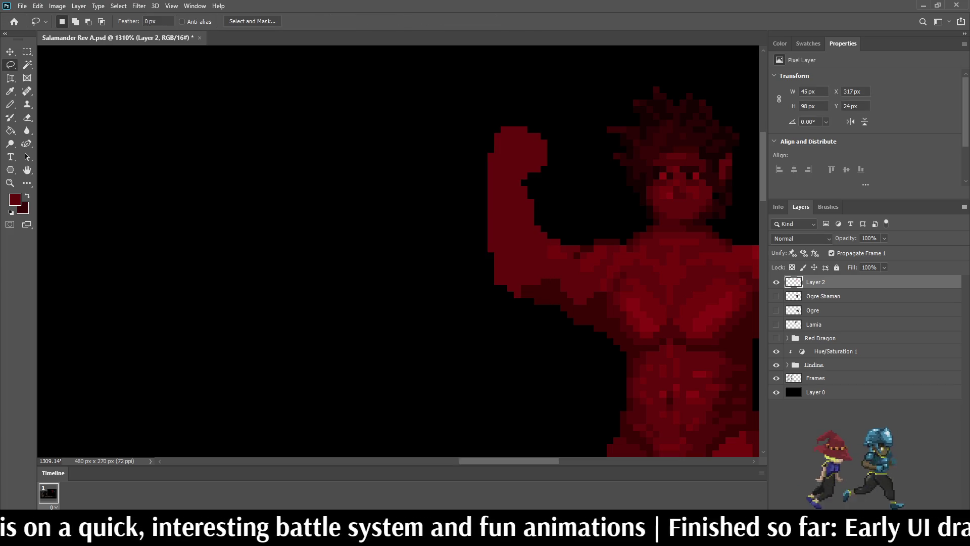
- Save Salamander Rev A.psd with the nudged fist
scroll(505, 91, down, 5)
scroll(553, 93, up, 5)
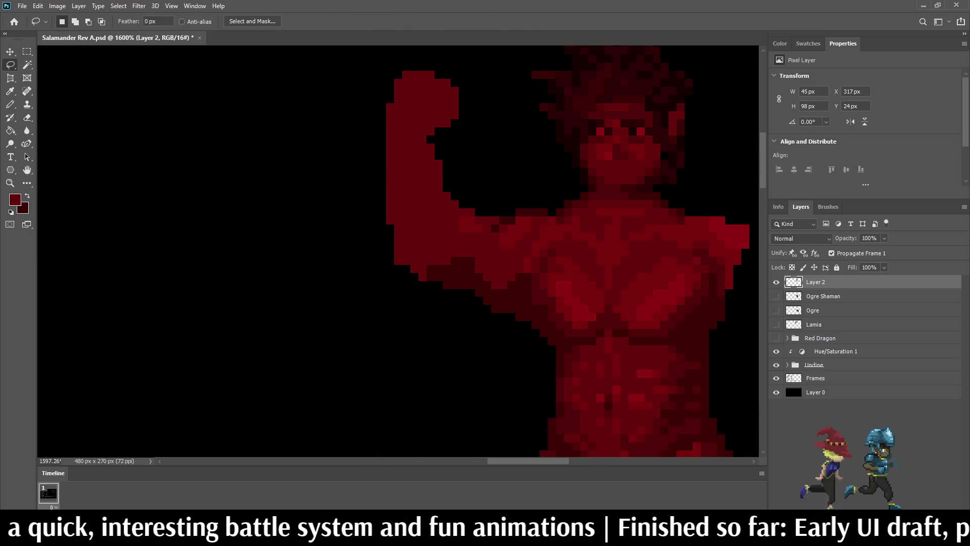
scroll(553, 94, down, 2)
scroll(493, 149, down, 3)
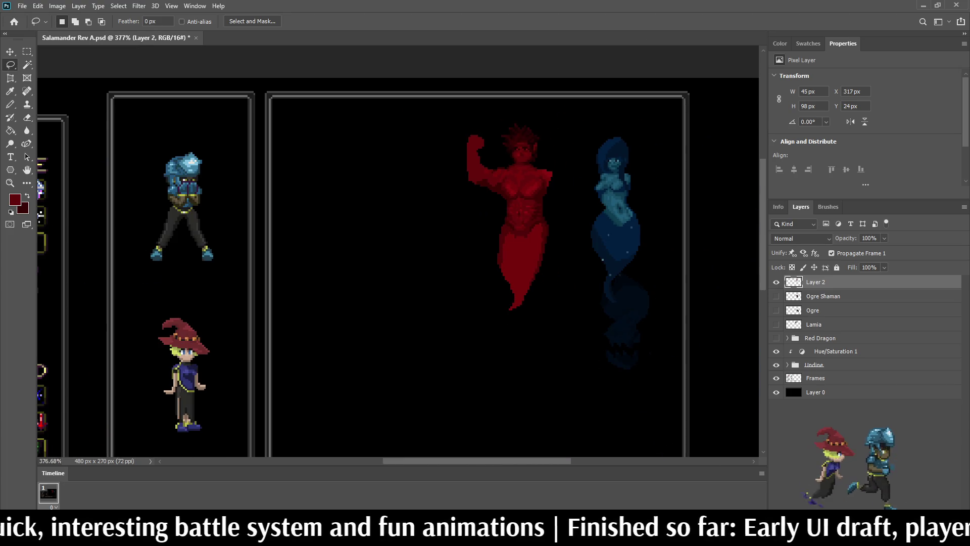
scroll(492, 149, down, 2)
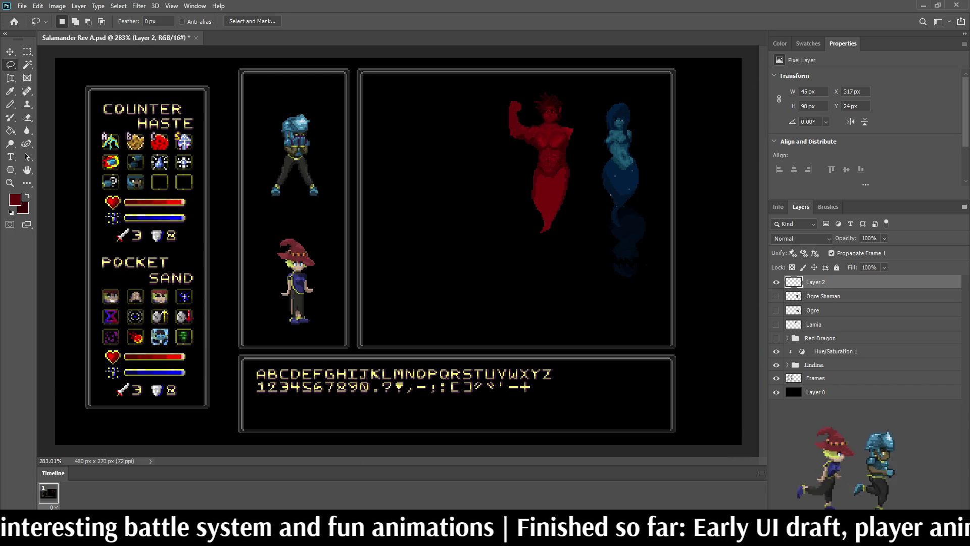
scroll(530, 101, up, 4)
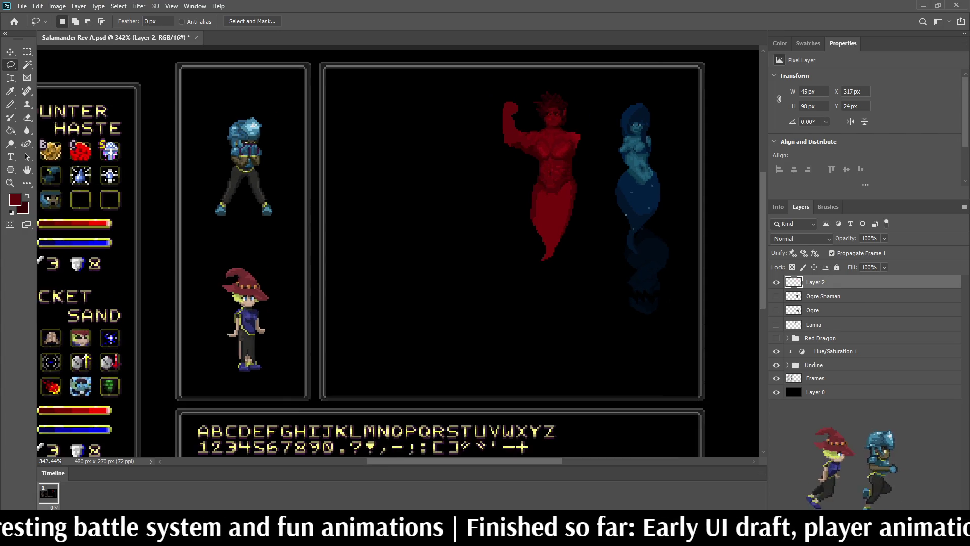
scroll(525, 96, up, 3)
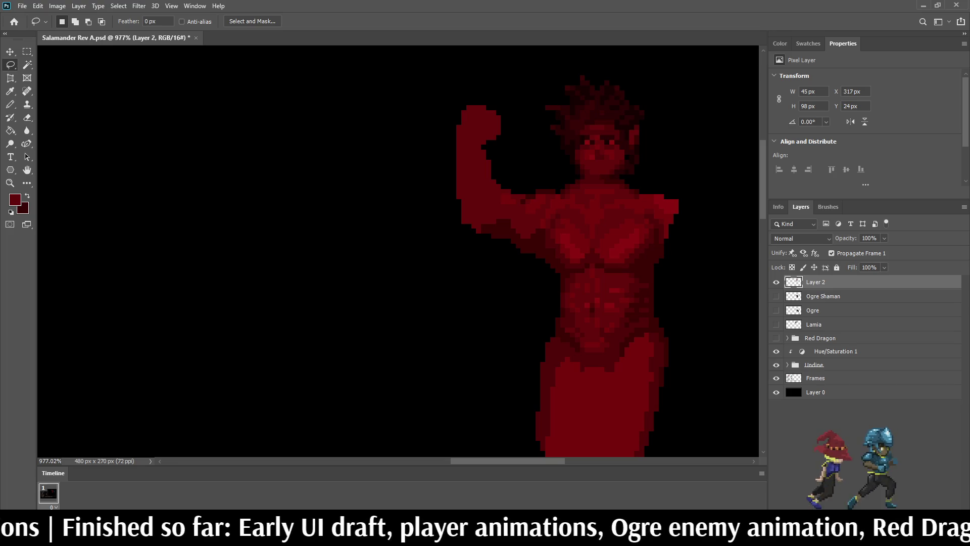
key(ctrl+s)
- View the mockup at 100%, then zoom to 400% on the raised arm with the Eraser
key(ctrl+1)
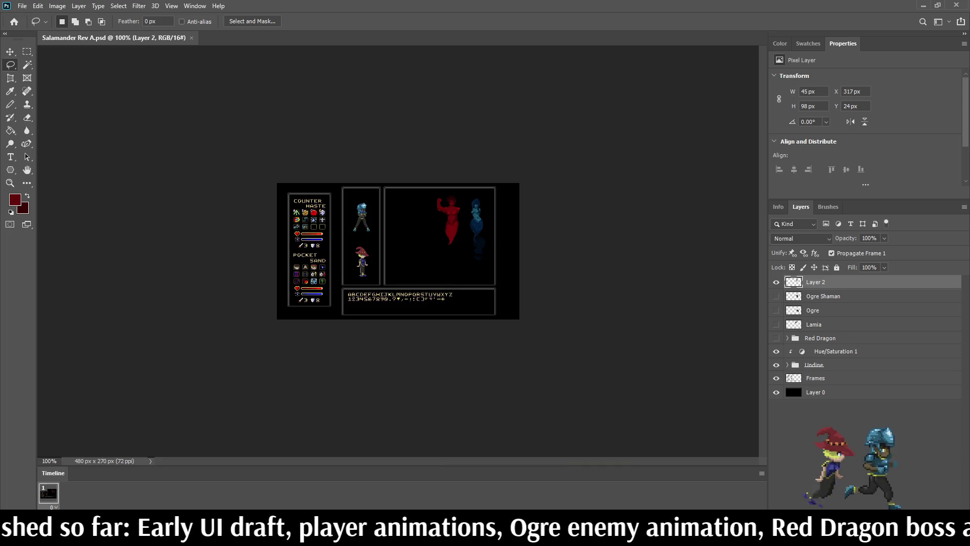
key(ctrl+plus)
key(ctrl+plus)
key(ctrl+plus)
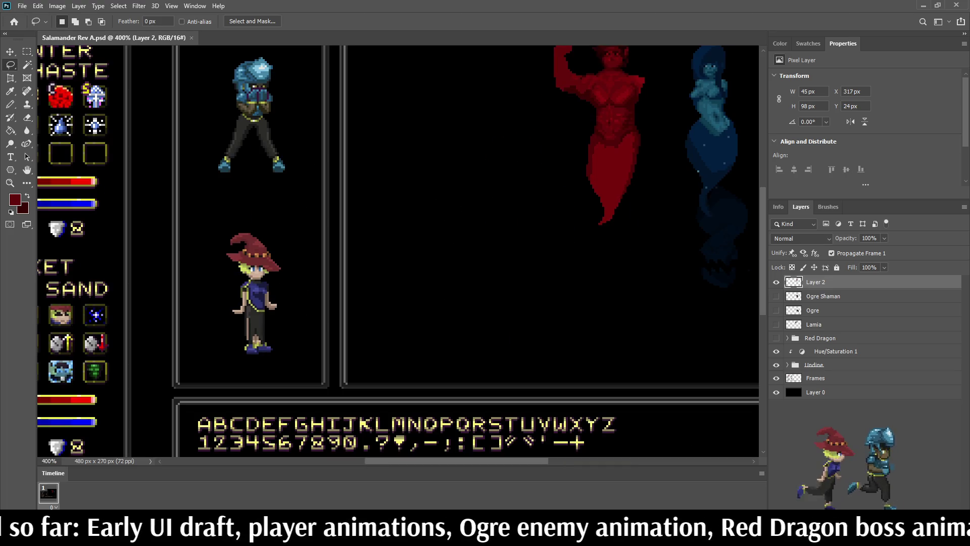
scroll(398, 251, up, 3)
scroll(397, 251, right, 3)
alt+scroll(464, 209, up, 10)
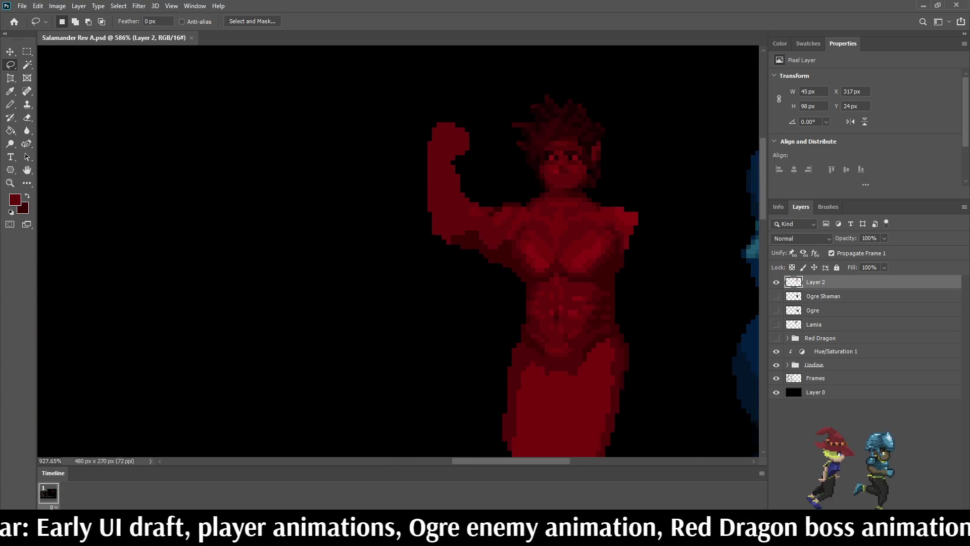
key(e)
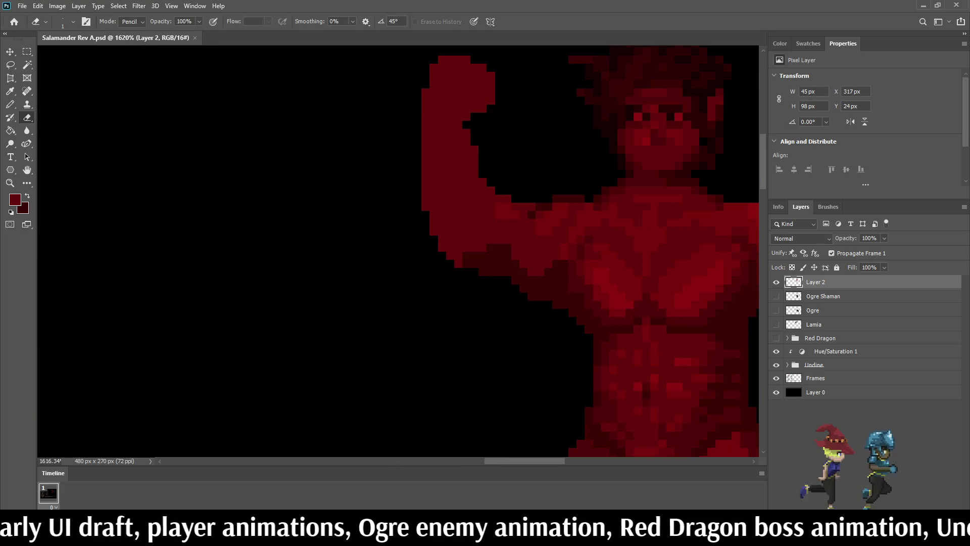
alt+scroll(461, 297, down, 10)
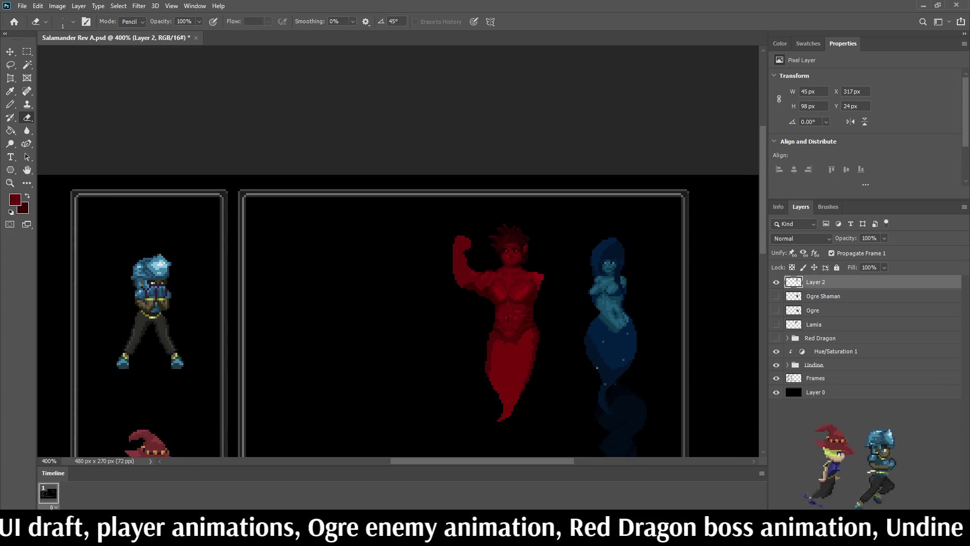
alt+scroll(482, 293, down, 2)
scroll(483, 294, down, 1)
scroll(477, 404, up, 5)
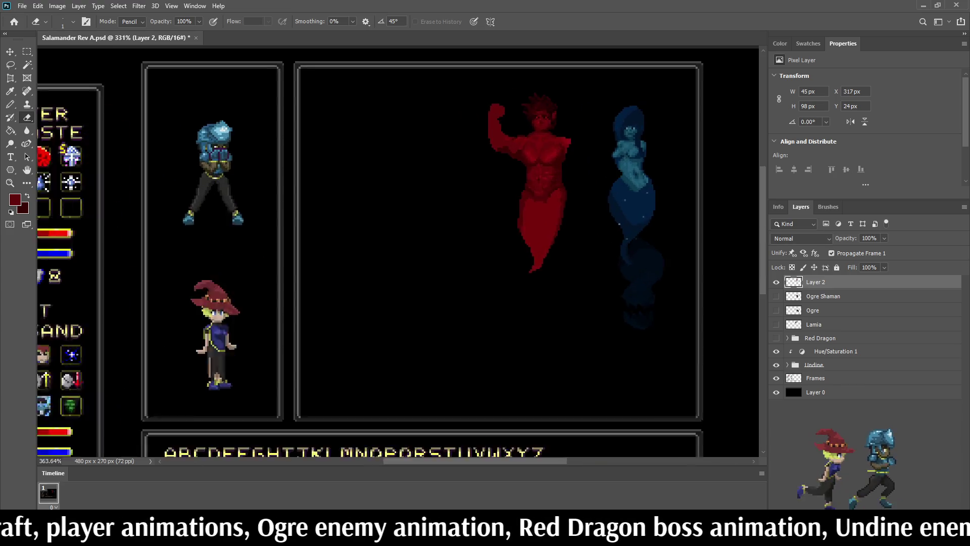
scroll(570, 108, up, 1)
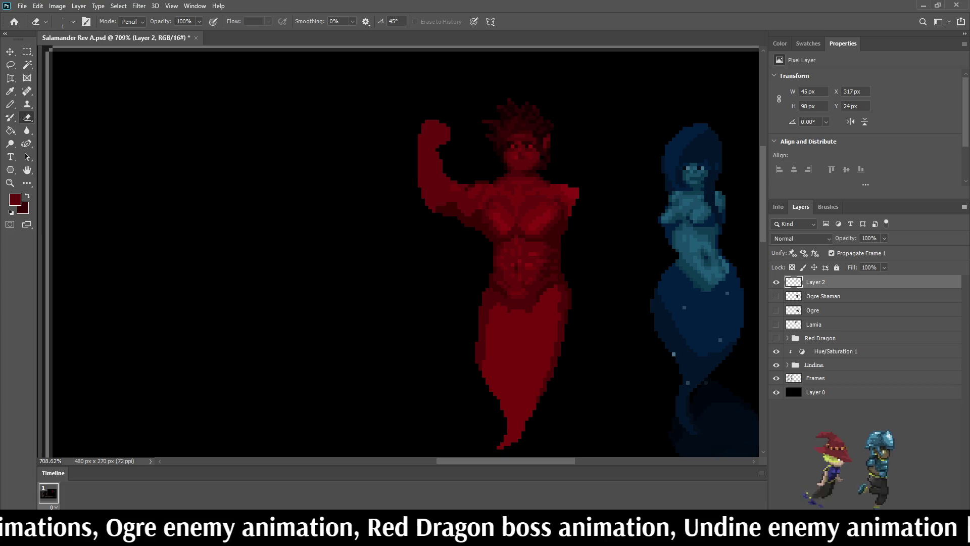
key(l)
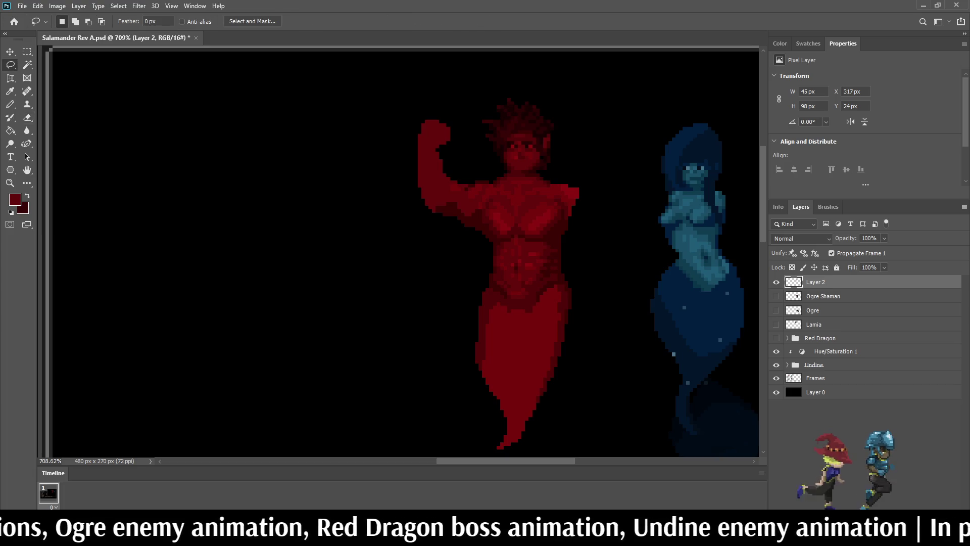
scroll(350, 144, up, 2)
mouse_move(382, 116)
mouse_down()
mouse_move(490, 89)
mouse_move(530, 156)
mouse_move(523, 190)
mouse_up()
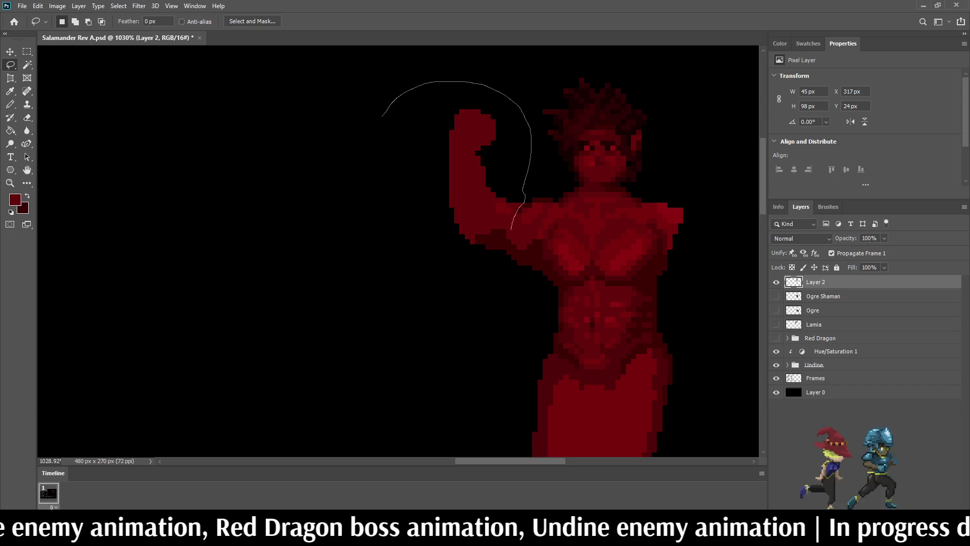
mouse_move(517, 247)
mouse_down()
mouse_move(419, 291)
mouse_move(384, 107)
mouse_up()
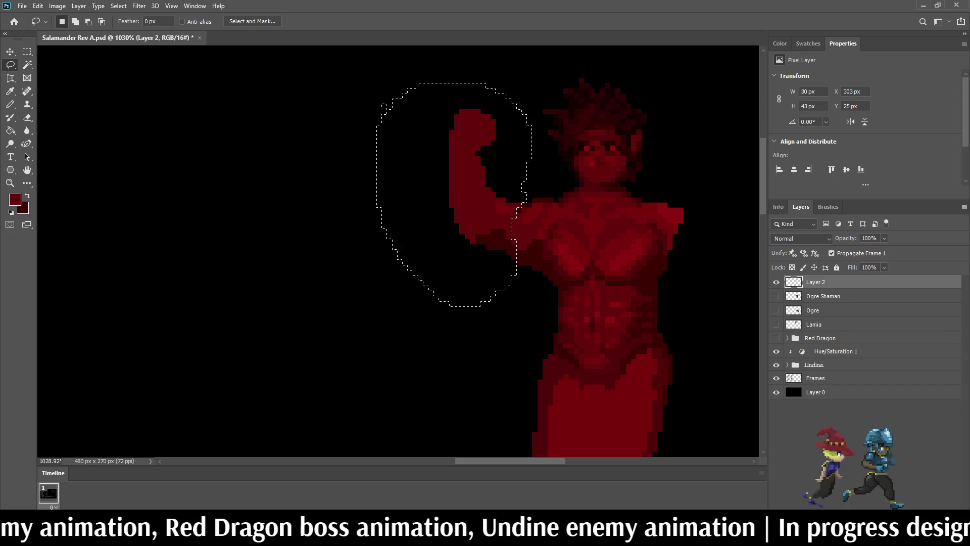
key(Delete)
key(ctrl+d)
scroll(444, 146, down, 4)
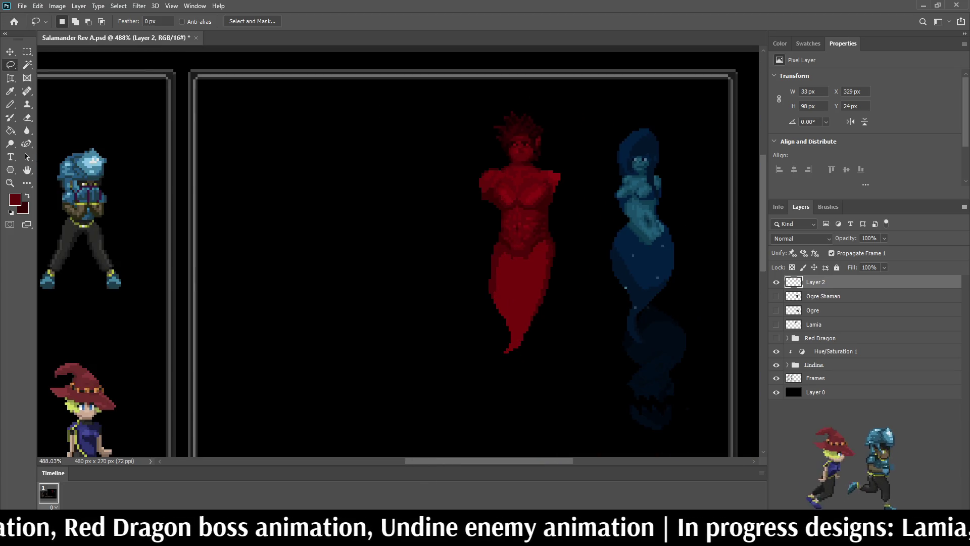
scroll(480, 166, up, 3)
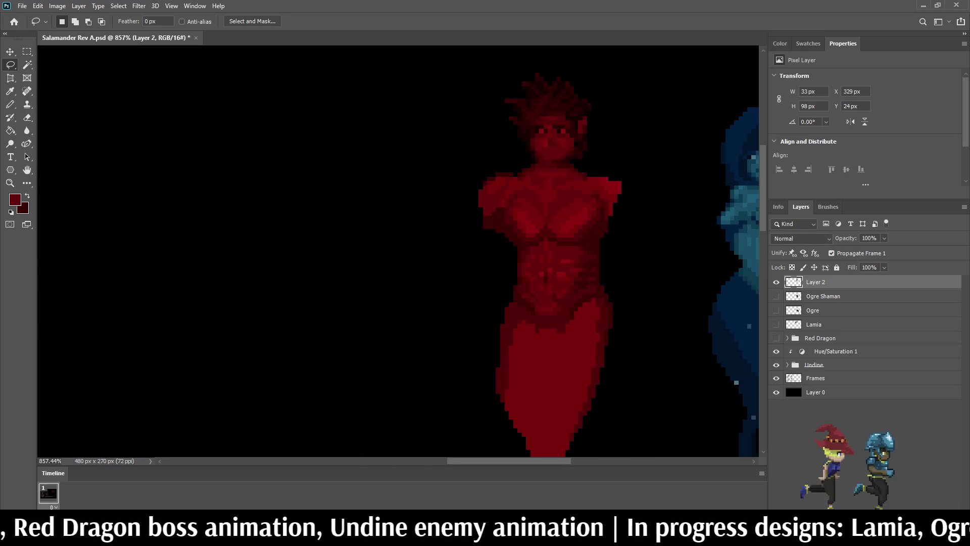
scroll(467, 211, up, 3)
key(i)
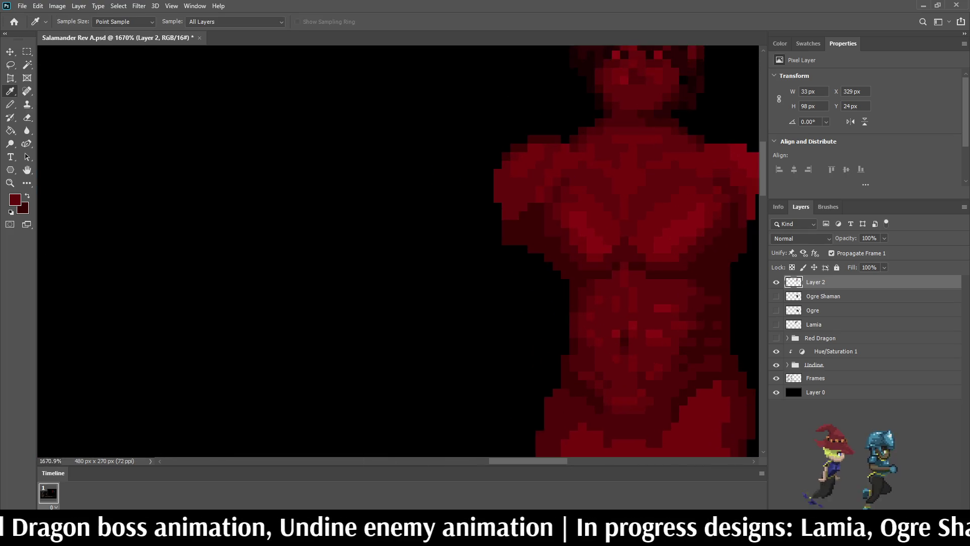
- Pencil a trial arm curving down from the red figure's left shoulder
scroll(467, 211, up, 2)
key(b)
scroll(555, 227, down, 4)
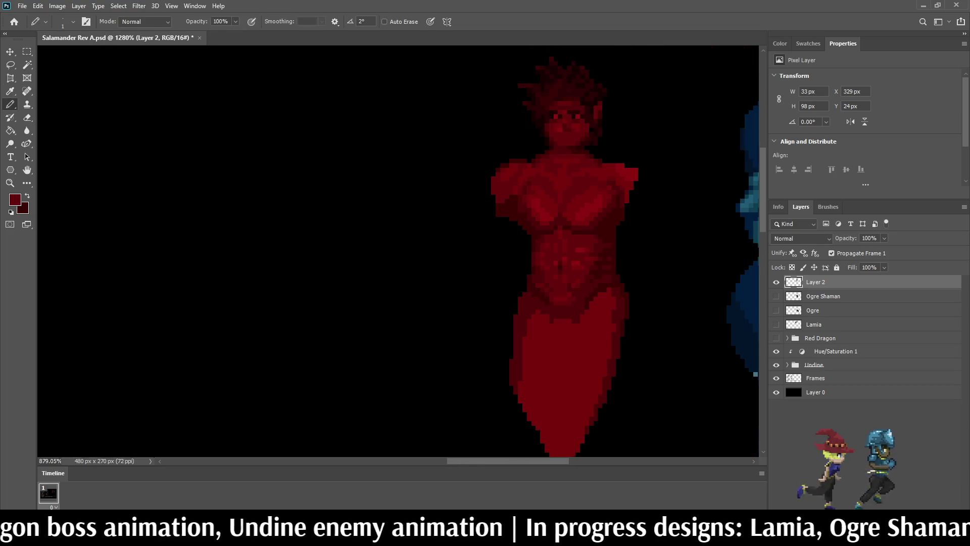
scroll(556, 227, up, 2)
scroll(556, 227, up, 1)
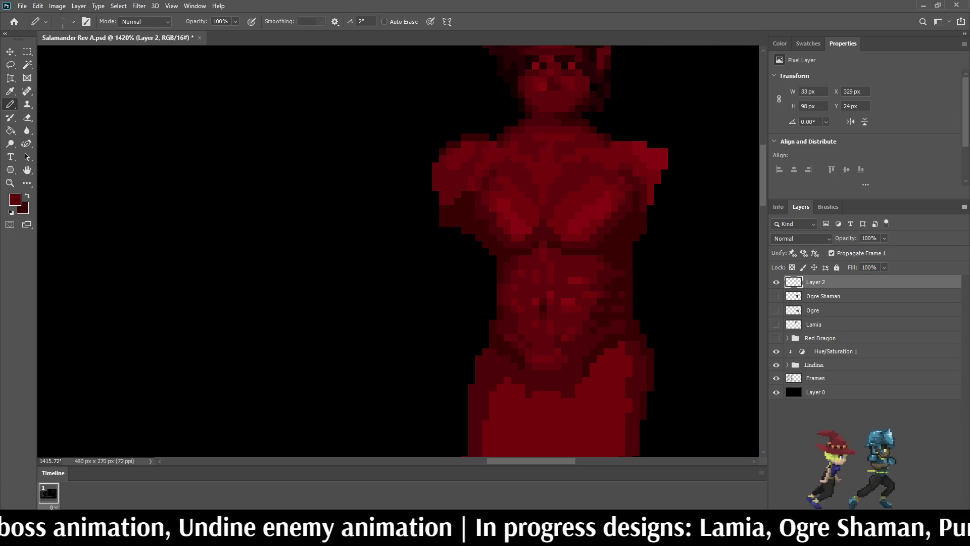
mouse_move(432, 177)
mouse_down()
mouse_move(399, 267)
mouse_move(410, 298)
mouse_move(480, 324)
mouse_up()
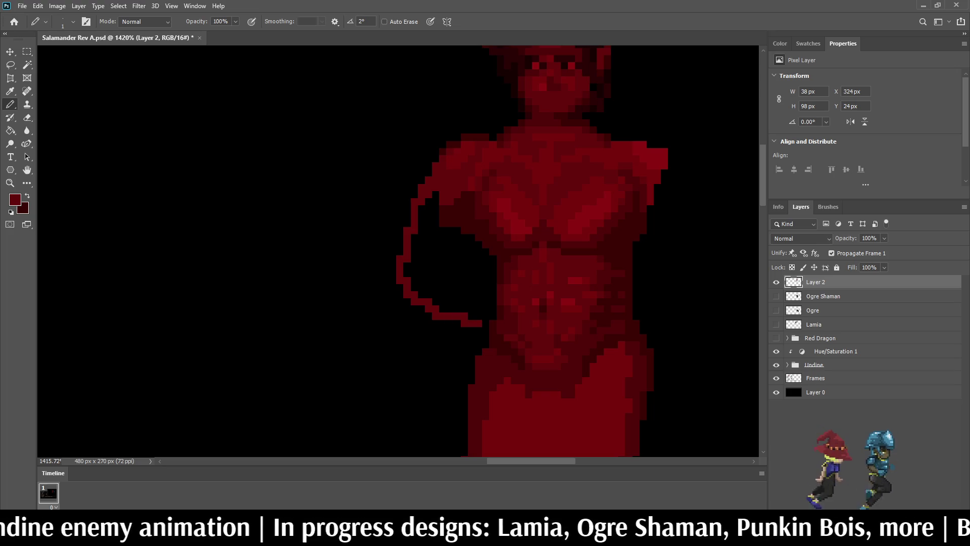
- Undo the trial arm stroke, drop the selection, and fit the whole mockup on screen
scroll(534, 344, down, 5)
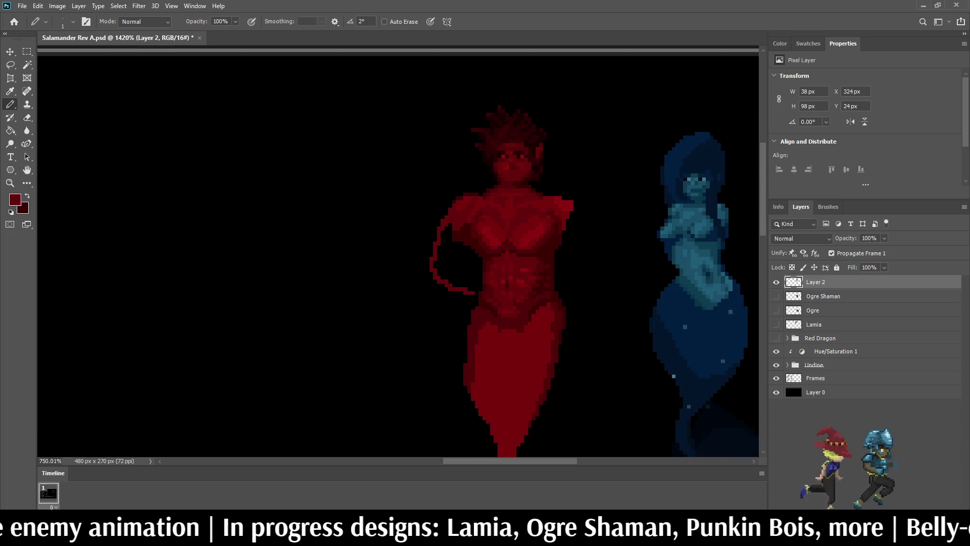
scroll(534, 344, up, 4)
scroll(453, 252, up, 2)
key(ctrl+z)
key(ctrl+z)
key(ctrl+z)
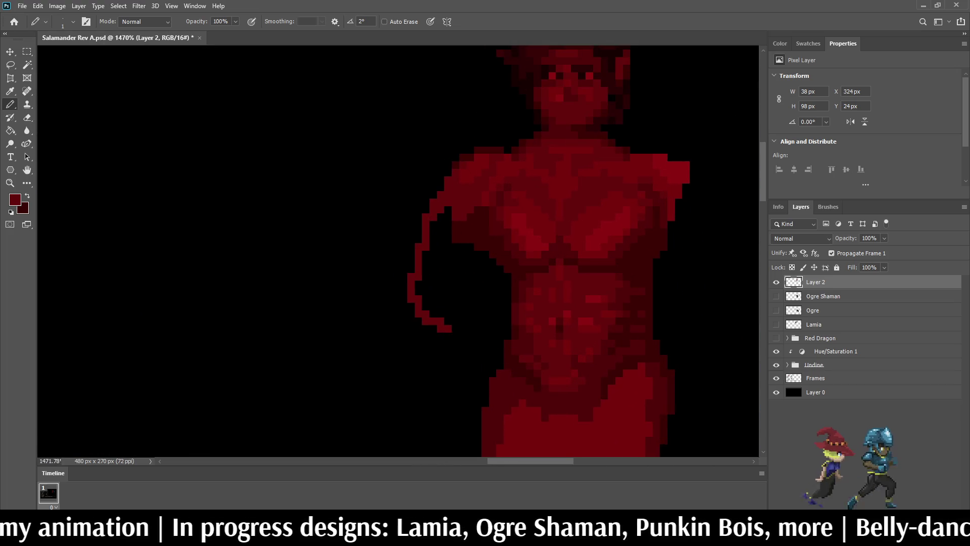
key(ctrl+z)
key(ctrl+z)
key(ctrl+z)
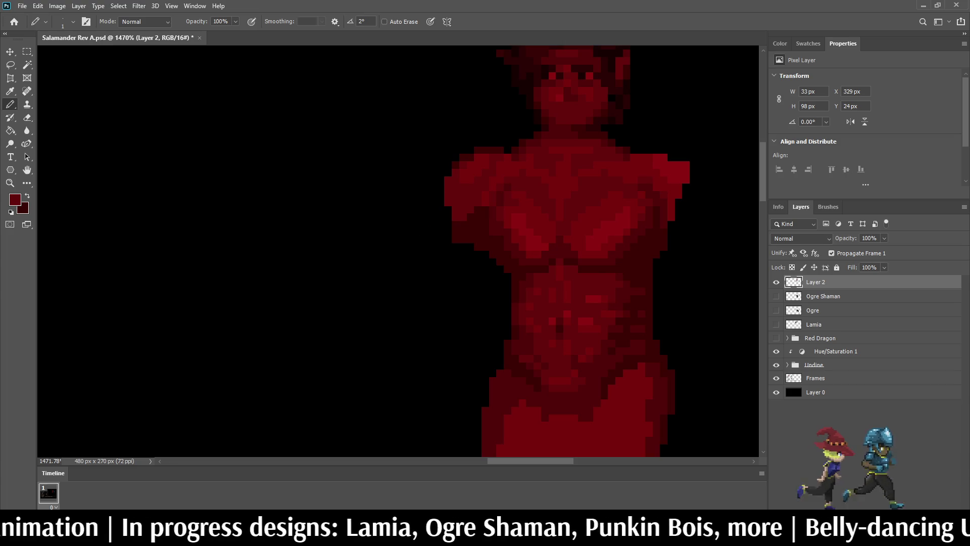
key(ctrl+z)
key(ctrl+0)
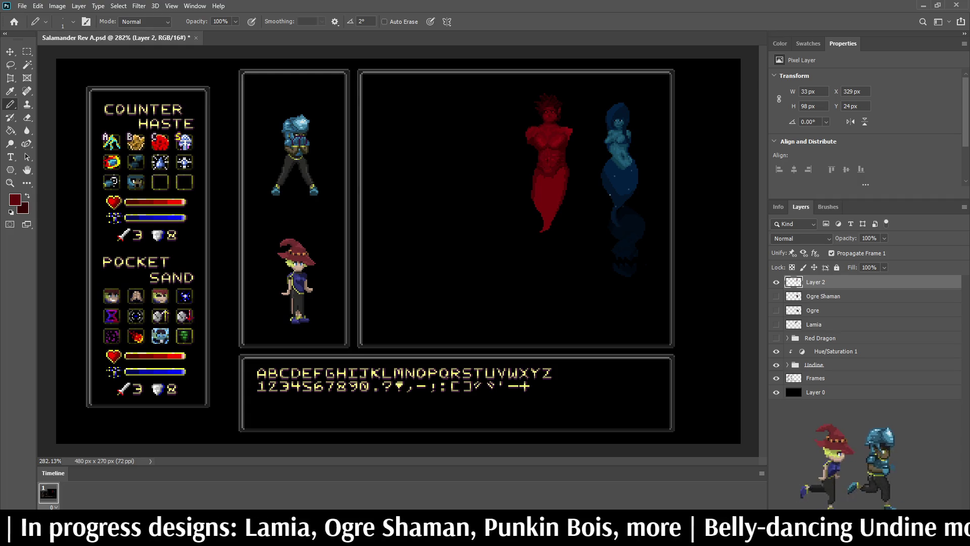
scroll(569, 109, up, 5)
scroll(581, 118, up, 1)
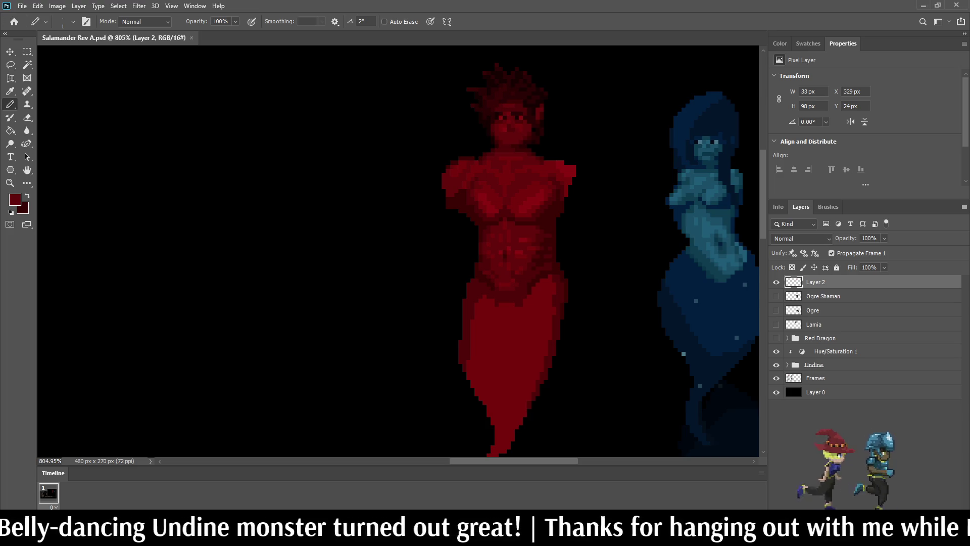
- Pencil a thin left arm outline beside the torso, then undo it
scroll(457, 430, down, 2)
scroll(457, 430, up, 3)
scroll(580, 127, up, 2)
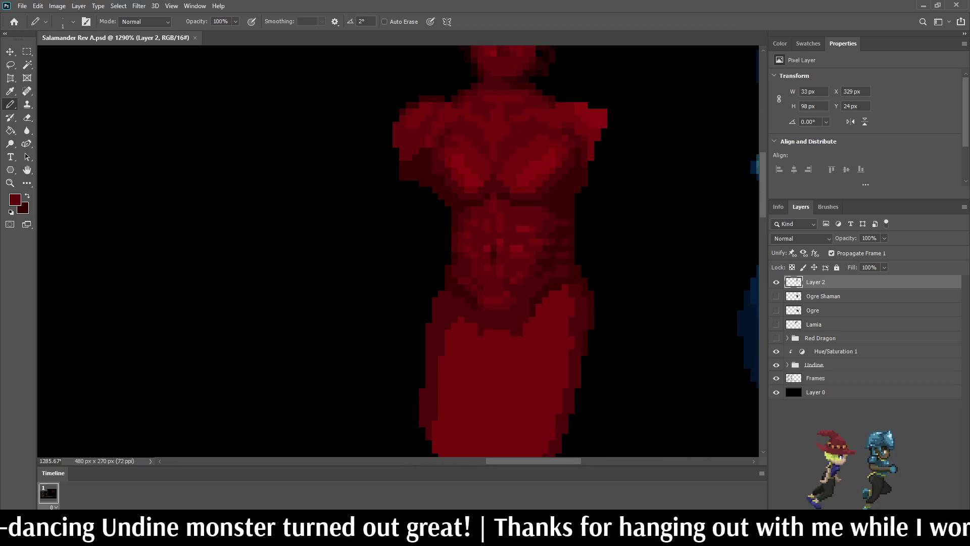
scroll(398, 251, up, 3)
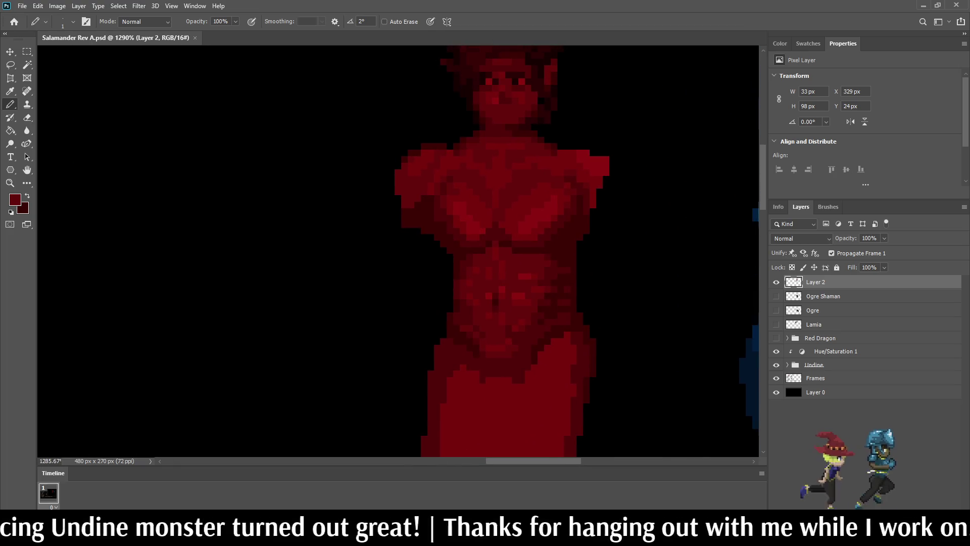
key(i)
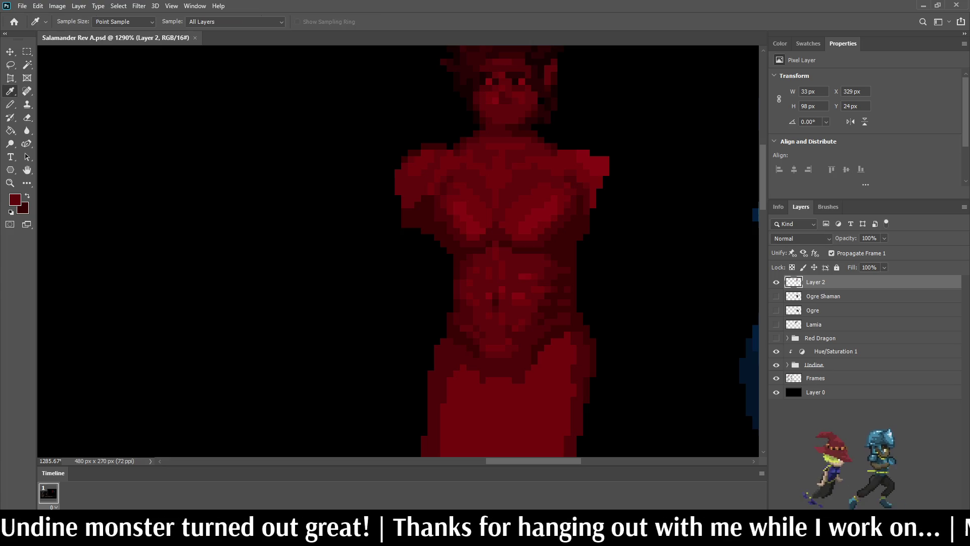
key(b)
scroll(398, 251, down, 3)
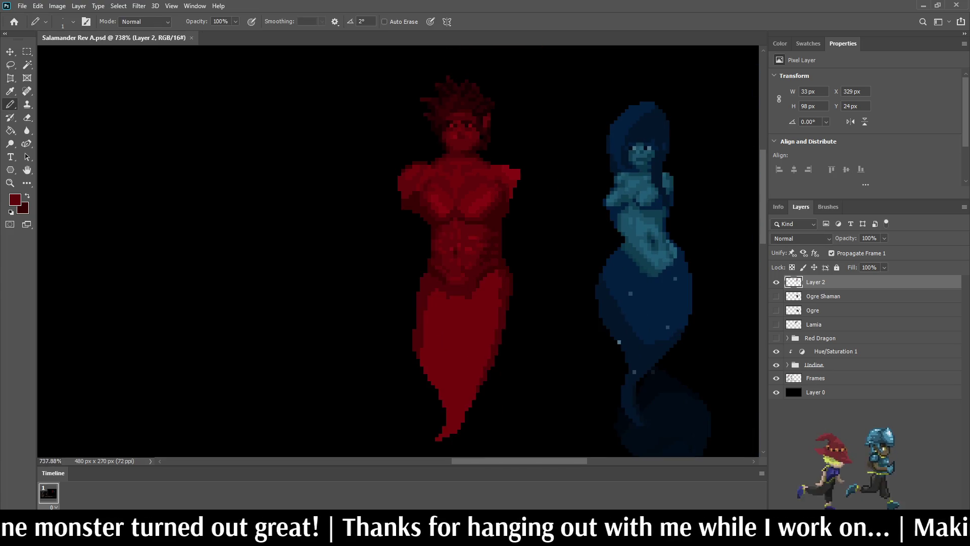
scroll(398, 252, up, 2)
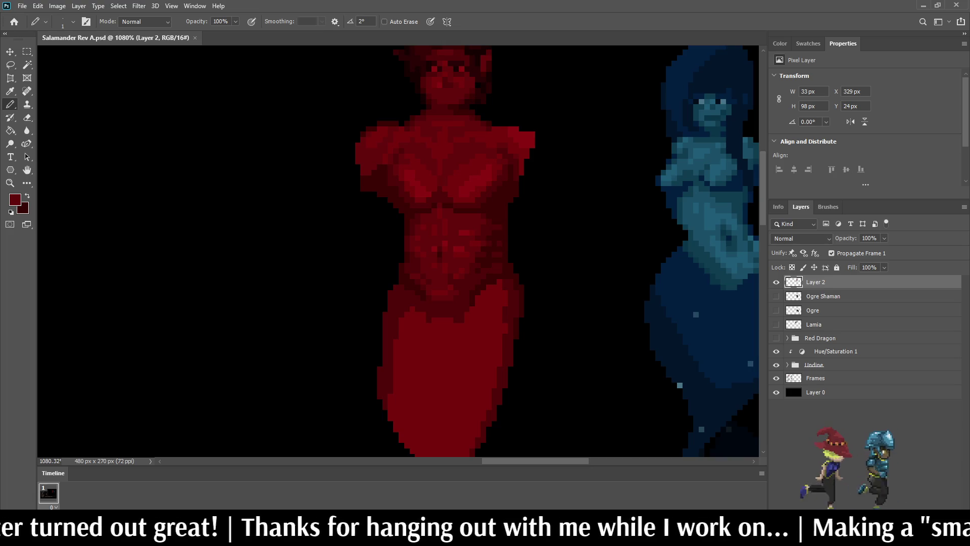
mouse_move(354, 154)
mouse_down()
mouse_move(348, 208)
mouse_move(366, 187)
mouse_move(357, 166)
mouse_move(363, 179)
mouse_up()
key(ctrl+z)
key(ctrl+z)
key(ctrl+z)
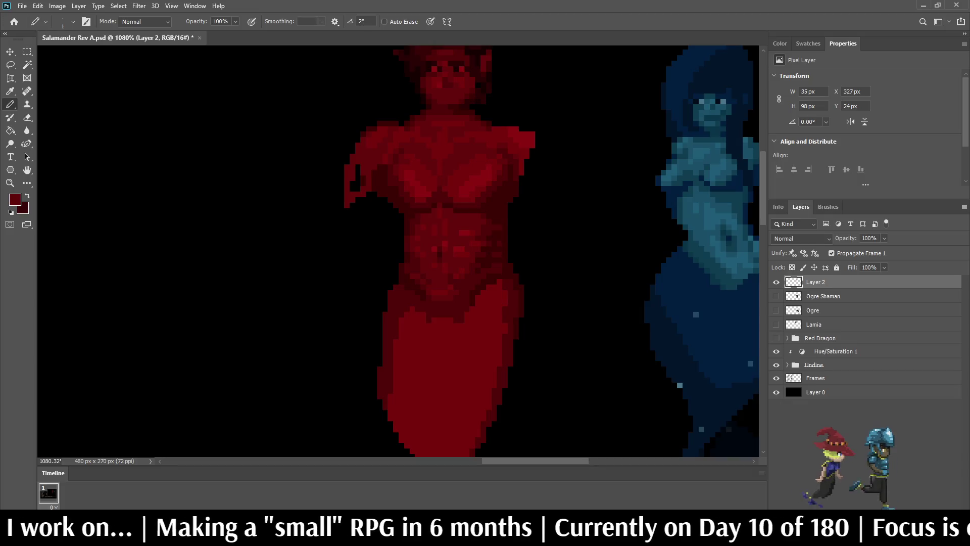
key(ctrl+z)
key(ctrl+z)
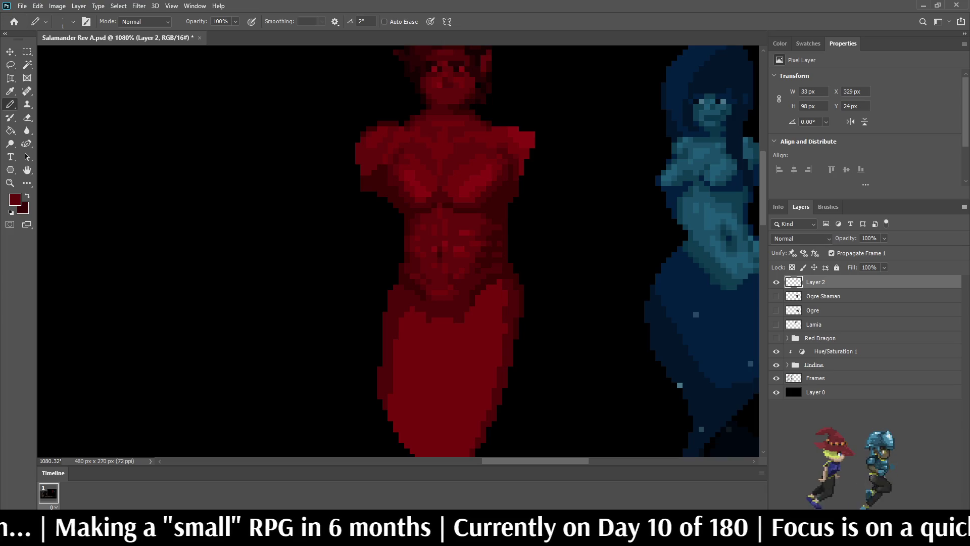
- Lasso and delete a one-pixel sliver from the shoulder's left edge
key(l)
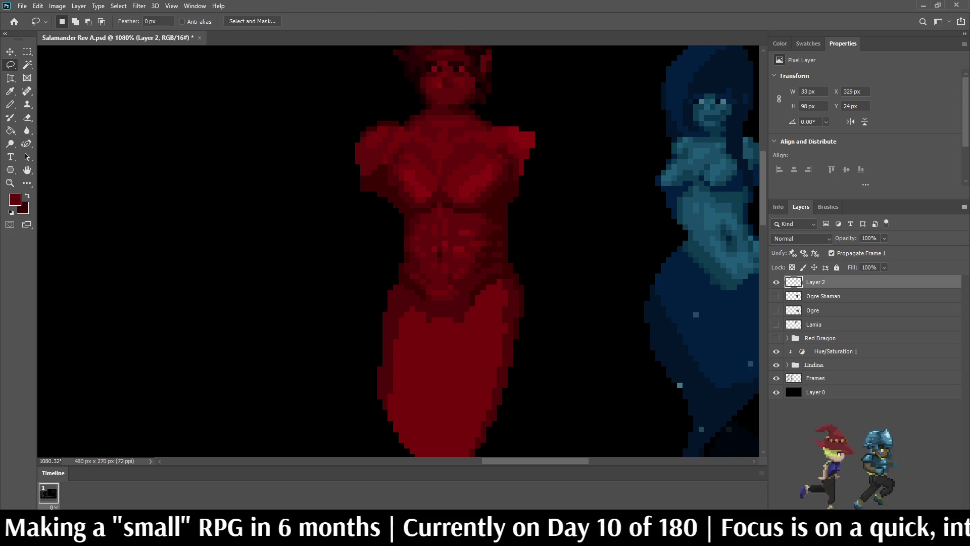
mouse_move(355, 132)
mouse_down()
mouse_move(372, 188)
mouse_move(333, 132)
mouse_move(355, 131)
mouse_up()
key(Delete)
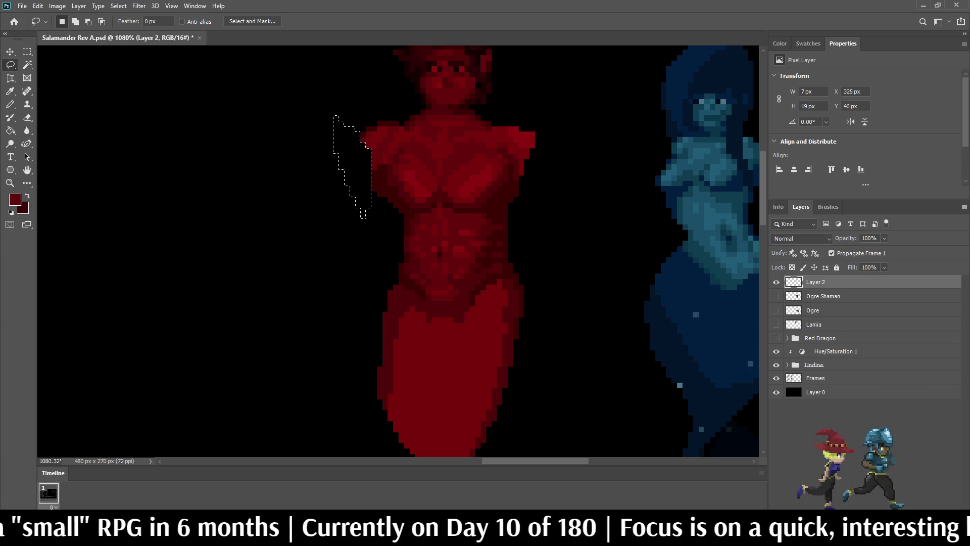
key(ctrl+d)
- Eyedrop a darker red from the figure and add new empty Layer 3
scroll(350, 154, down, 5)
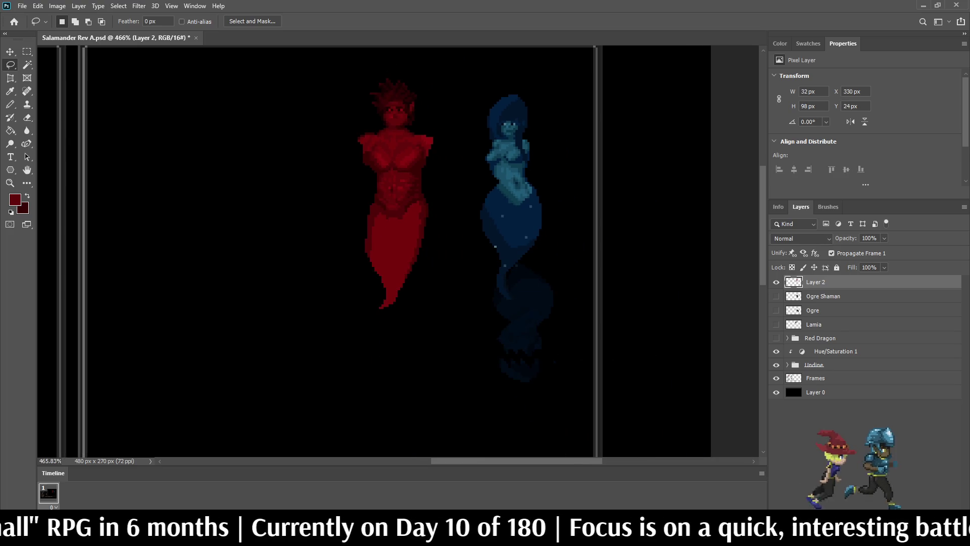
scroll(375, 147, up, 6)
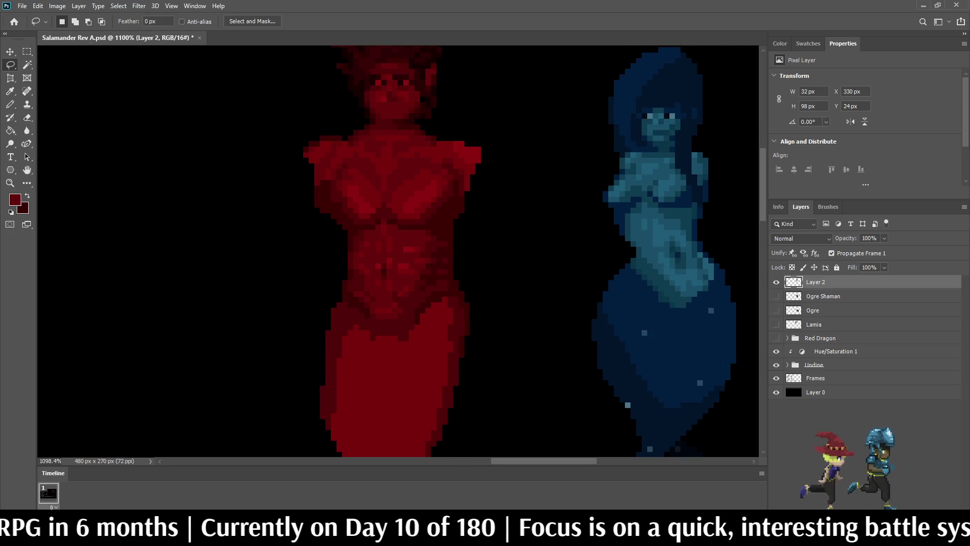
key(i)
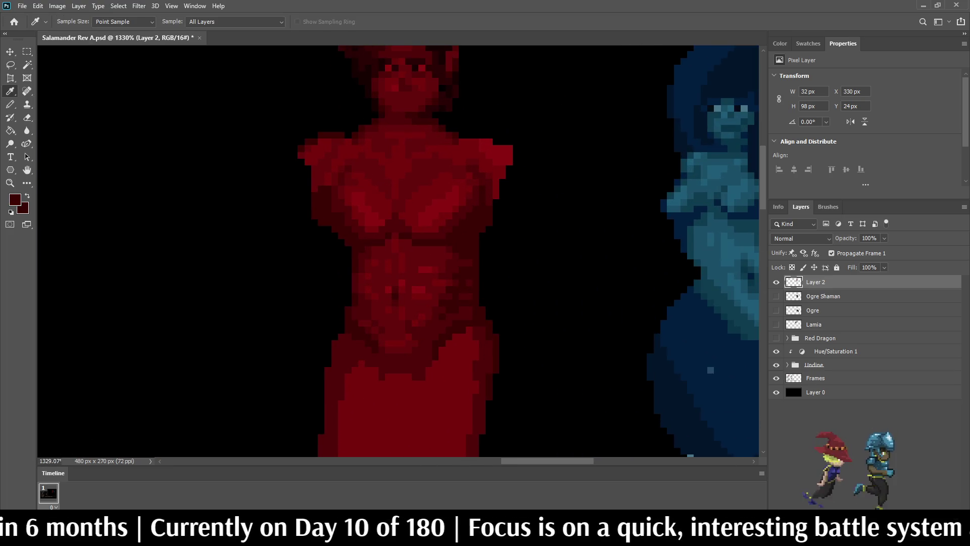
key(b)
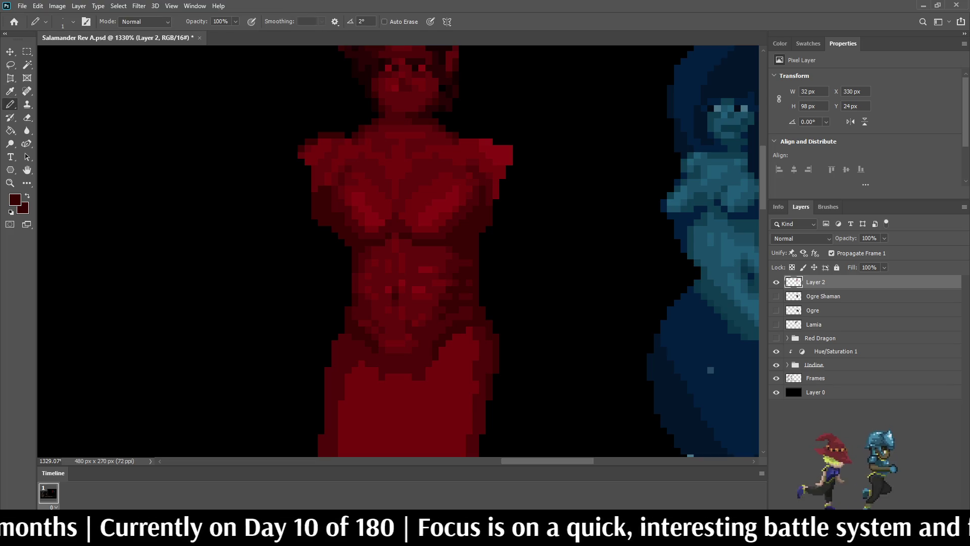
key(ctrl+shift+alt+n)
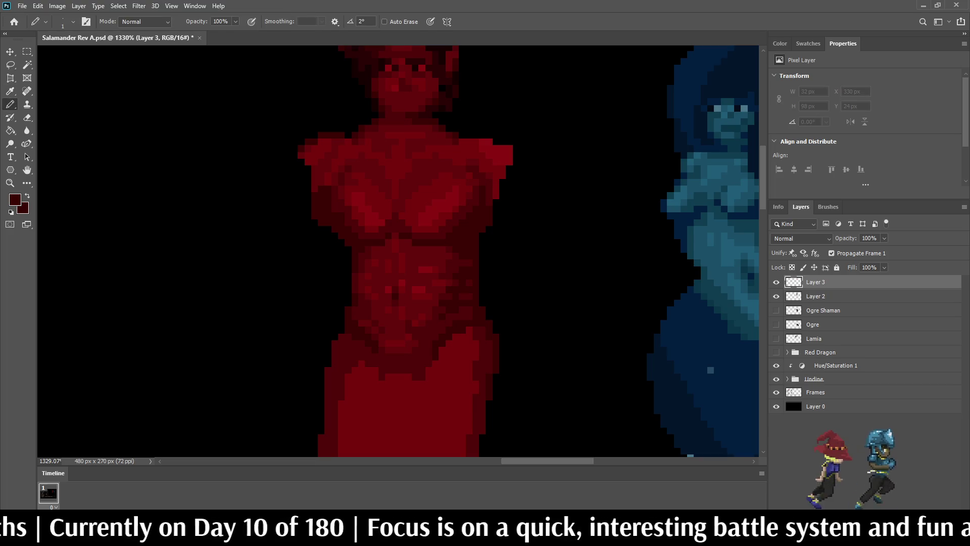
- On Layer 3, pencil dark-red outer and inner arm lines plus a hand at the hip
mouse_move(296, 153)
mouse_down()
mouse_move(288, 199)
mouse_move(308, 223)
mouse_move(291, 271)
mouse_move(324, 340)
mouse_up()
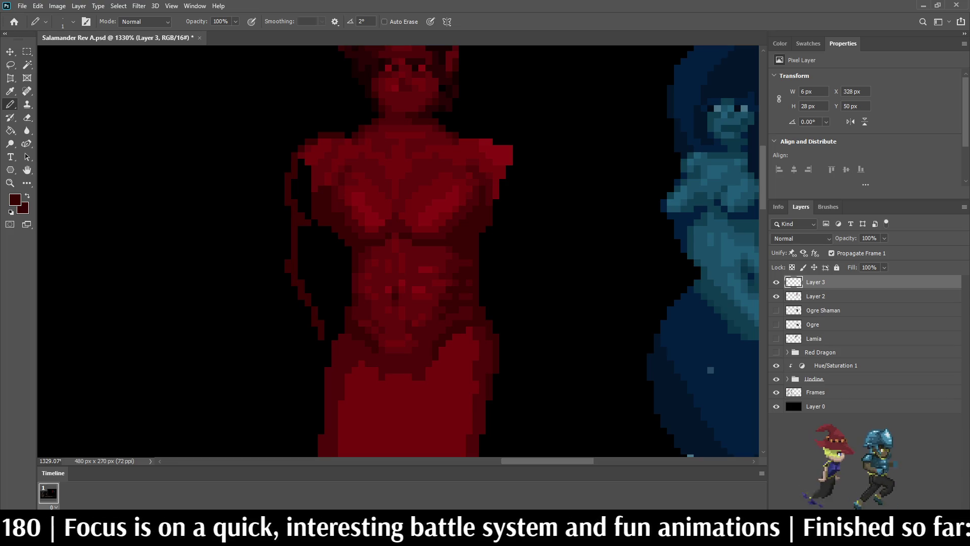
mouse_move(327, 318)
mouse_down()
mouse_move(334, 247)
mouse_move(321, 227)
mouse_up()
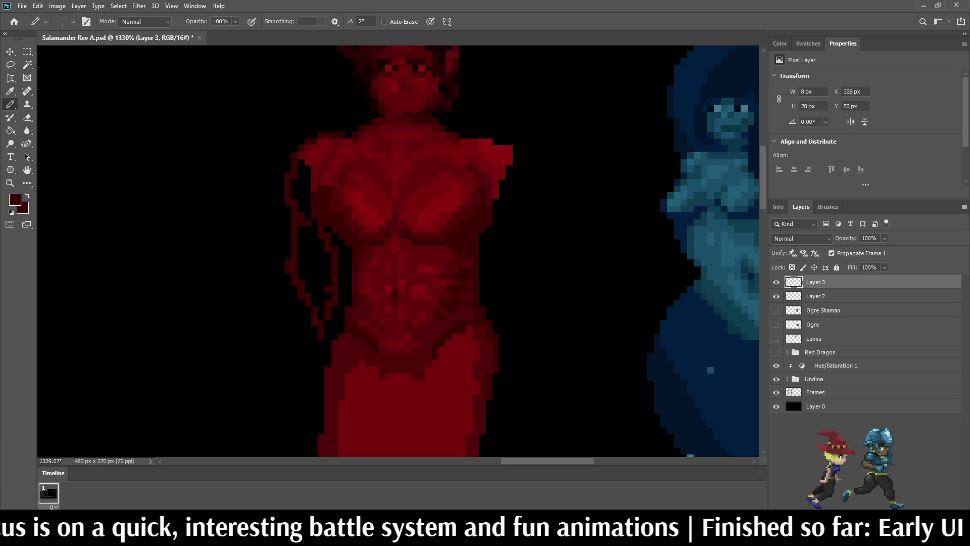
mouse_move(322, 340)
mouse_down()
mouse_move(321, 360)
mouse_move(376, 393)
mouse_move(382, 384)
mouse_up()
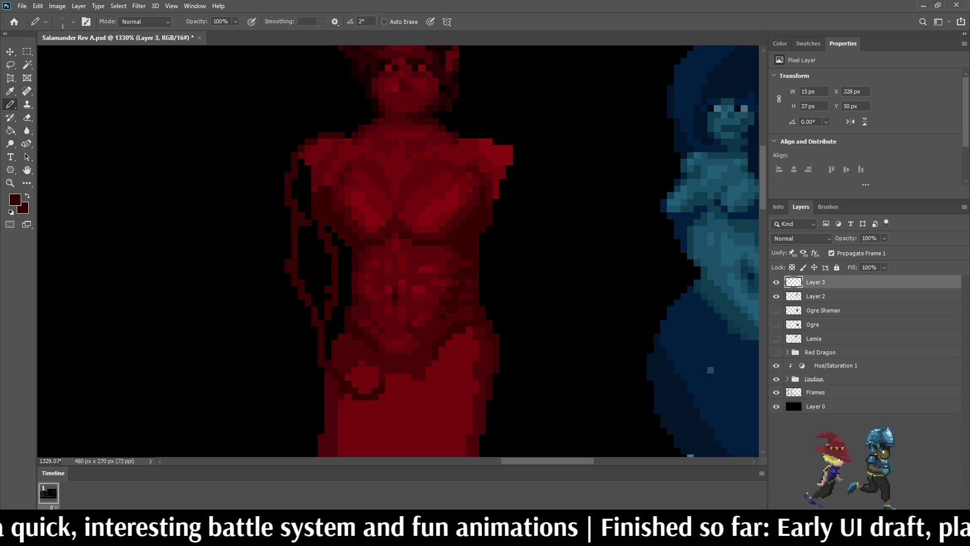
click(375, 370)
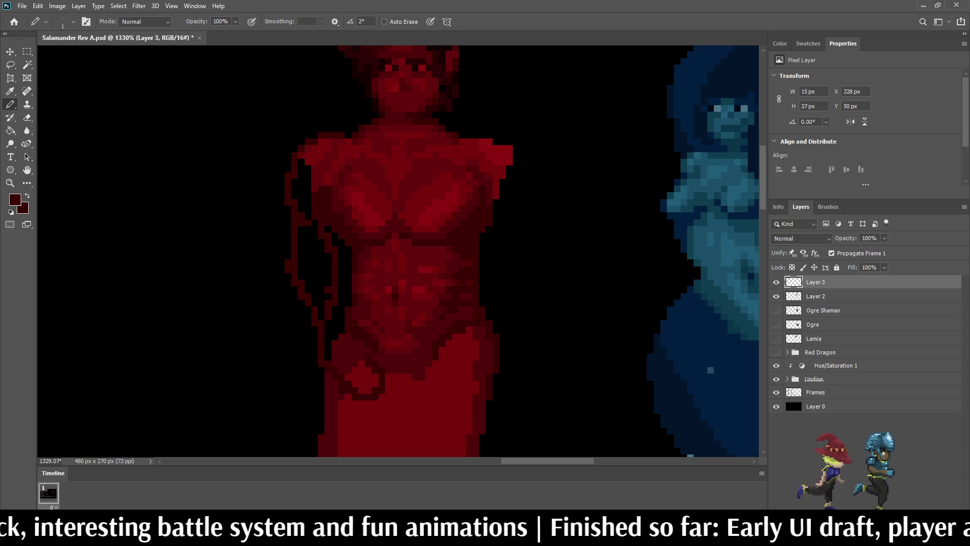
drag(341, 323, 341, 309)
click(335, 309)
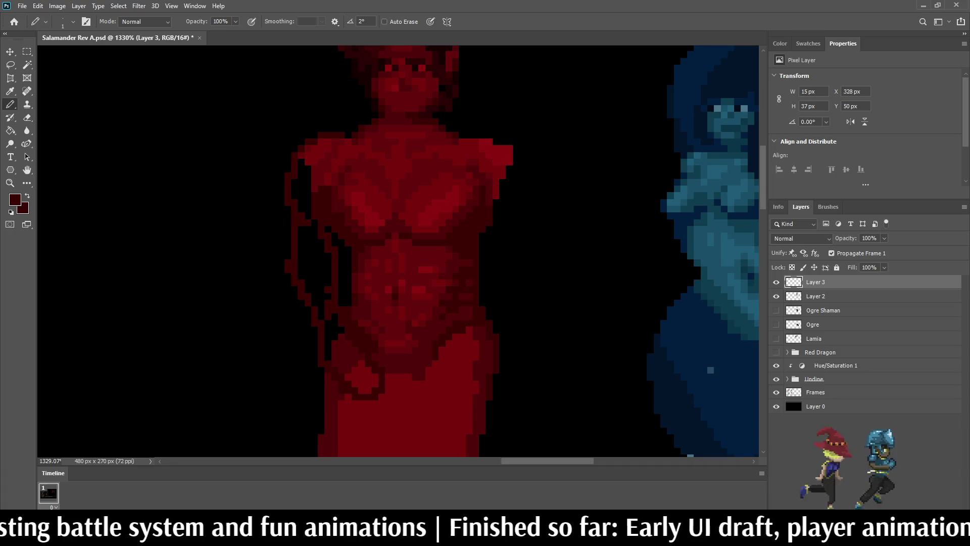
scroll(317, 298, down, 5)
scroll(317, 298, up, 4)
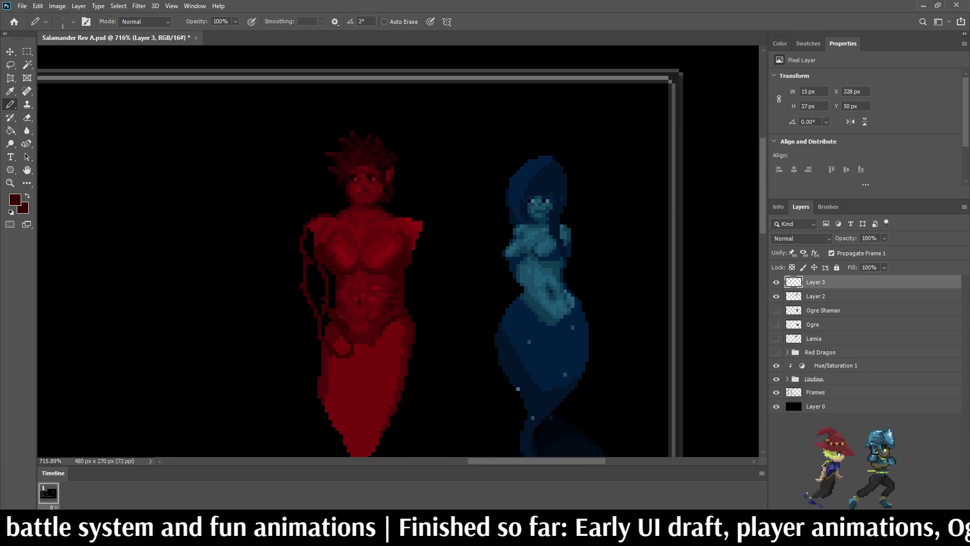
scroll(318, 308, up, 3)
key(g)
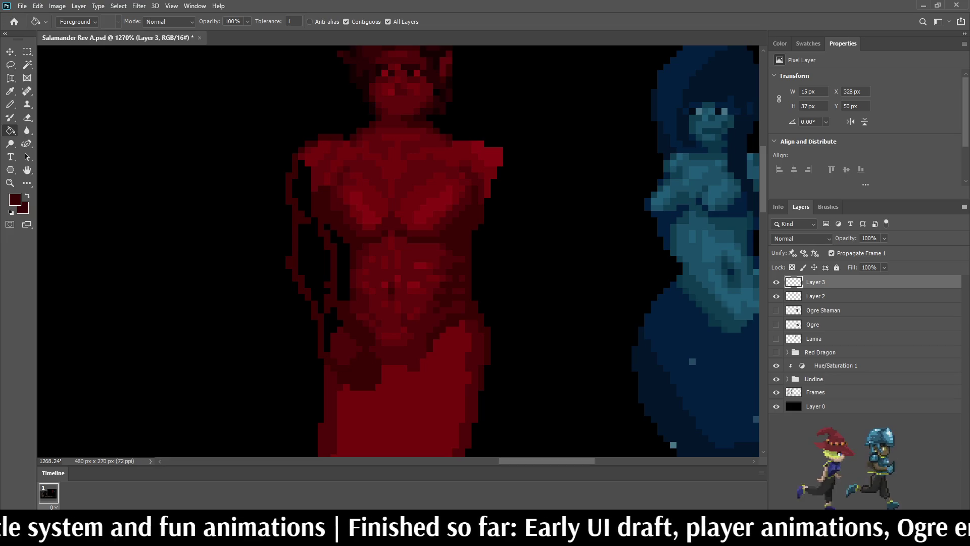
click(334, 328)
click(313, 262)
scroll(291, 179, down, 5)
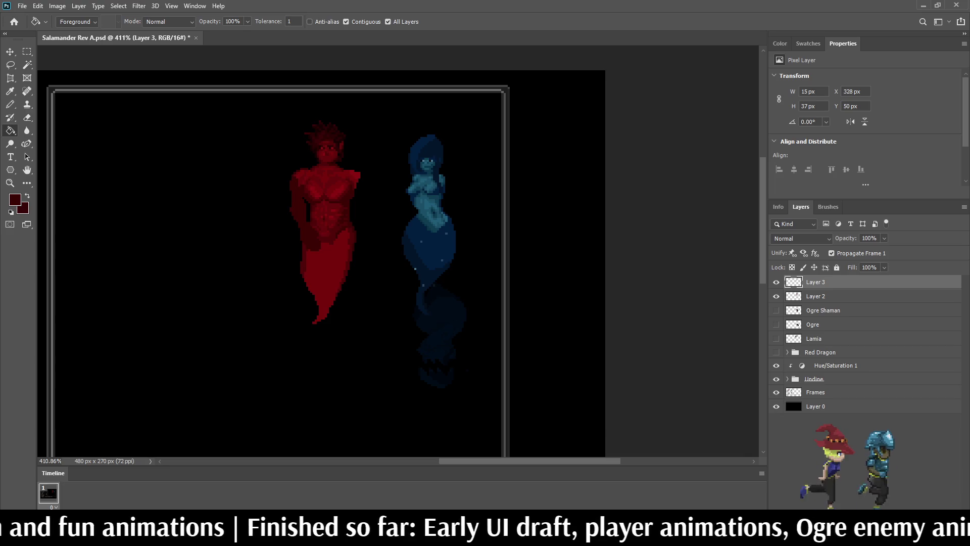
scroll(388, 252, down, 2)
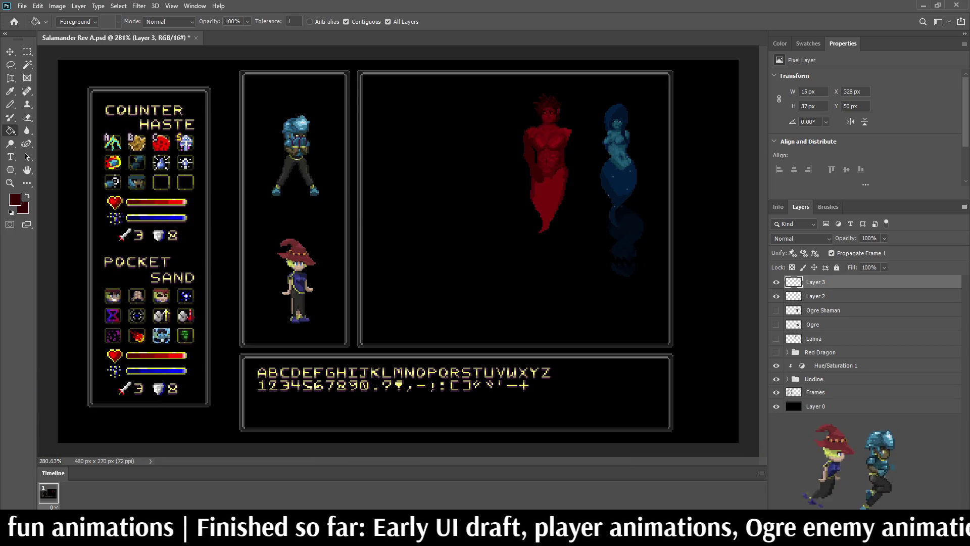
scroll(516, 146, up, 4)
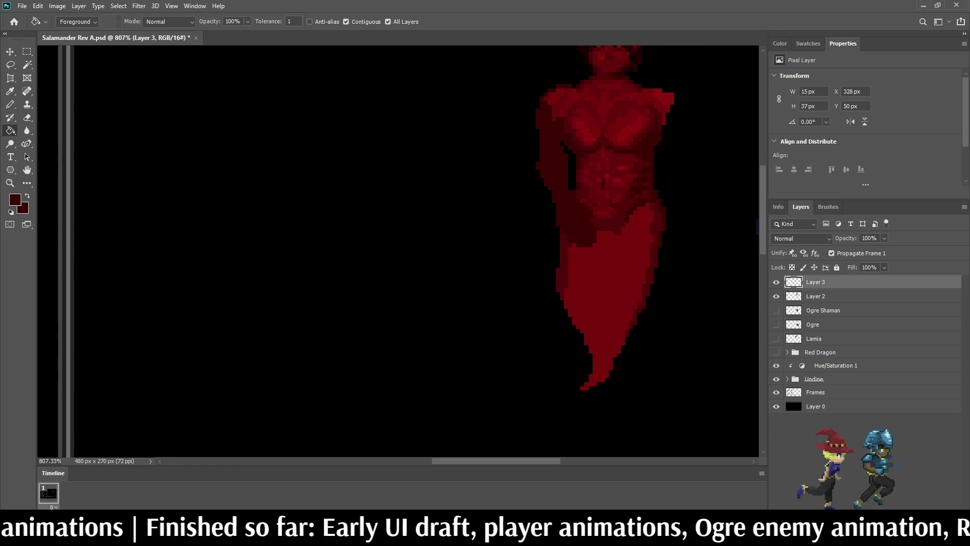
scroll(556, 202, down, 3)
scroll(556, 202, up, 5)
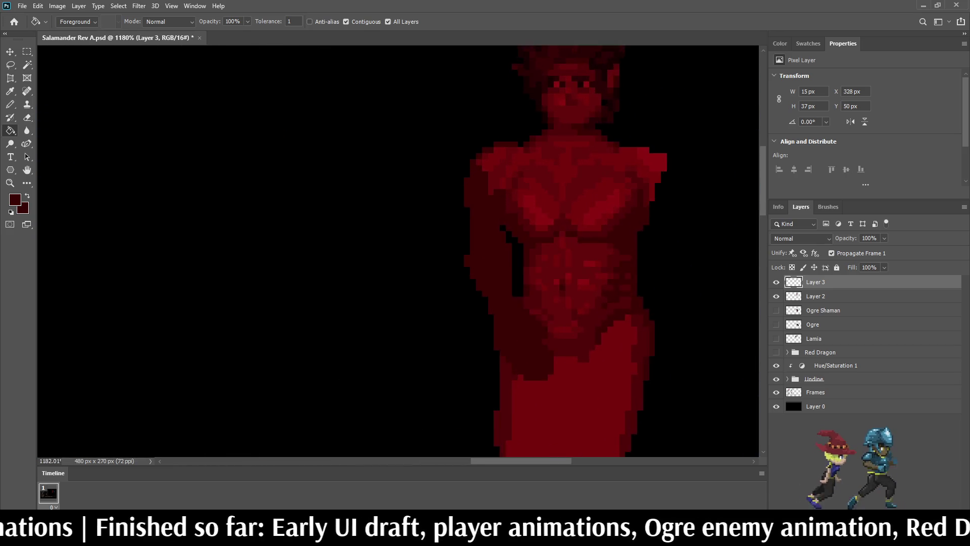
- Pencil the black gap between the Salamander's arm and torso solid dark red, down to the last pixel
scroll(492, 140, up, 1)
key(i)
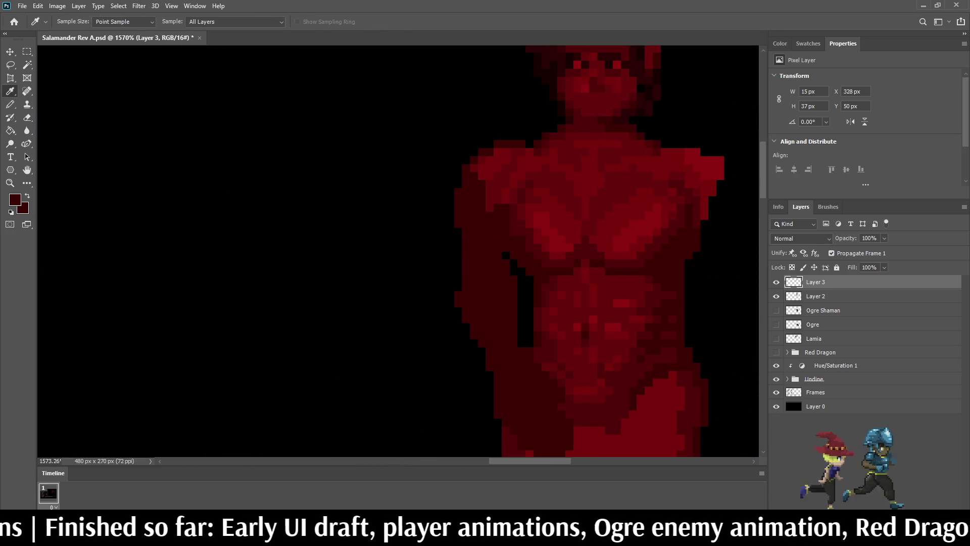
key(b)
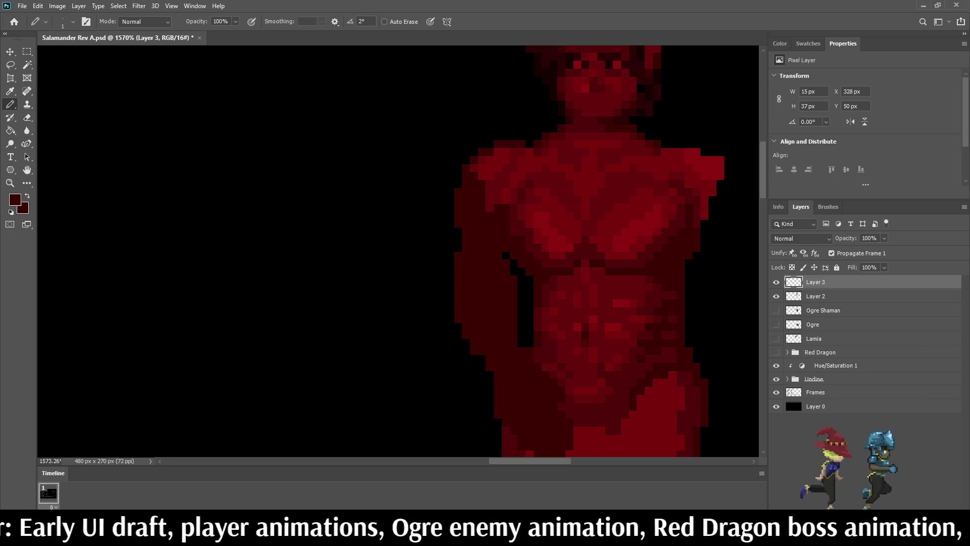
drag(522, 301, 521, 337)
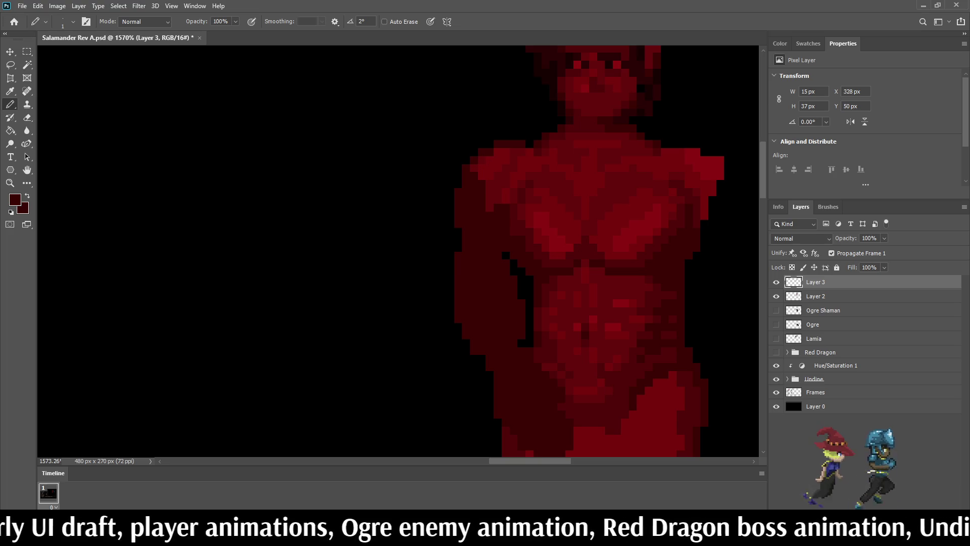
click(521, 343)
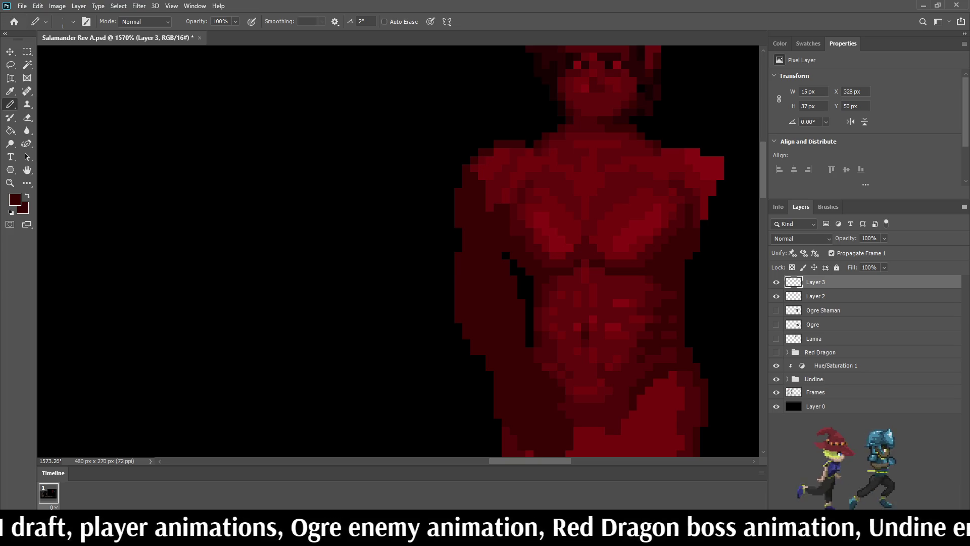
scroll(515, 289, down, 5)
scroll(511, 289, down, 3)
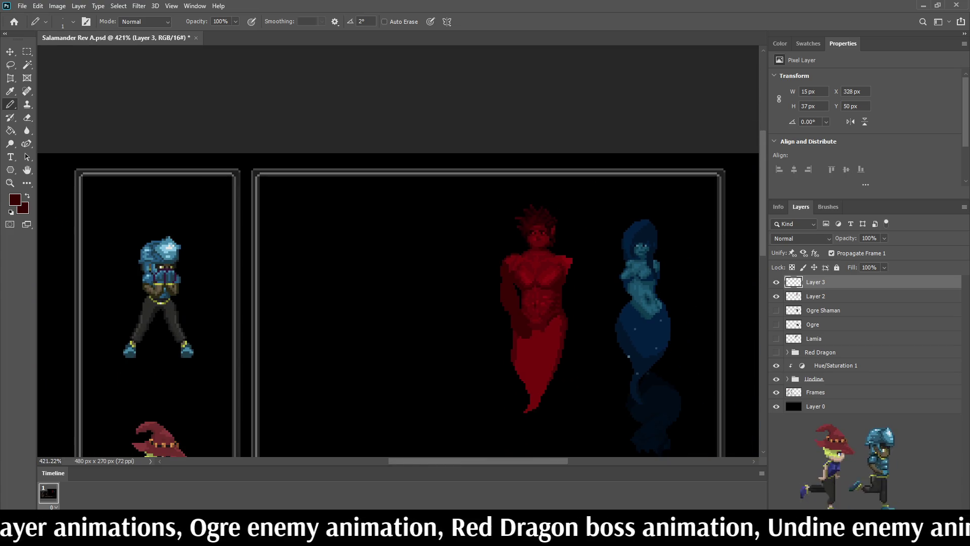
- Pencil a thin dark-red raised-arm line rising from the Salamander's right shoulder toward the Undine
scroll(530, 283, down, 2)
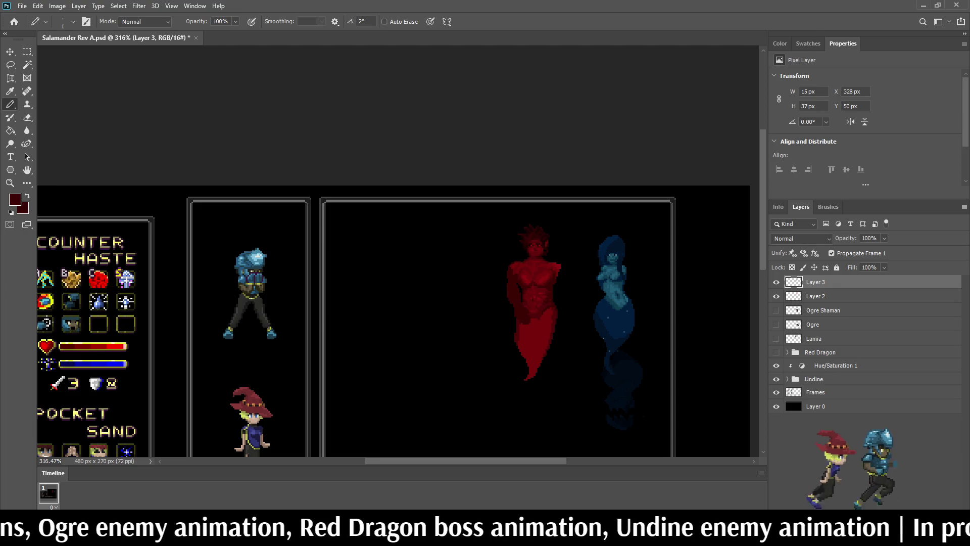
scroll(526, 305, up, 2)
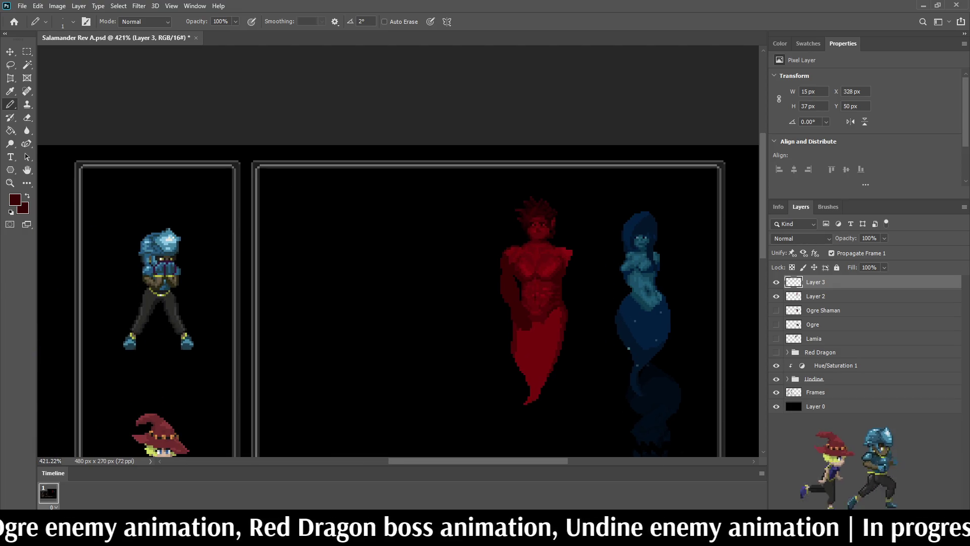
scroll(576, 252, up, 5)
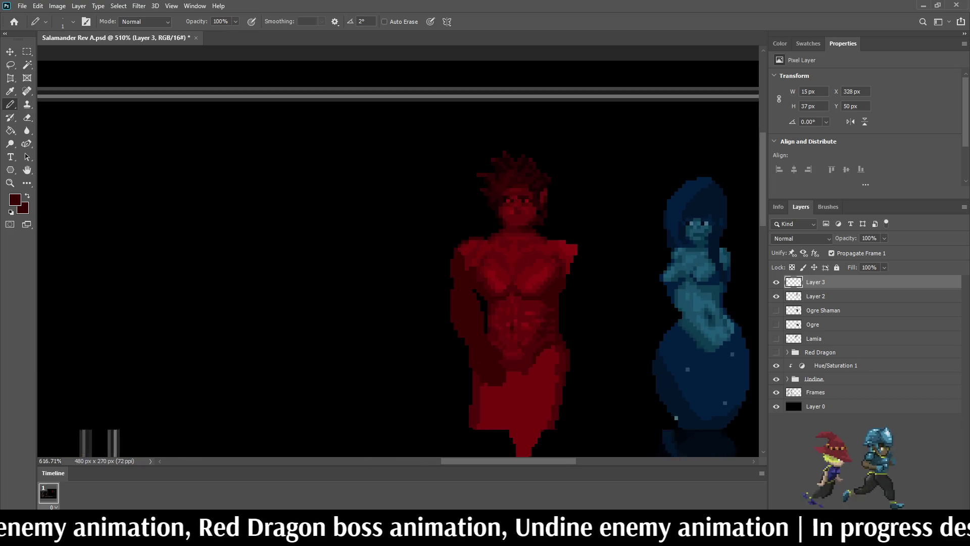
scroll(576, 252, up, 1)
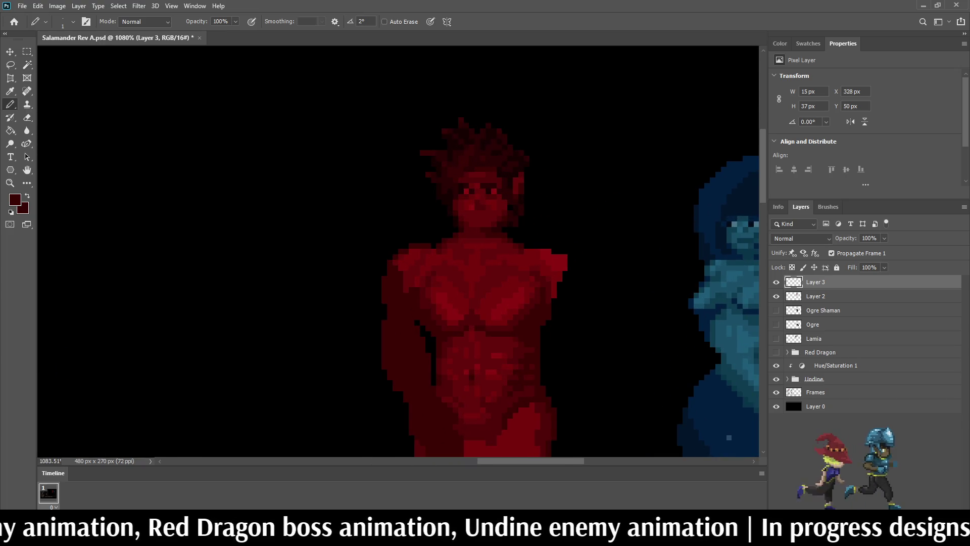
drag(568, 256, 633, 241)
mouse_move(572, 246)
mouse_down()
mouse_move(620, 245)
mouse_move(608, 216)
mouse_move(569, 185)
mouse_up()
- Pencil a raised arm up toward the head, with an inner edge and a filled hand
mouse_move(556, 302)
mouse_down()
mouse_move(606, 293)
mouse_move(649, 256)
mouse_up()
mouse_move(609, 290)
mouse_down()
mouse_move(641, 273)
mouse_move(657, 230)
mouse_move(568, 164)
mouse_up()
drag(570, 170, 615, 203)
mouse_move(637, 252)
mouse_down()
mouse_move(593, 203)
mouse_move(604, 208)
mouse_move(614, 191)
mouse_move(644, 227)
mouse_up()
scroll(397, 251, down, 5)
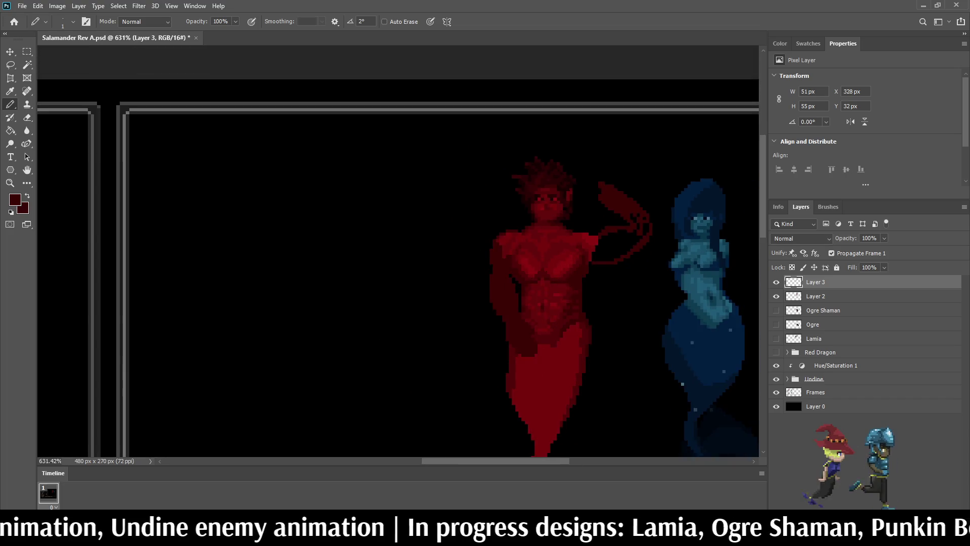
scroll(397, 251, down, 1)
scroll(512, 117, up, 5)
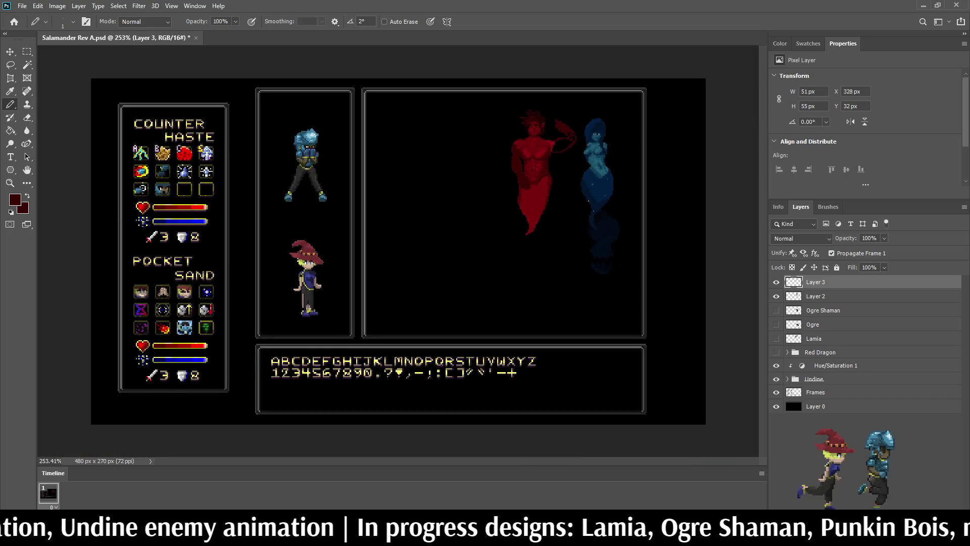
- Undo the raised arm and a trial other-side arm outline, leaving the Salamander armless
key(ctrl+z)
key(ctrl+z)
key(ctrl+z)
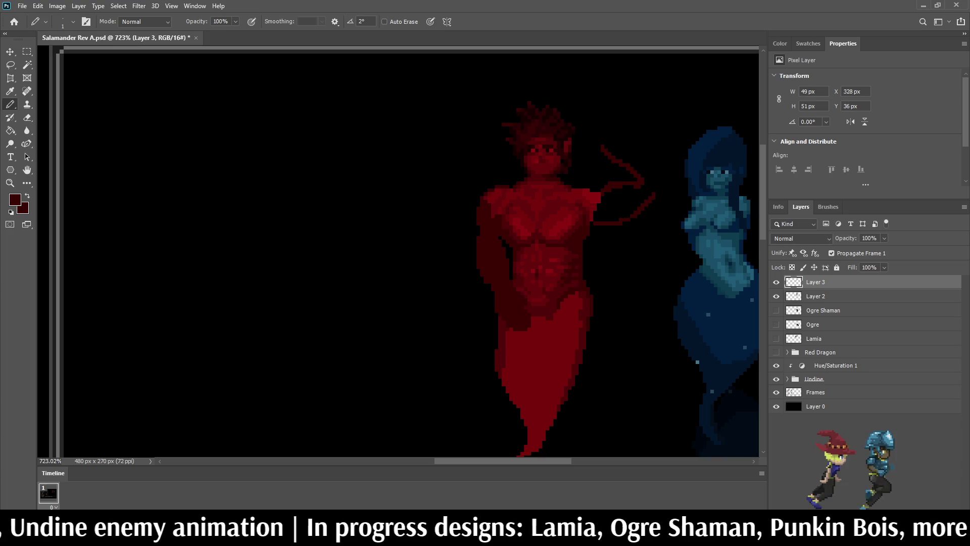
mouse_move(508, 257)
mouse_down()
mouse_move(478, 237)
mouse_move(505, 308)
mouse_move(505, 286)
mouse_up()
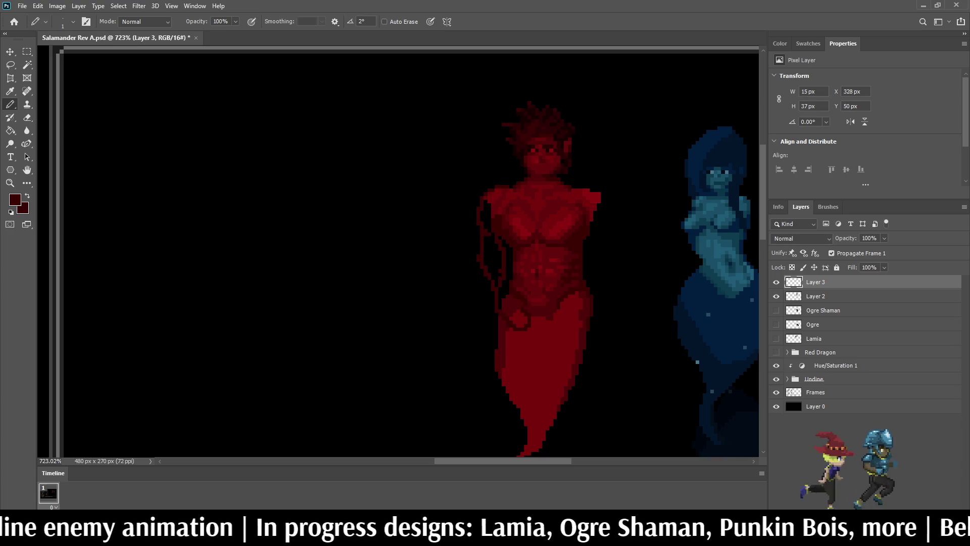
key(ctrl+z)
key(ctrl+z)
key(ctrl+z)
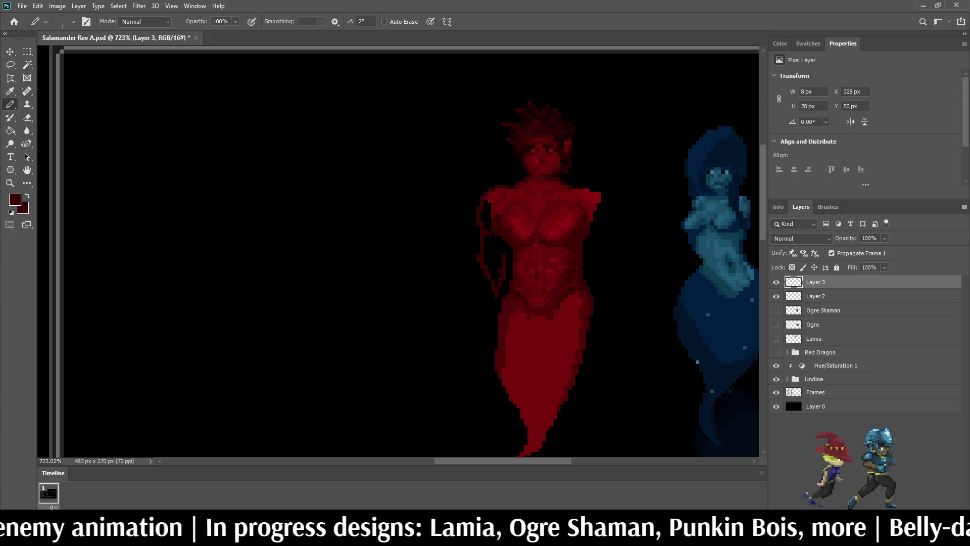
key(ctrl+z)
key(ctrl+z)
key(ctrl+z)
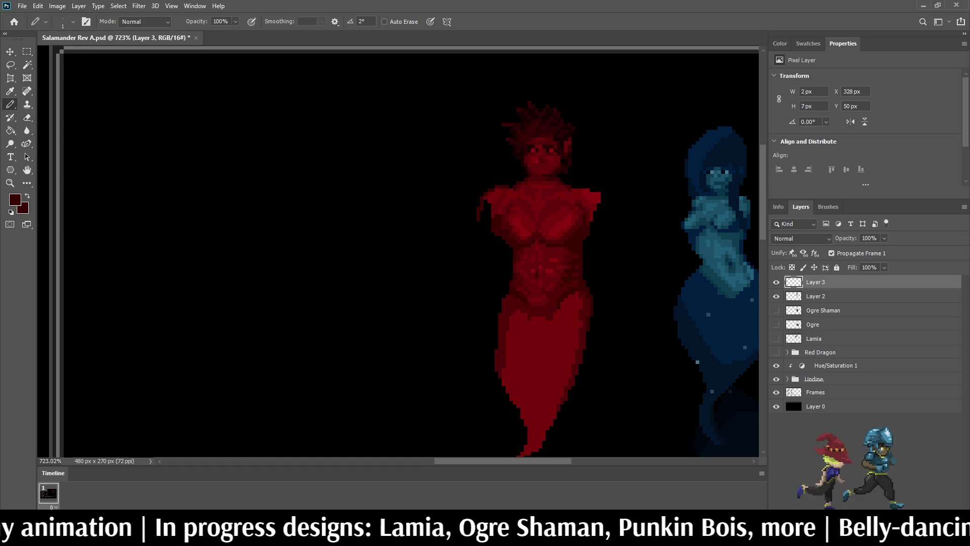
key(ctrl+z)
key(ctrl+z)
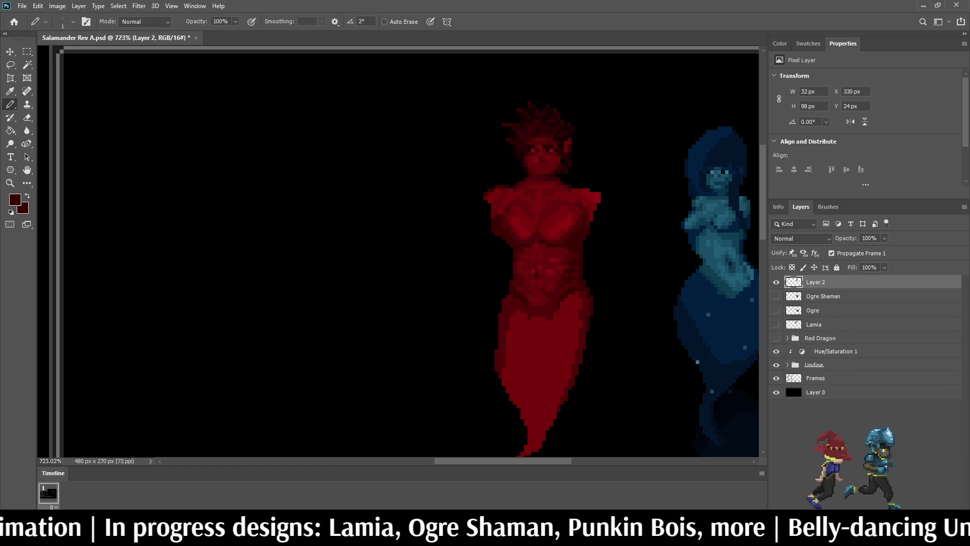
- Add a fresh empty Layer 3 above Layer 2 and save the document
key(ctrl+shift+z)
key(ctrl+s)
scroll(398, 251, down, 5)
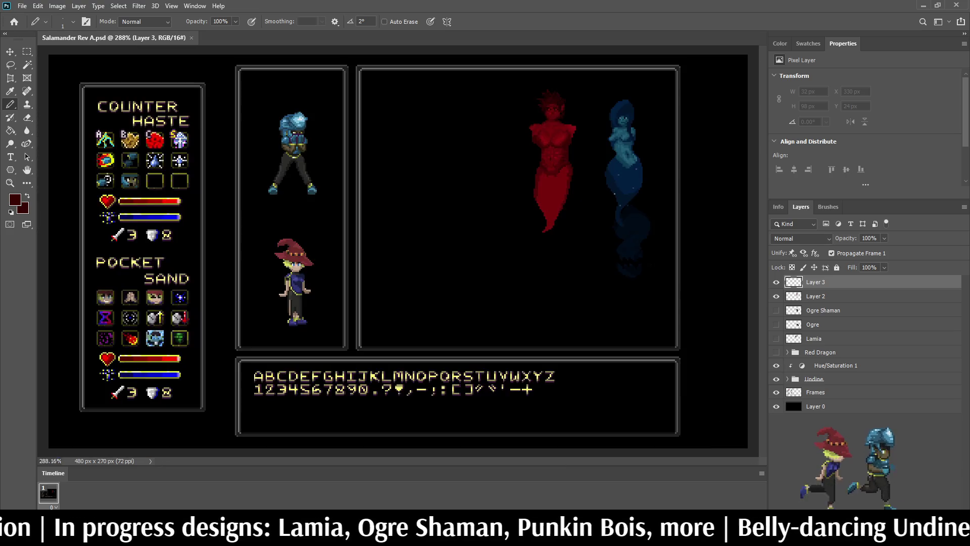
scroll(397, 250, up, 1)
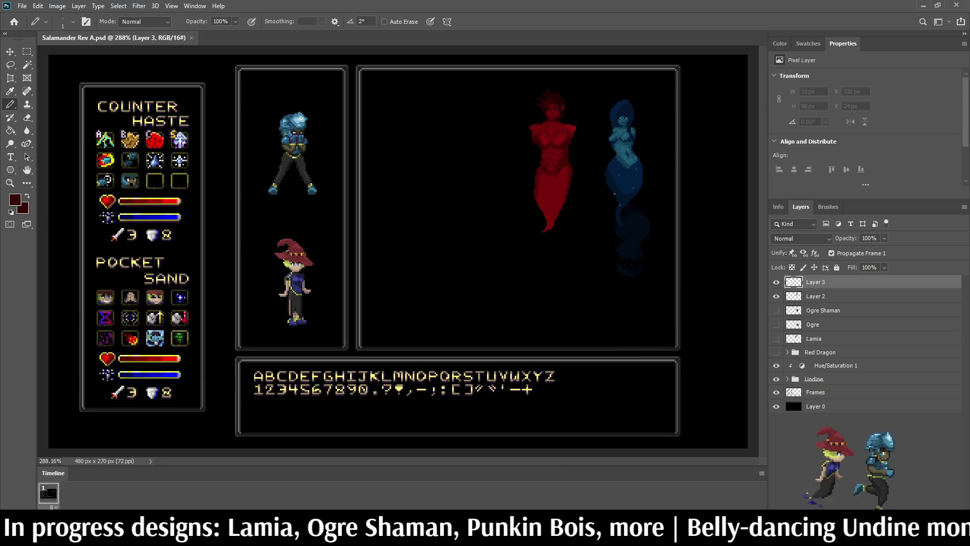
scroll(577, 99, up, 4)
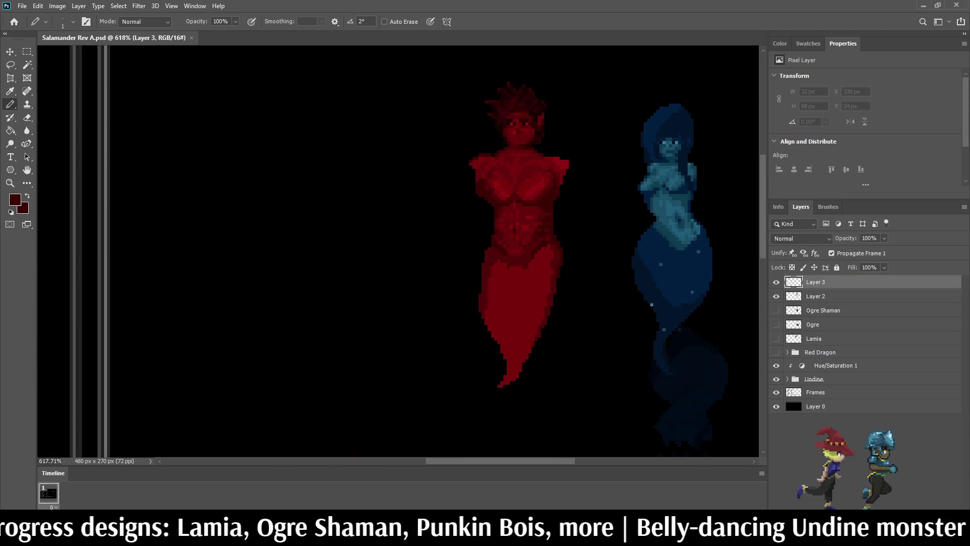
scroll(575, 106, up, 1)
scroll(565, 93, down, 5)
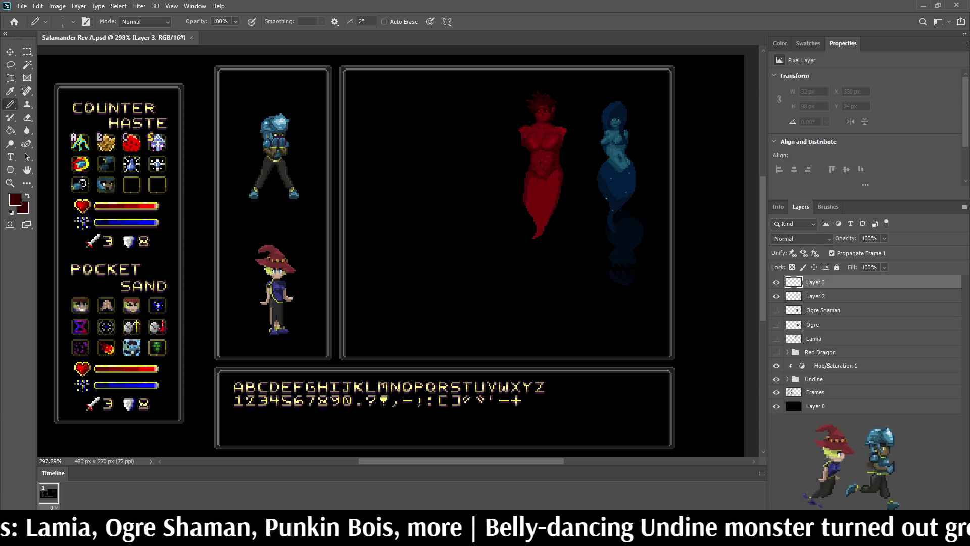
scroll(542, 134, up, 4)
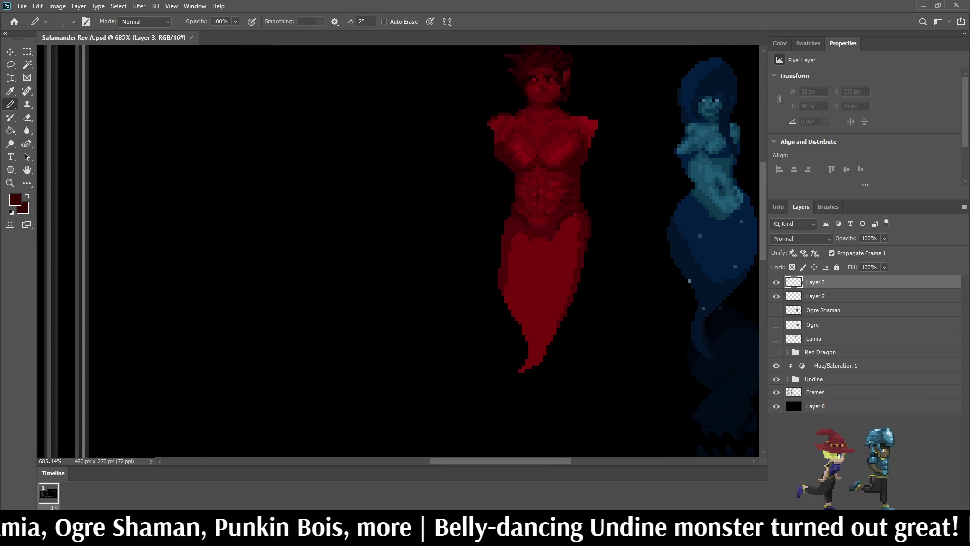
- Pencil a dark-red arm reaching outward from the shoulder away from the Undine, curling upward into a hand
mouse_move(486, 124)
mouse_down()
mouse_move(467, 146)
mouse_move(474, 164)
mouse_up()
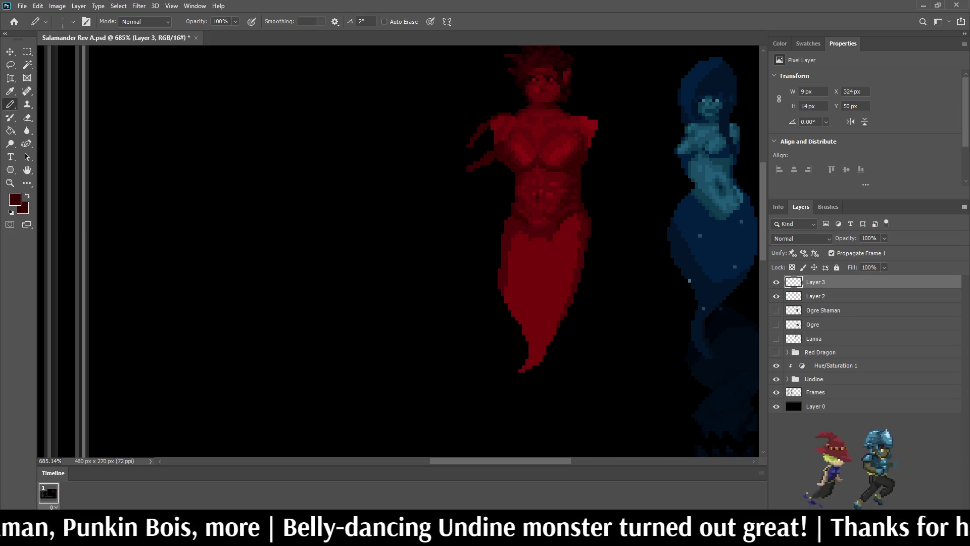
click(465, 147)
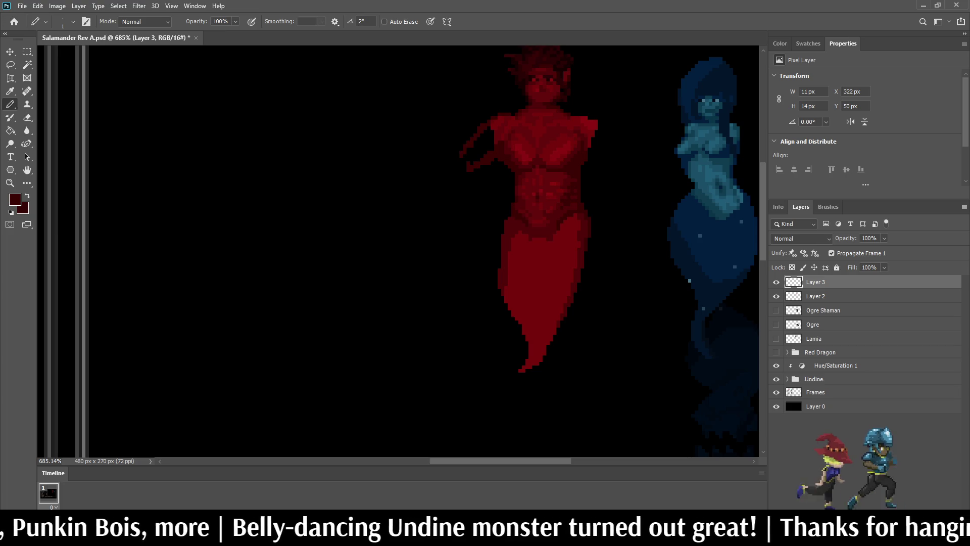
mouse_move(472, 134)
mouse_down()
mouse_move(438, 159)
mouse_move(432, 182)
mouse_up()
mouse_move(445, 148)
mouse_down()
mouse_move(429, 163)
mouse_move(389, 145)
mouse_move(409, 114)
mouse_up()
click(425, 176)
click(418, 168)
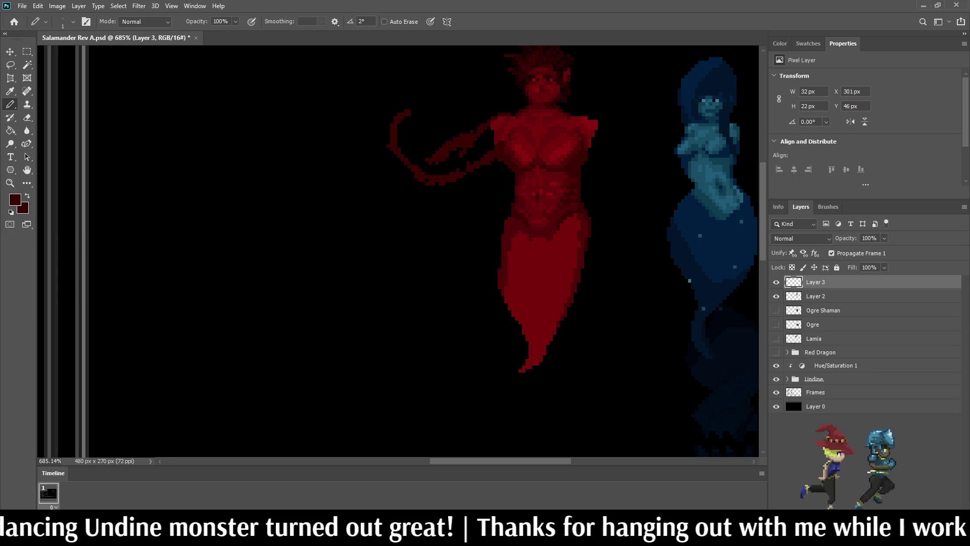
drag(402, 134, 447, 173)
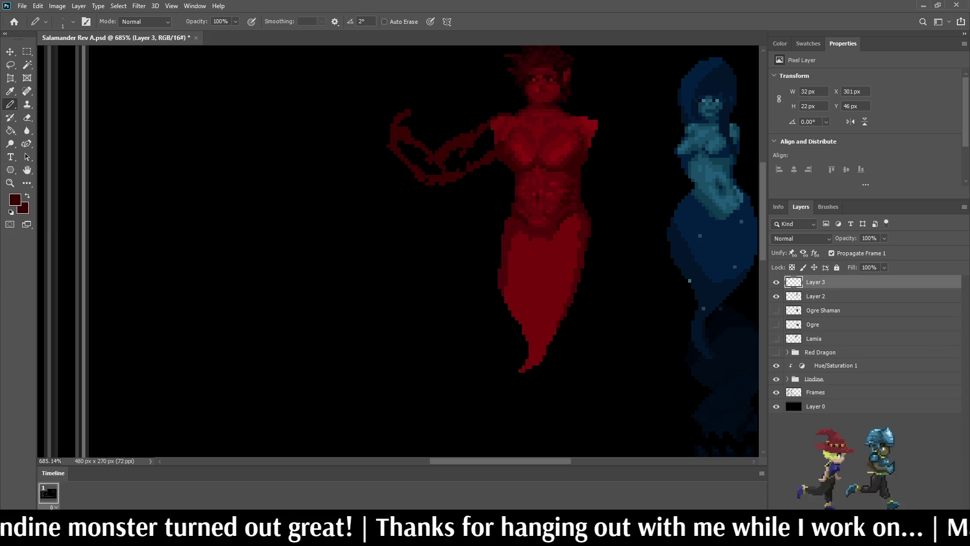
drag(409, 159, 437, 167)
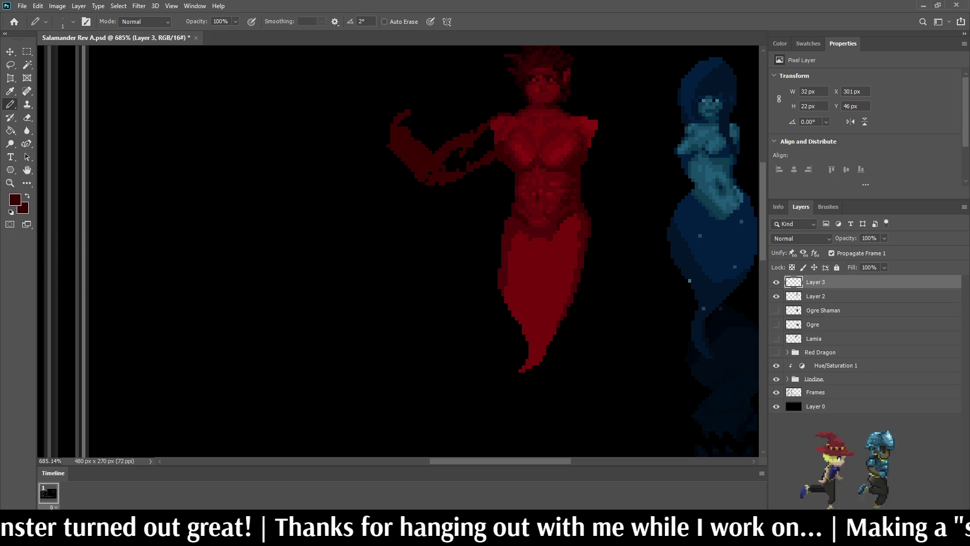
scroll(399, 252, down, 5)
scroll(399, 252, up, 5)
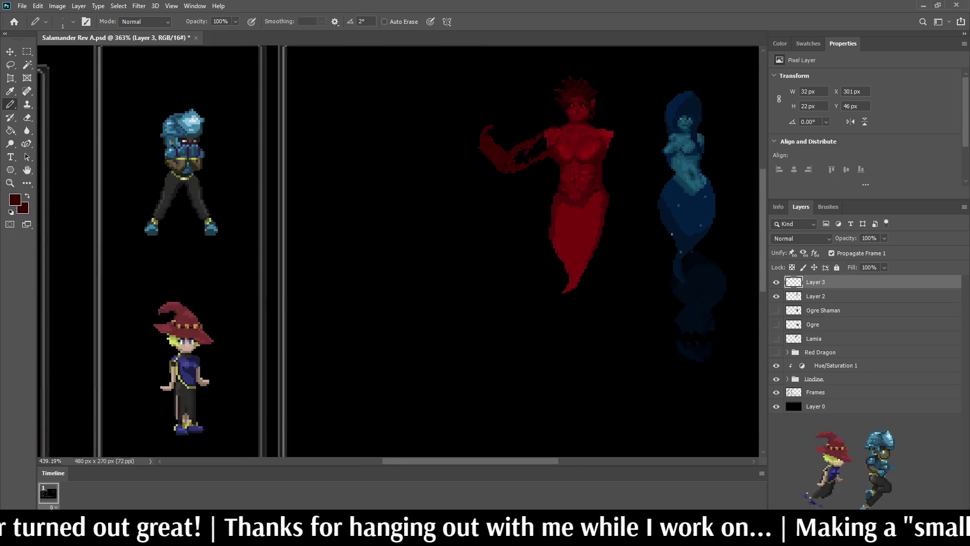
scroll(554, 144, up, 4)
- Lasso the outstretched arm and nudge it right and up with Free Transform
key(g)
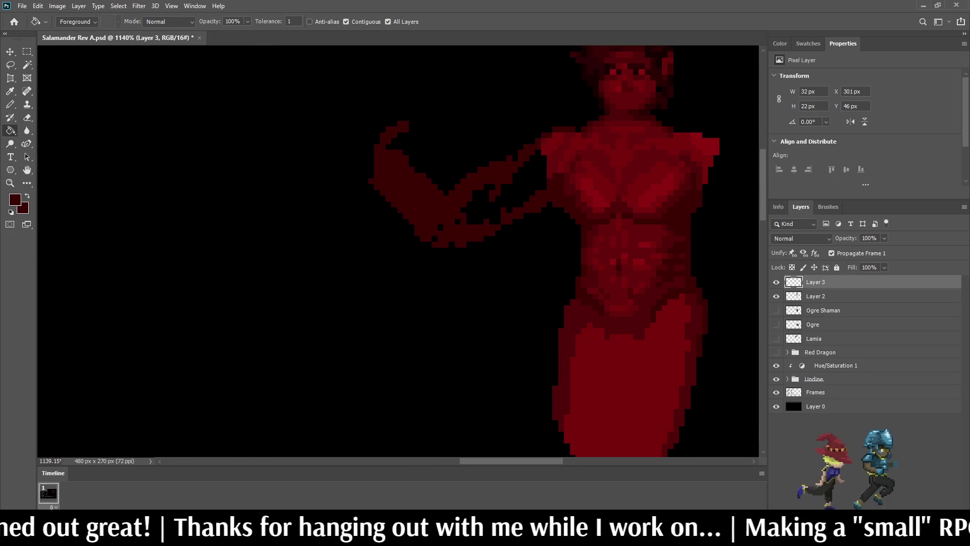
scroll(500, 152, down, 8)
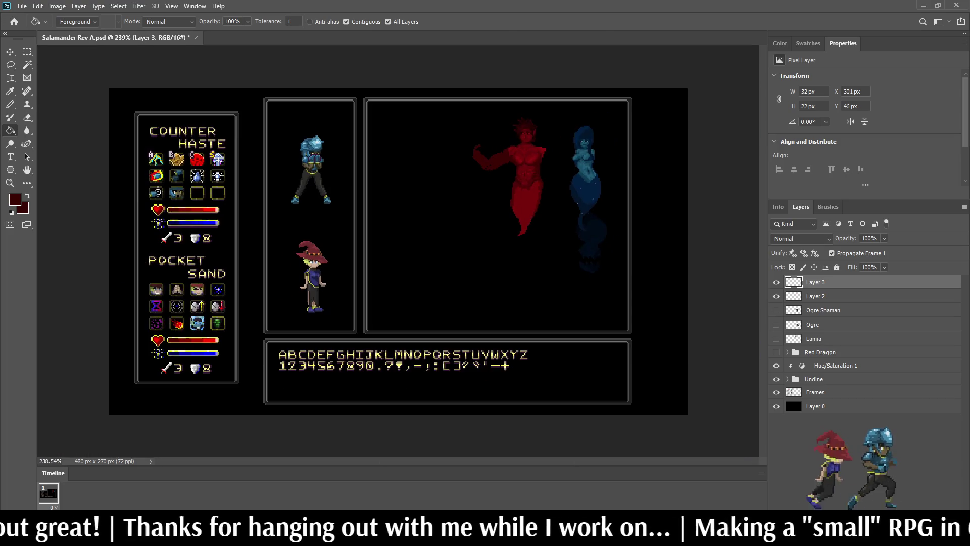
scroll(398, 251, down, 2)
scroll(442, 186, up, 8)
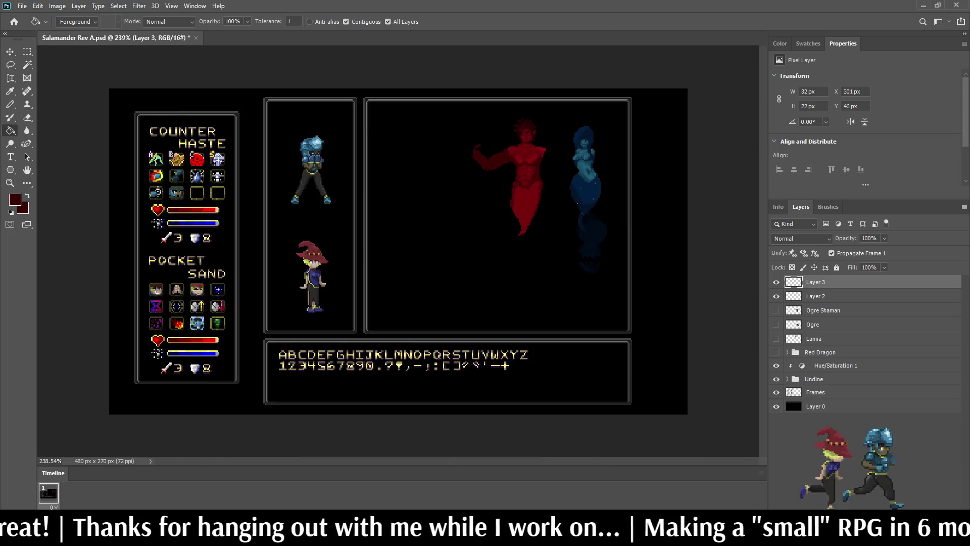
scroll(475, 114, up, 1)
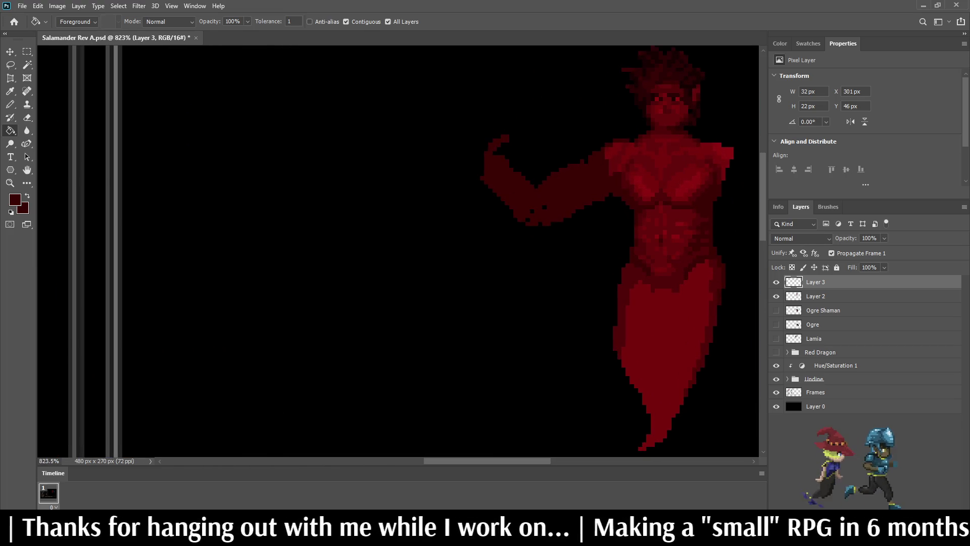
key(l)
mouse_move(442, 114)
mouse_down()
mouse_move(527, 144)
mouse_move(570, 224)
mouse_move(447, 107)
mouse_up()
key(ctrl+t)
key(Right)
key(Right)
key(Up)
key(Up)
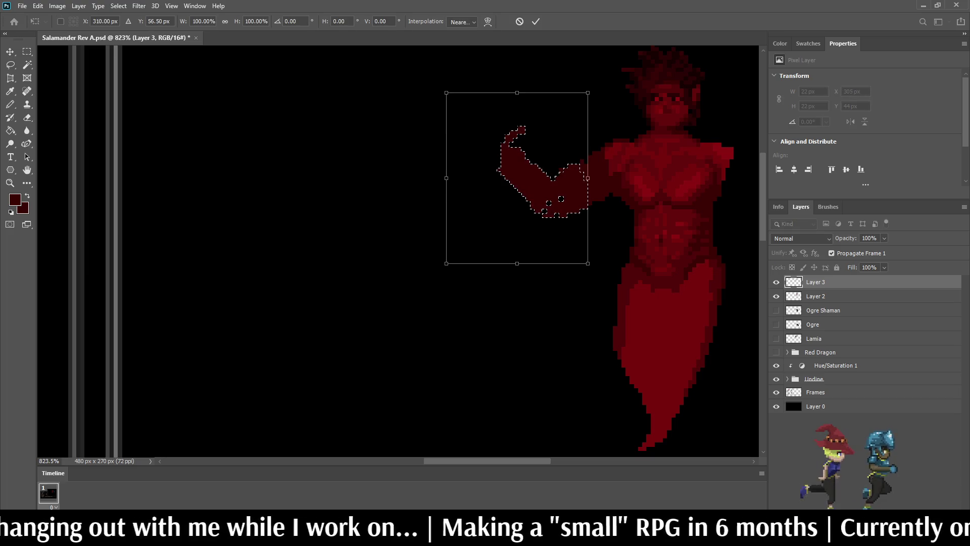
key(Return)
key(ctrl+d)
- Lasso the arm again and delete its pixels from Layer 3, then deselect
key(ctrl+0)
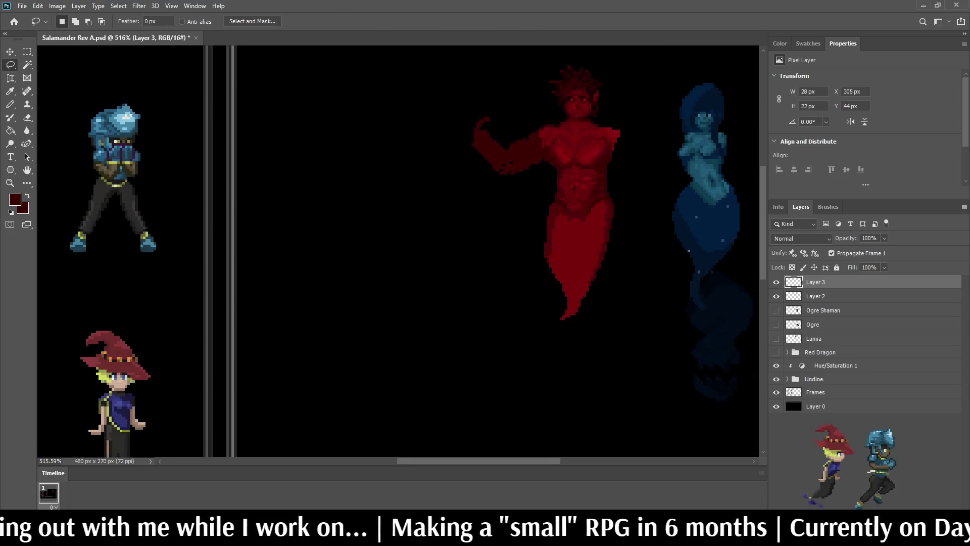
scroll(398, 251, down, 5)
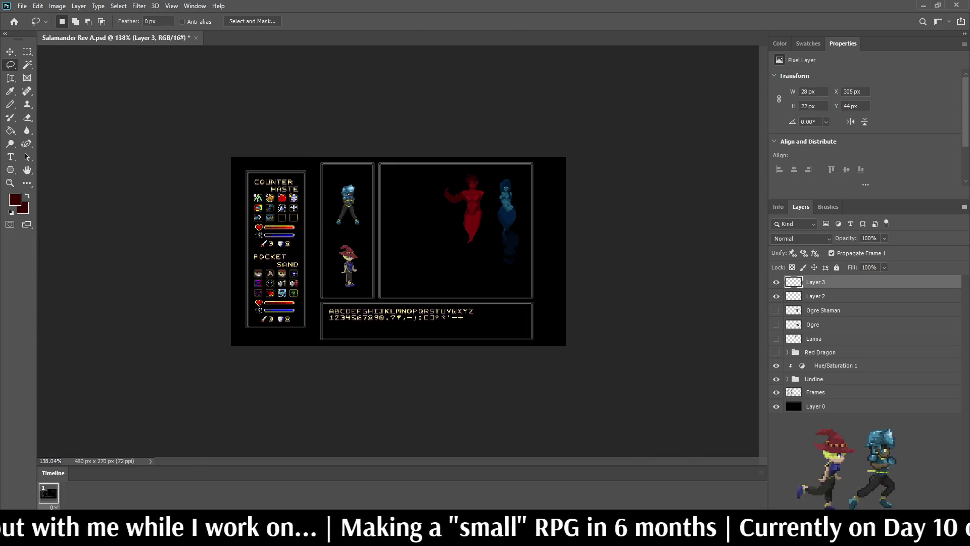
scroll(421, 226, up, 8)
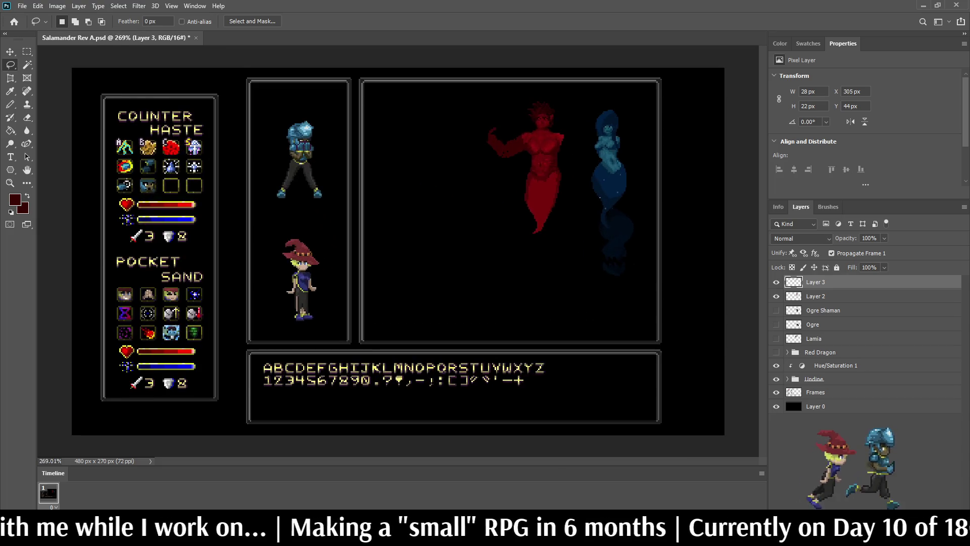
scroll(525, 91, up, 5)
mouse_move(420, 89)
mouse_down()
mouse_move(520, 84)
mouse_move(566, 110)
mouse_move(592, 168)
mouse_move(578, 225)
mouse_move(423, 113)
mouse_move(422, 80)
mouse_up()
key(Delete)
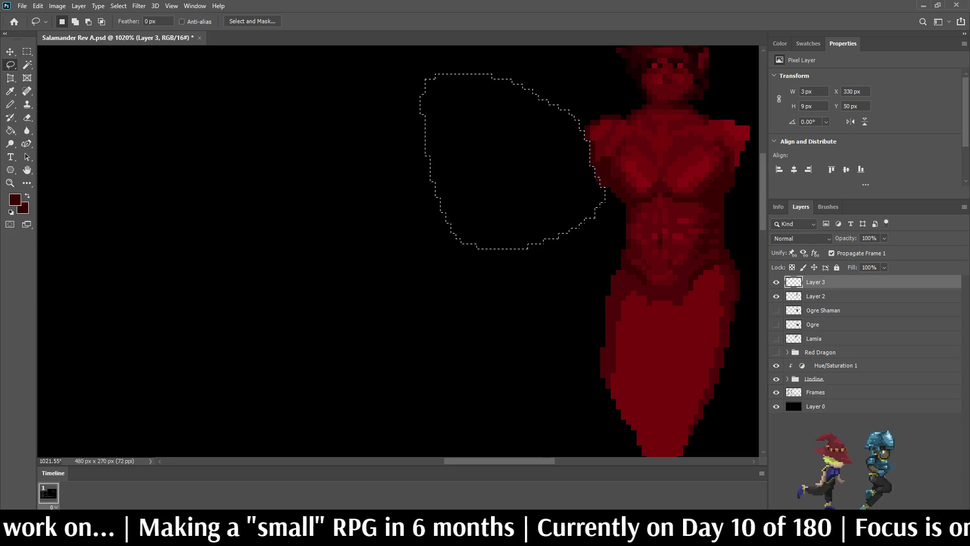
key(ctrl+d)
scroll(421, 74, down, 5)
scroll(485, 70, down, 2)
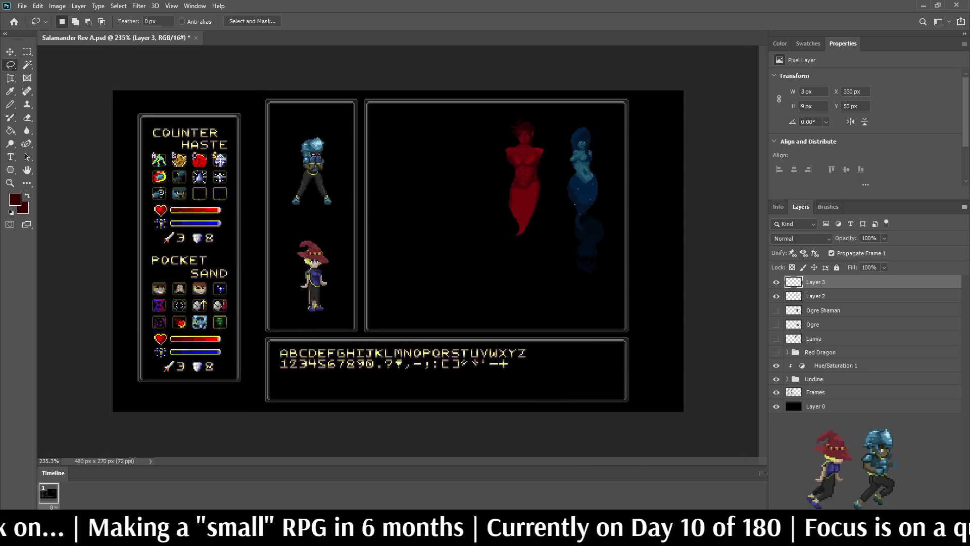
scroll(485, 71, up, 4)
- Pencil thin arm outlines down both sides of the torso and bucket-fill the right arm red
key(b)
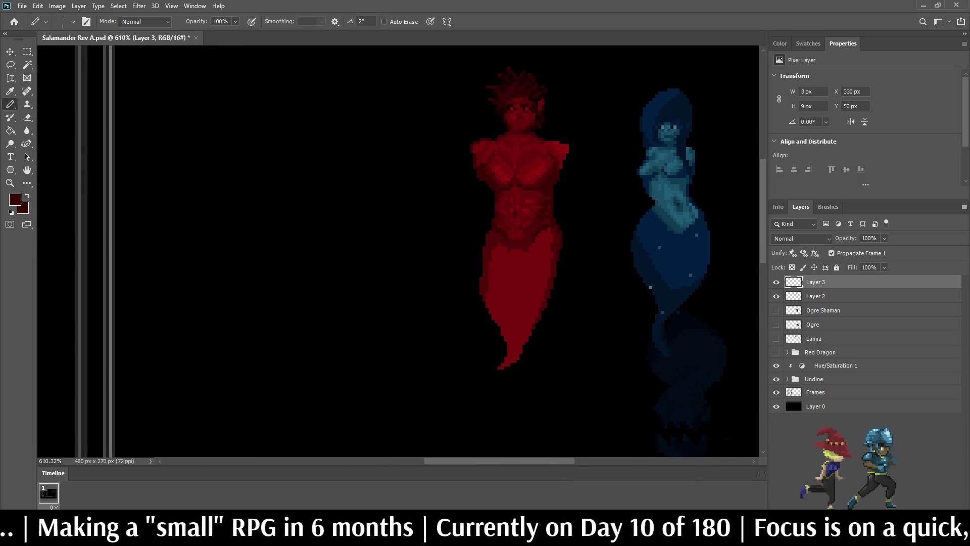
scroll(471, 128, up, 3)
scroll(459, 146, down, 2)
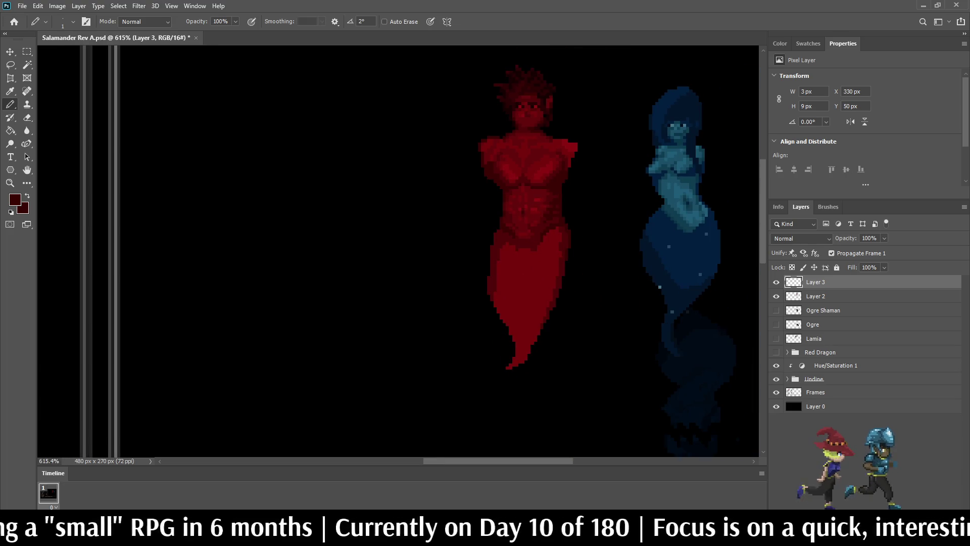
drag(475, 149, 470, 166)
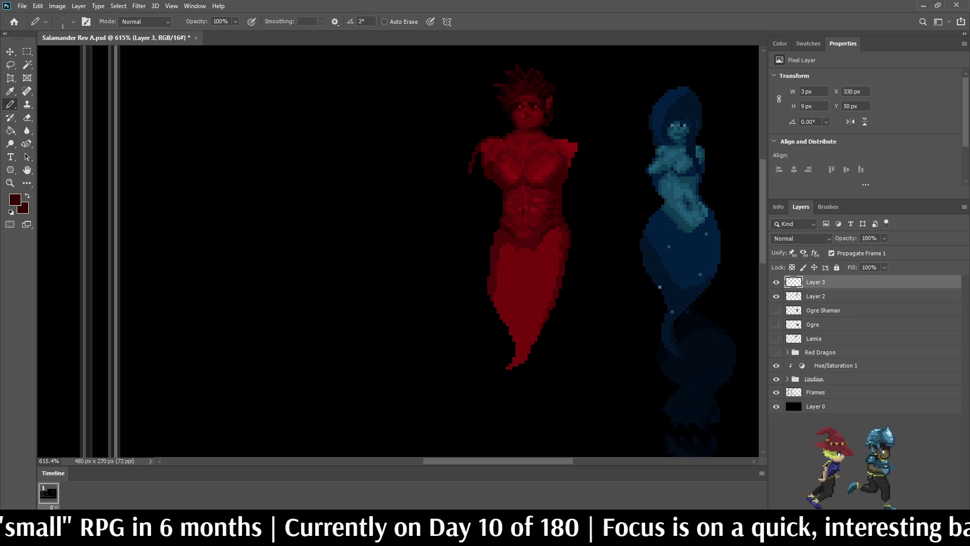
drag(480, 214, 491, 242)
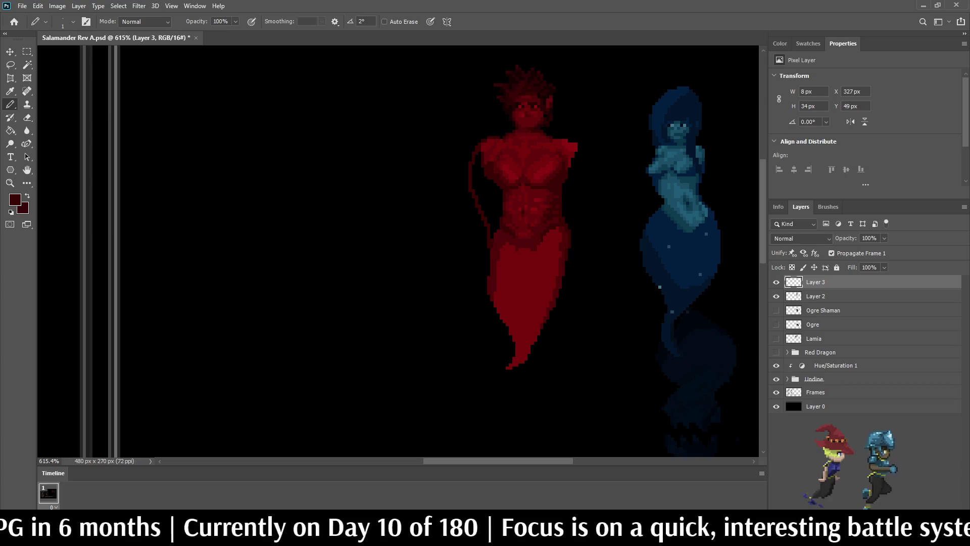
drag(577, 148, 571, 223)
scroll(510, 202, down, 5)
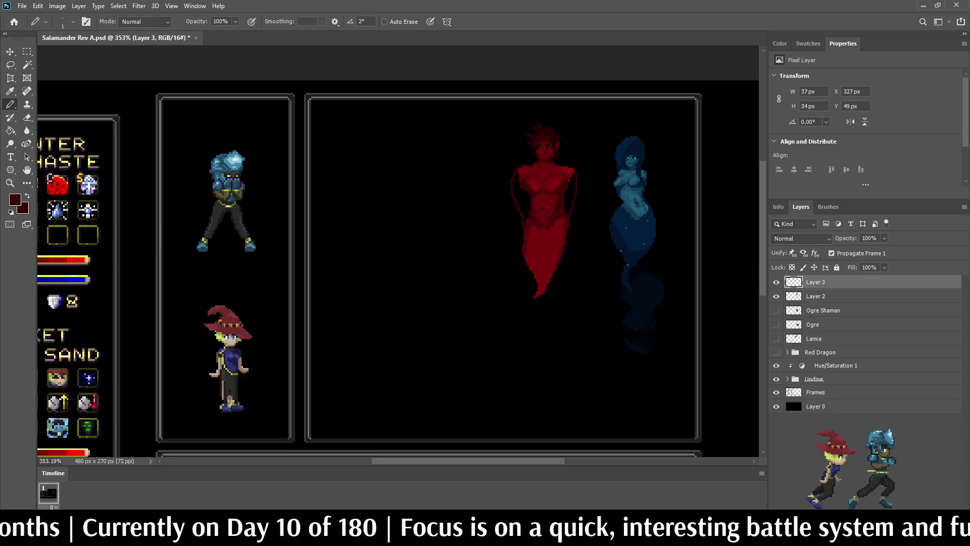
scroll(502, 184, up, 5)
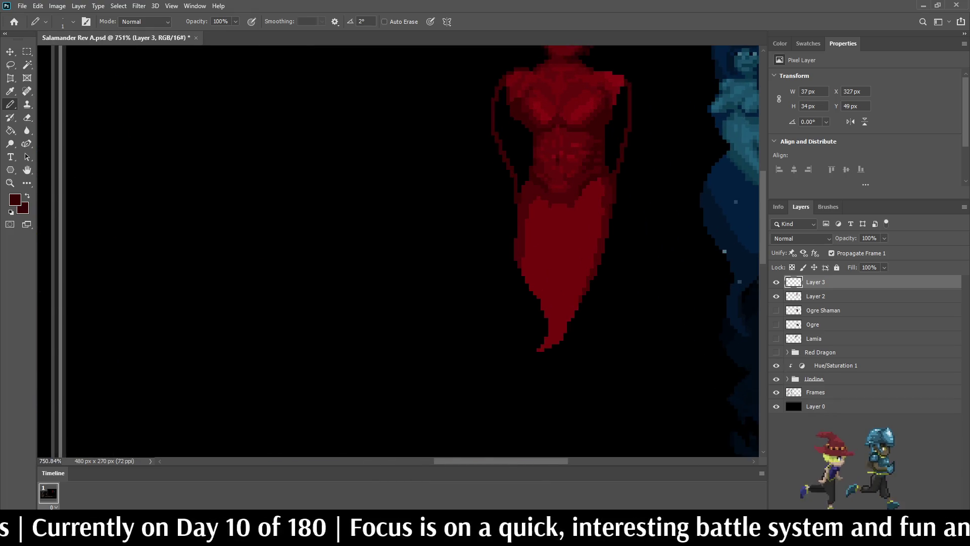
key(g)
click(619, 129)
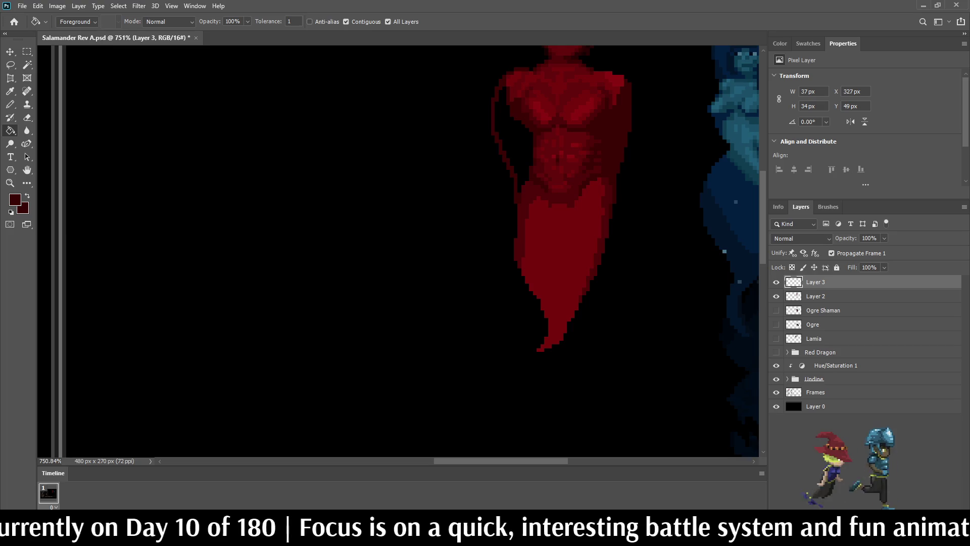
- Zoom in and out over the red figure to inspect its torso and arm lines
scroll(452, 214, down, 8)
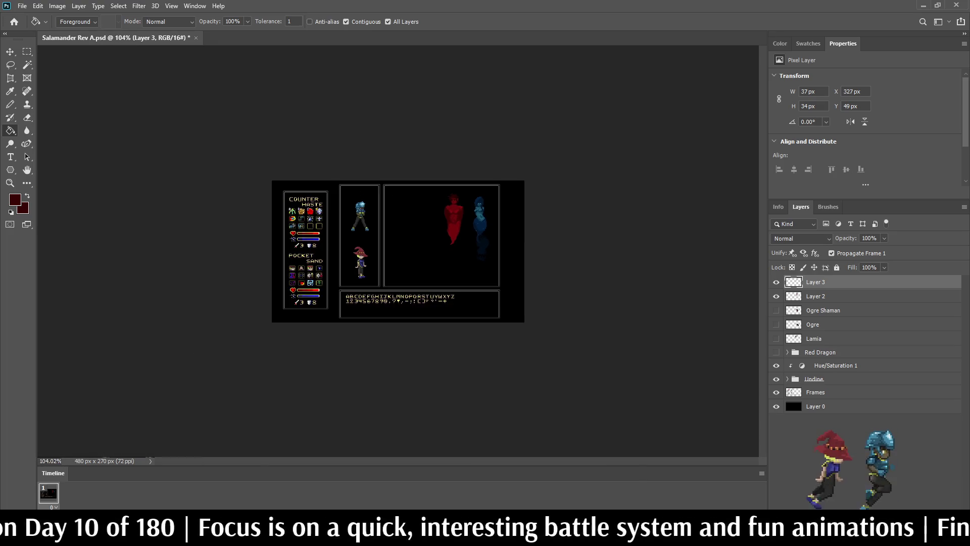
scroll(429, 226, up, 4)
scroll(581, 111, up, 3)
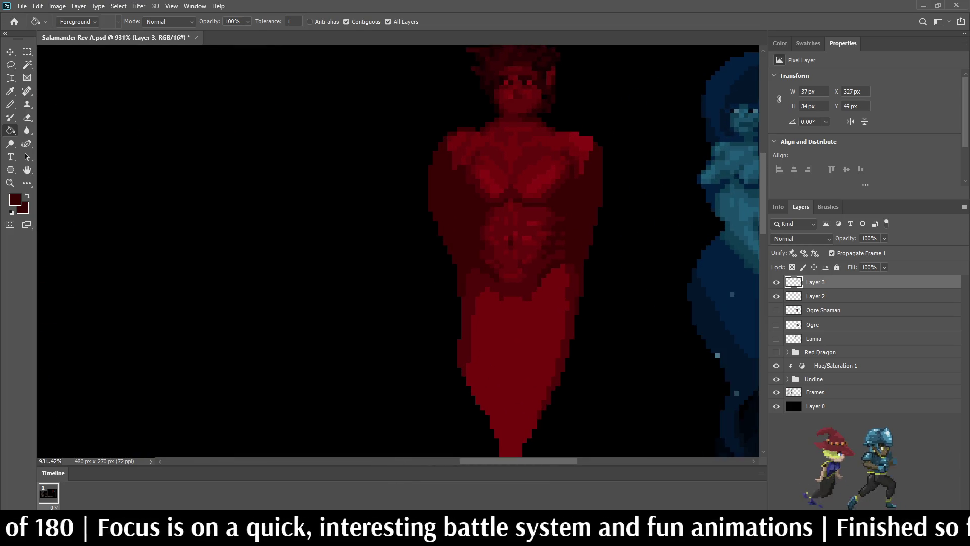
scroll(538, 140, down, 4)
scroll(544, 122, up, 3)
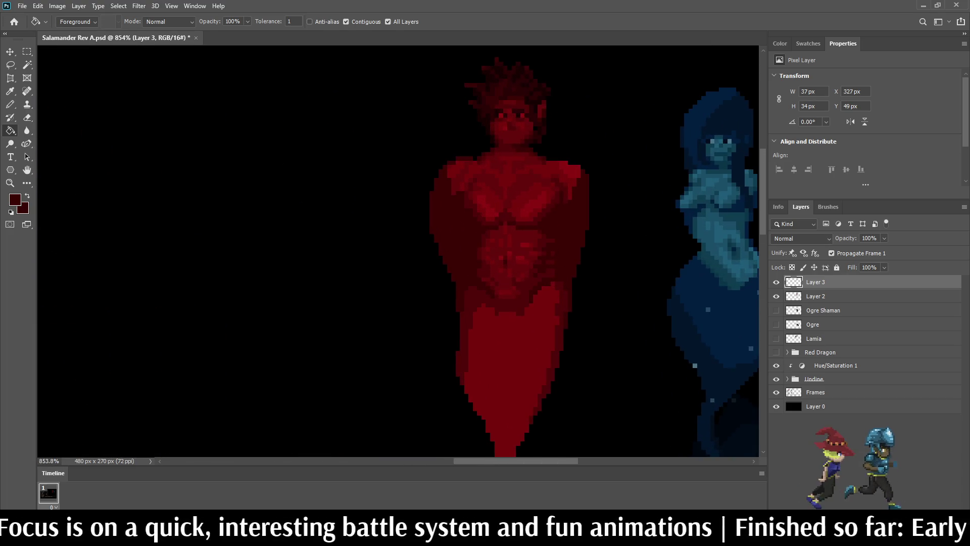
scroll(565, 110, down, 1)
scroll(568, 111, down, 3)
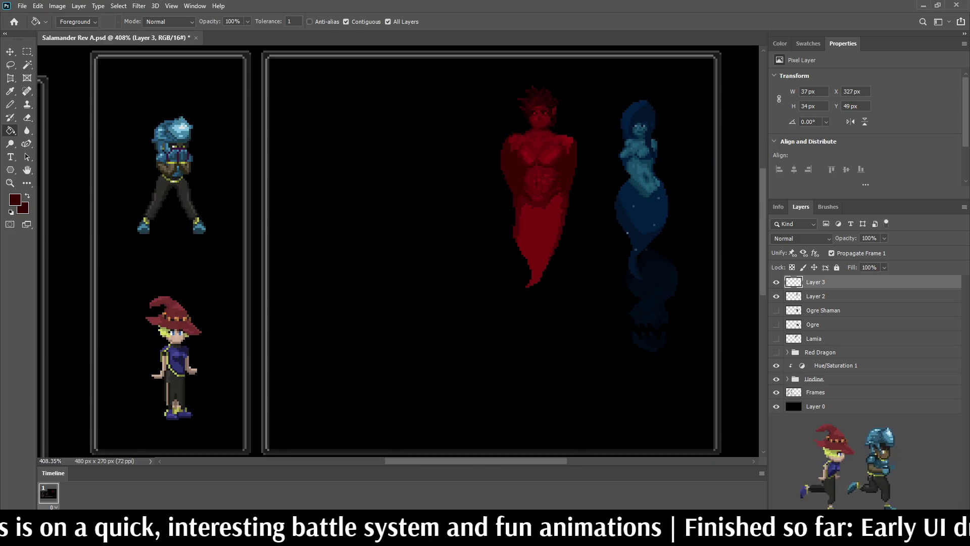
scroll(568, 111, down, 1)
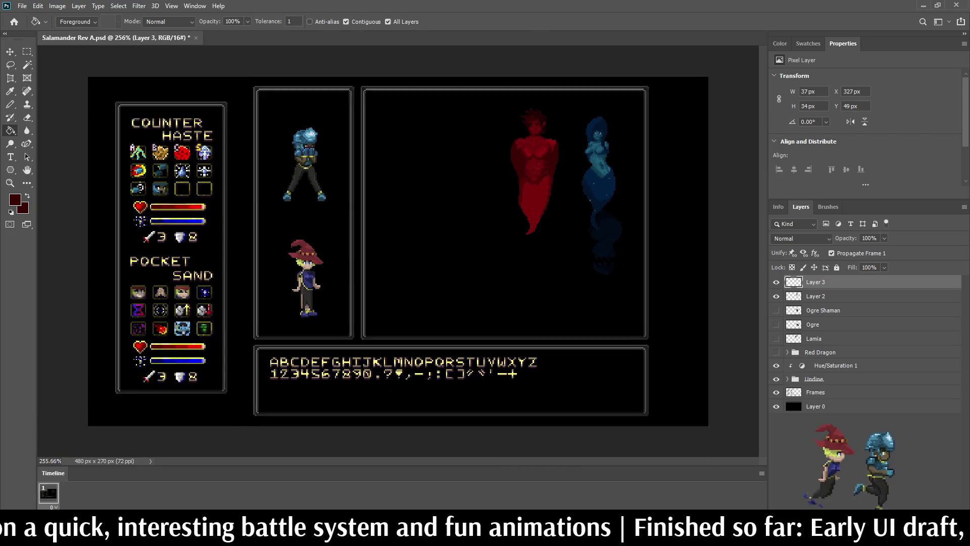
scroll(526, 162, up, 5)
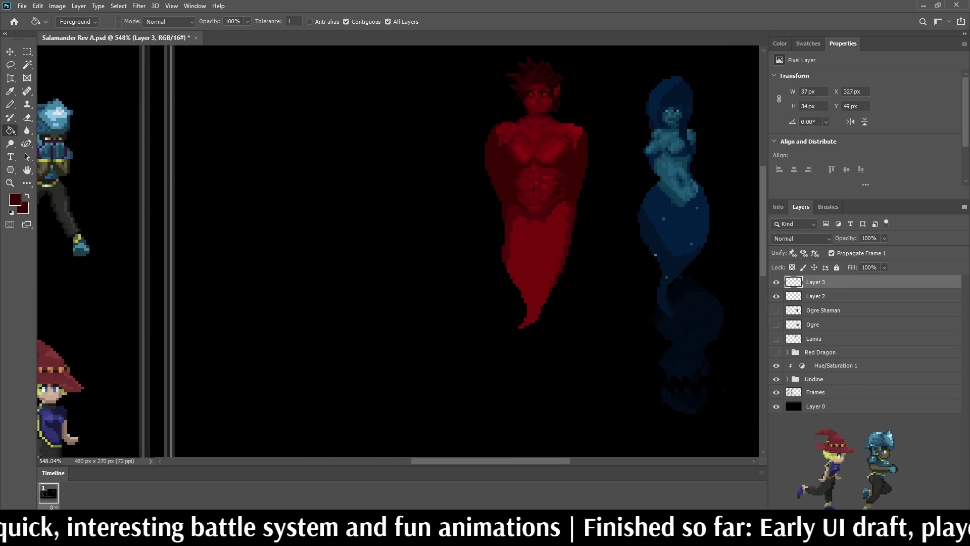
scroll(568, 121, up, 1)
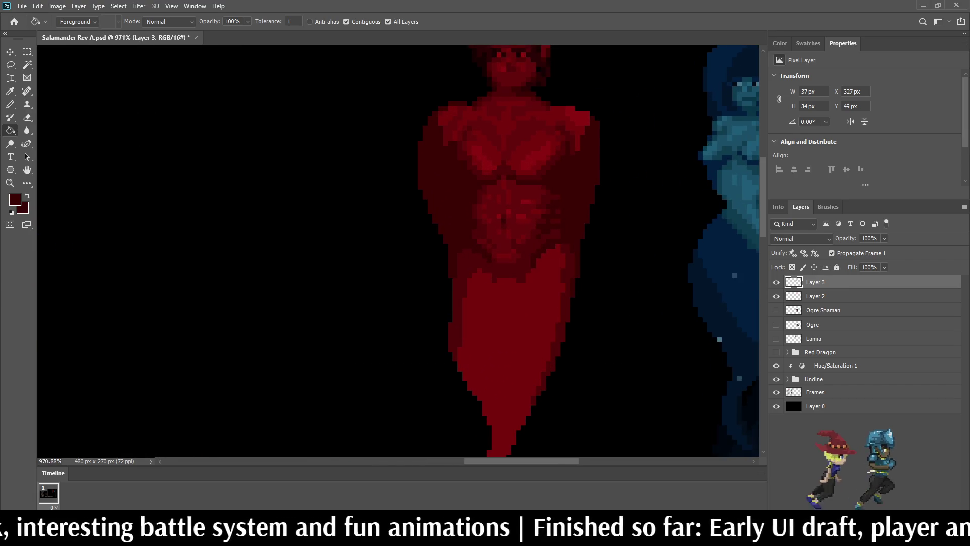
scroll(580, 146, down, 5)
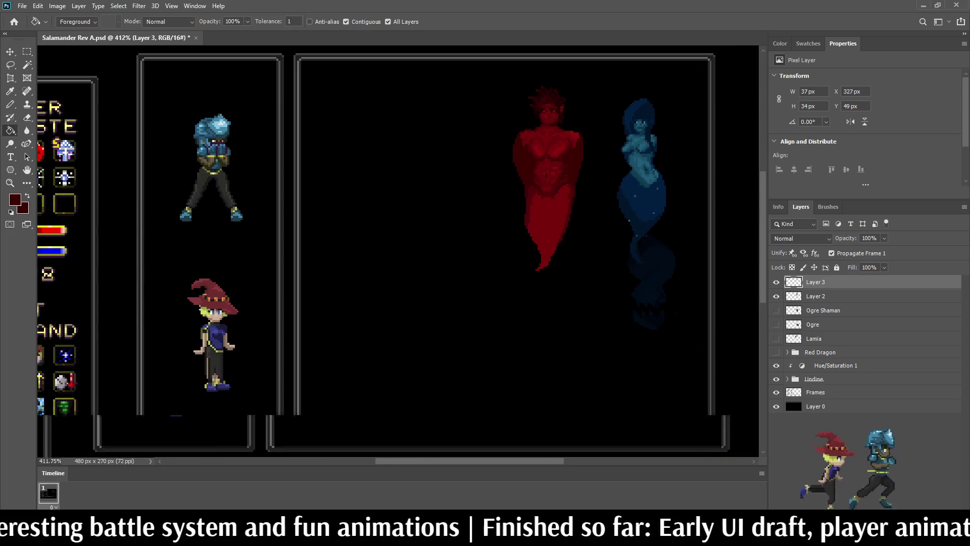
scroll(580, 146, down, 1)
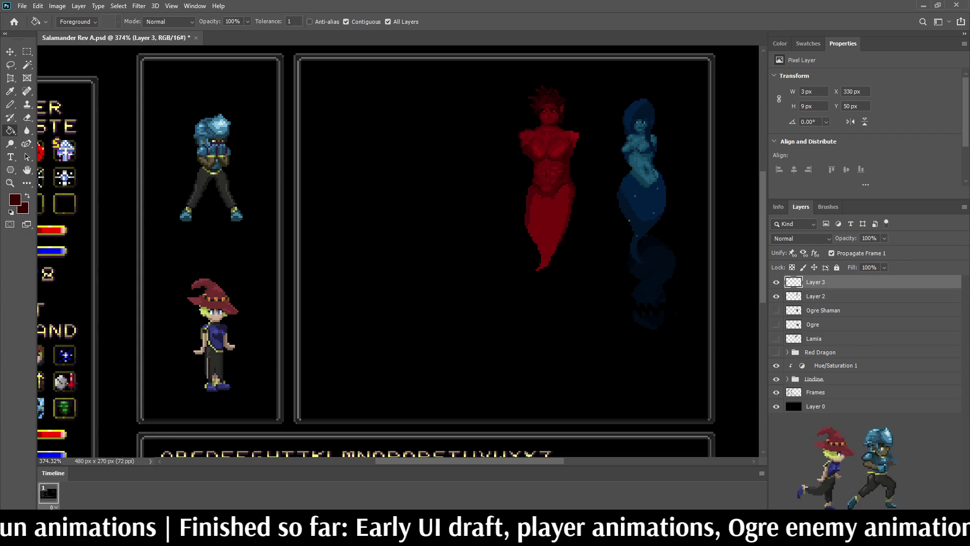
- Save the document with Ctrl+S
key(ctrl+s)
scroll(571, 126, down, 3)
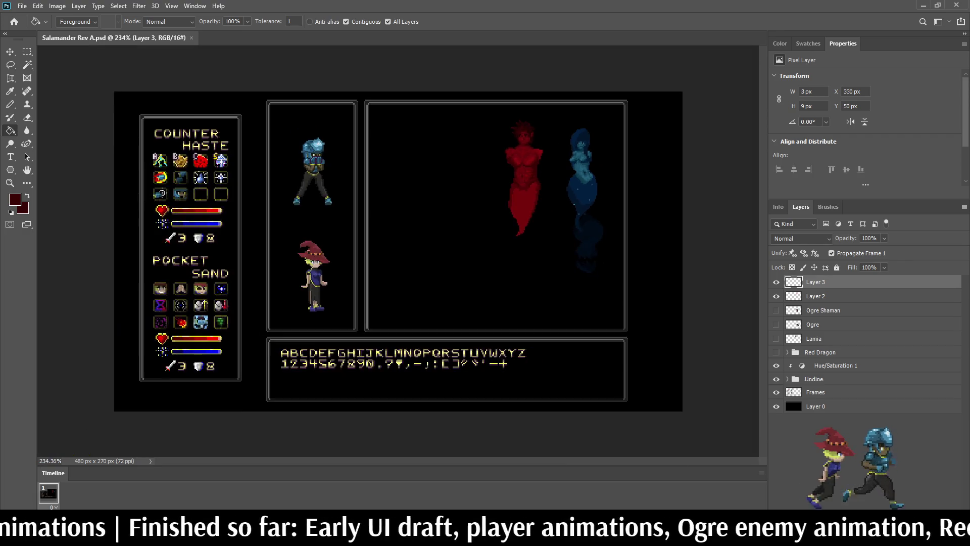
scroll(571, 127, up, 6)
scroll(576, 116, up, 2)
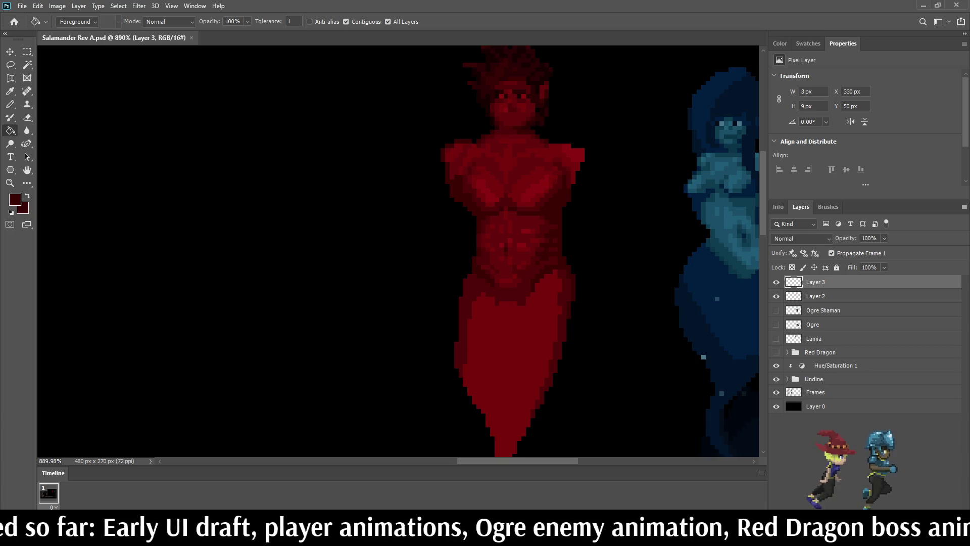
- Pencil an open arm outline from the left shoulder, looping out toward the upper left
key(b)
mouse_move(439, 166)
mouse_down()
mouse_move(434, 224)
mouse_move(444, 235)
mouse_move(464, 212)
mouse_move(446, 241)
mouse_up()
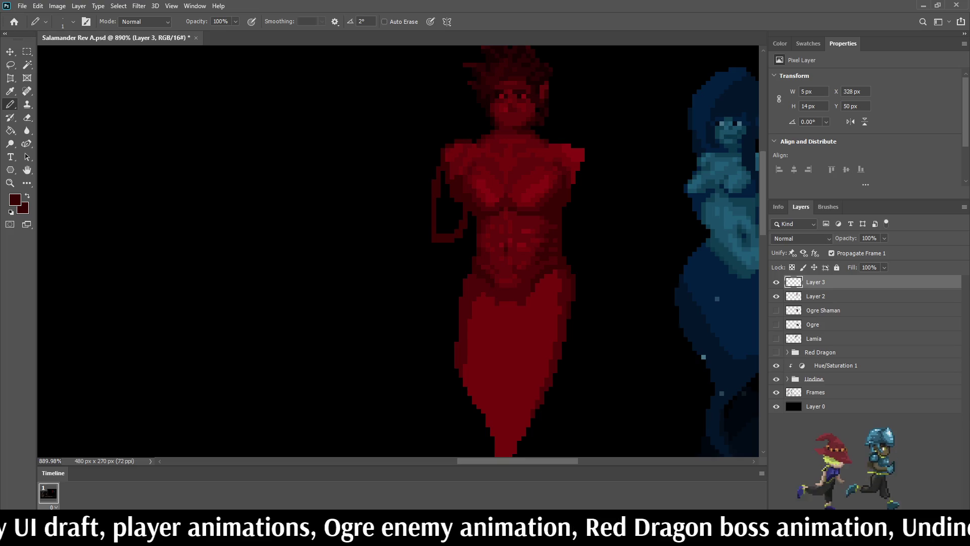
mouse_move(430, 206)
mouse_down()
mouse_move(430, 224)
mouse_move(460, 246)
mouse_up()
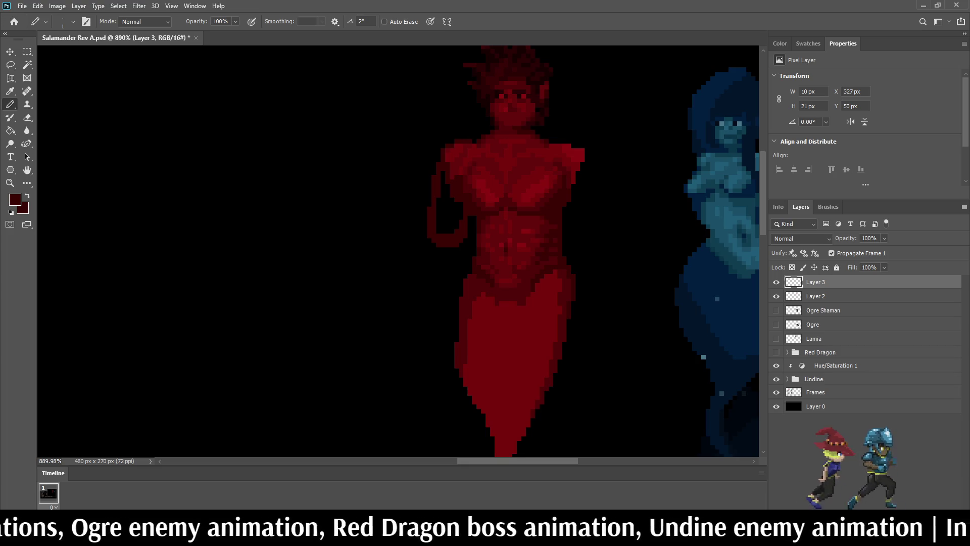
mouse_move(427, 236)
mouse_down()
mouse_move(383, 198)
mouse_move(390, 169)
mouse_move(432, 197)
mouse_up()
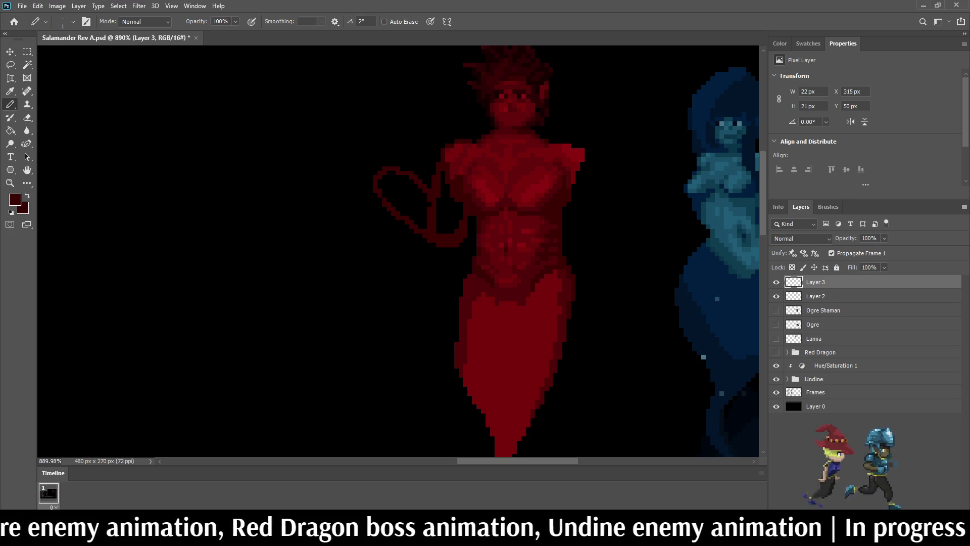
mouse_move(396, 167)
mouse_down()
mouse_move(355, 154)
mouse_move(348, 179)
mouse_move(373, 186)
mouse_up()
mouse_move(343, 154)
mouse_down()
mouse_move(327, 169)
mouse_move(345, 164)
mouse_up()
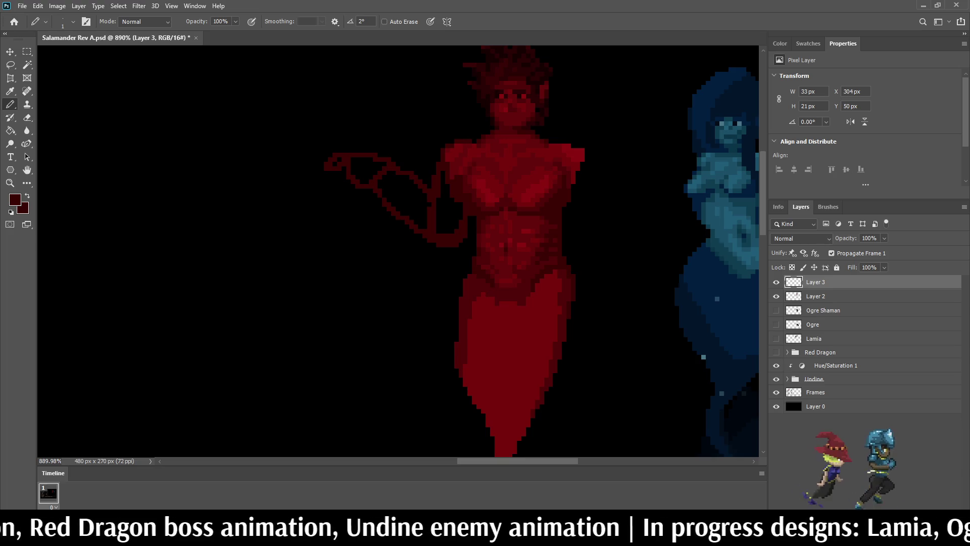
scroll(589, 112, down, 5)
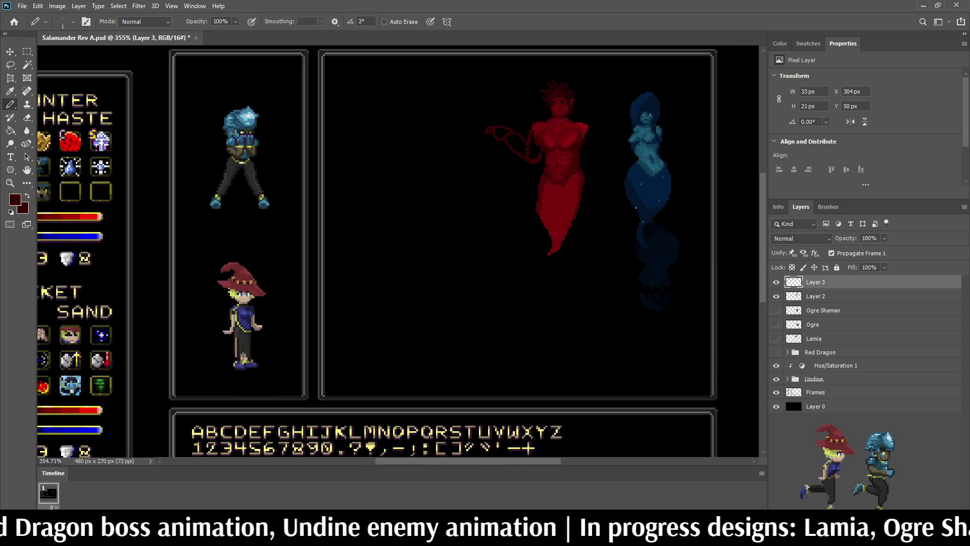
- Bucket-fill the outstretched arm outline and the small holes at its tip dark red
scroll(533, 131, up, 5)
key(g)
click(541, 177)
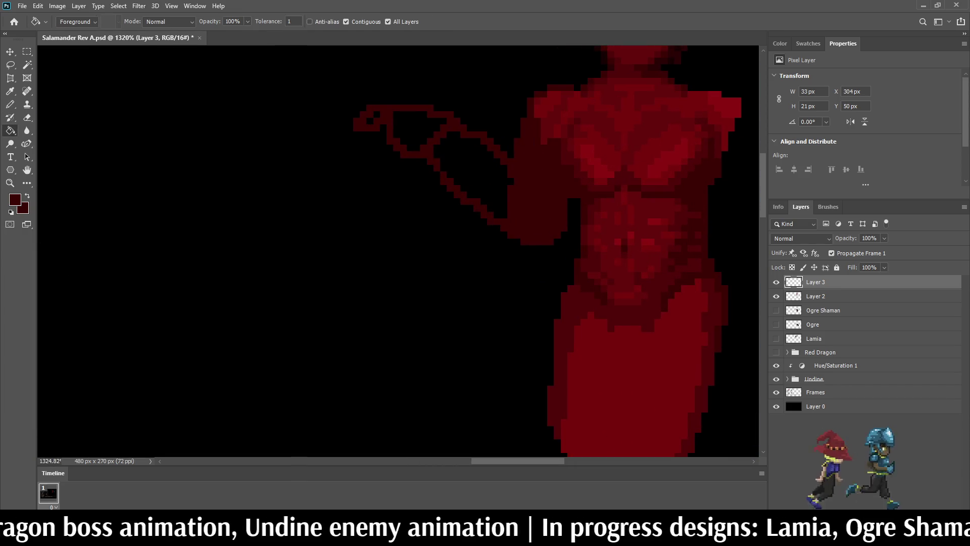
click(470, 177)
click(410, 128)
click(376, 114)
click(370, 122)
scroll(374, 119, down, 6)
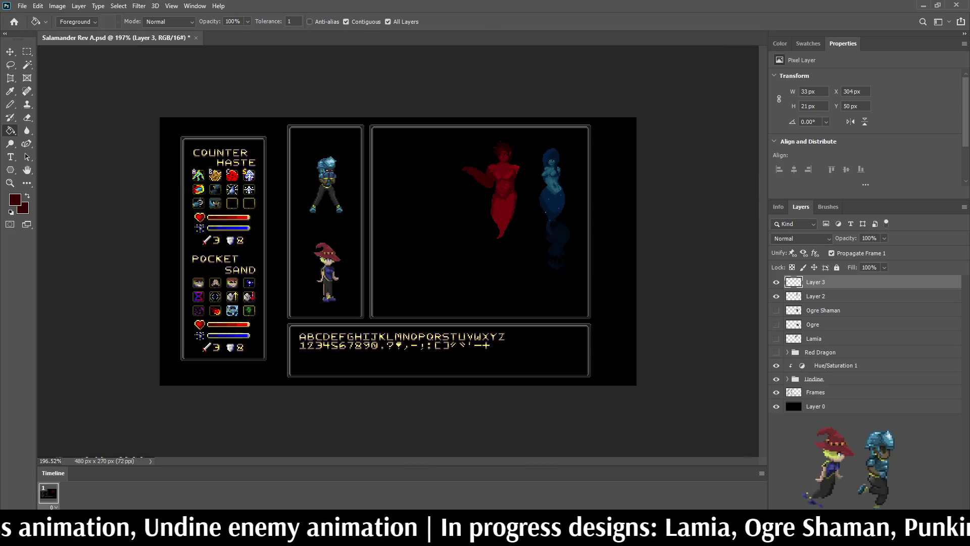
scroll(455, 184, up, 3)
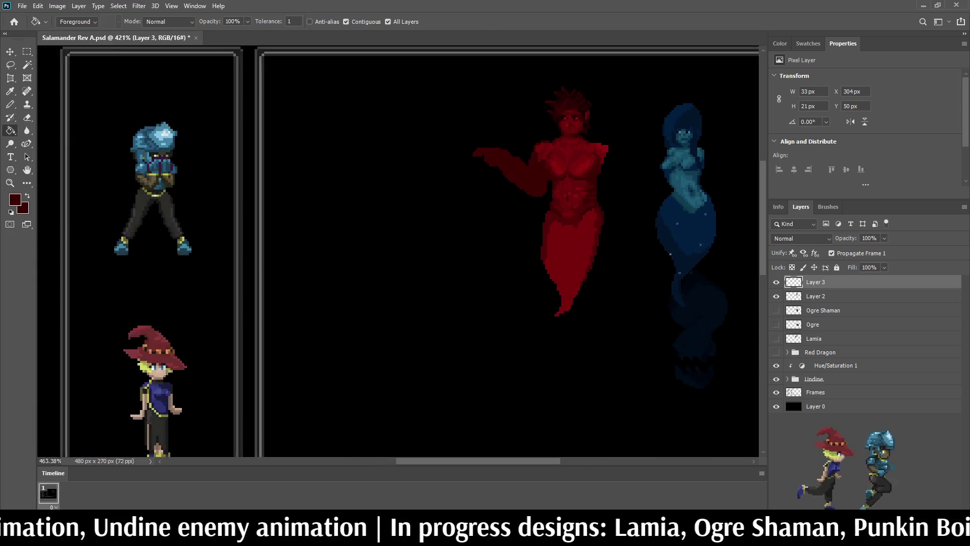
scroll(500, 116, up, 3)
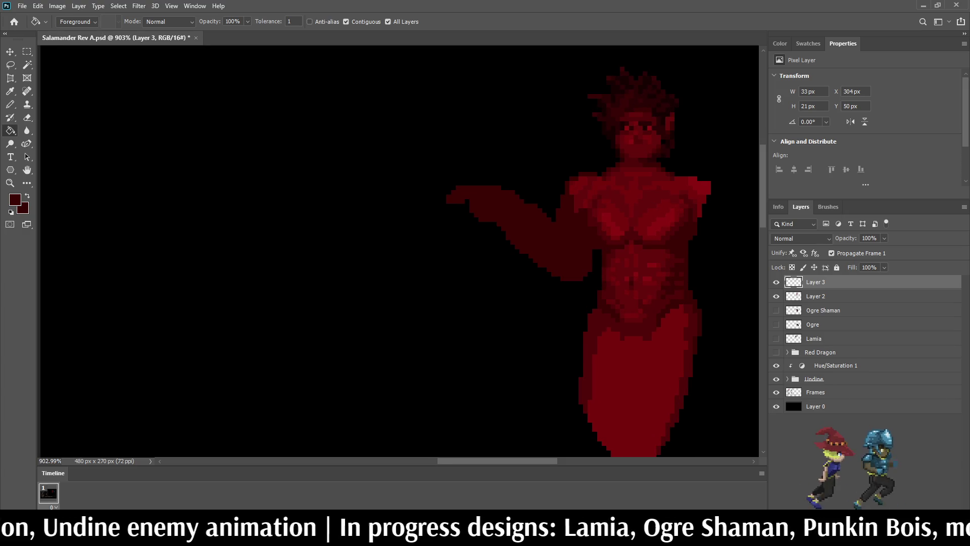
scroll(506, 202, down, 4)
scroll(505, 202, up, 2)
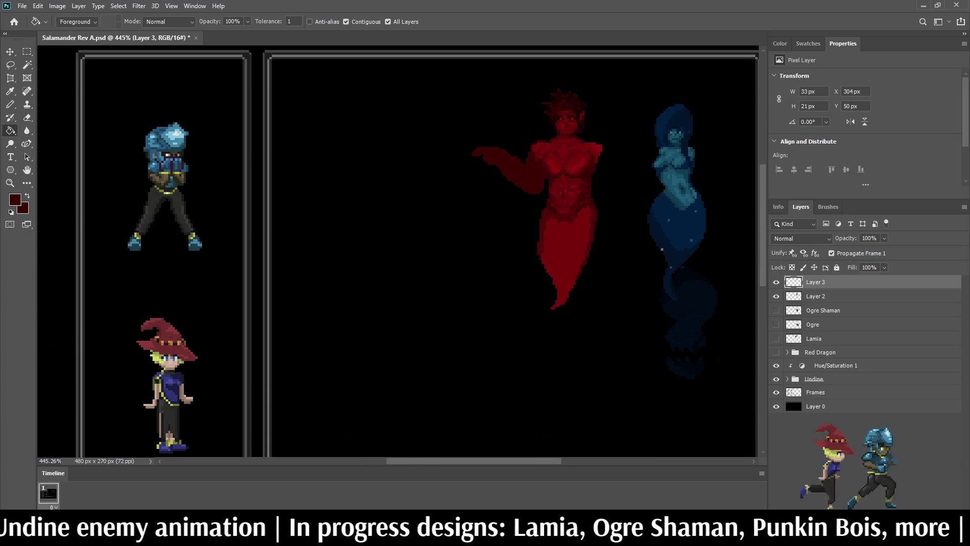
- Toggle Layer 3's visibility to compare, leaving the outstretched arm hidden
click(776, 281)
click(776, 281)
click(776, 282)
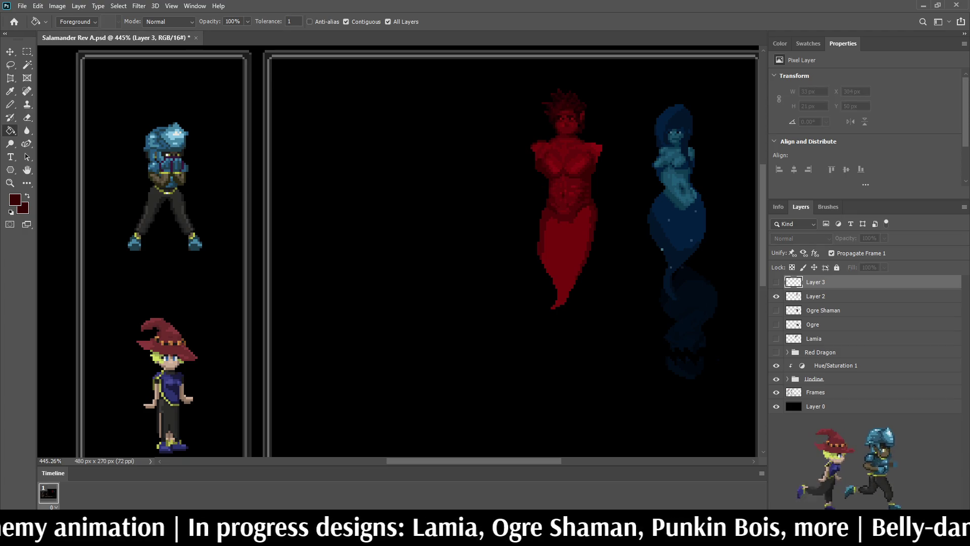
- Delete Layer 3 containing the trial outstretched arm
key(Delete)
click(859, 409)
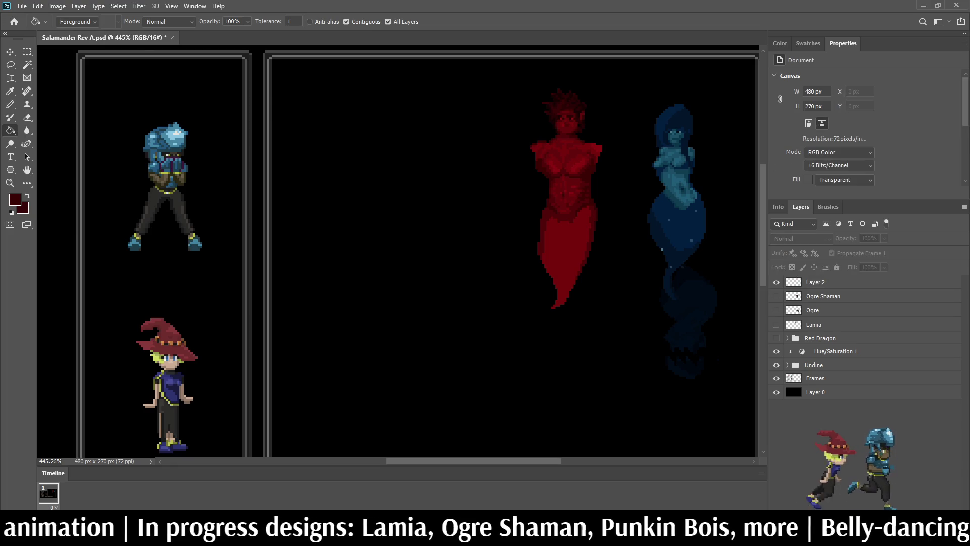
scroll(571, 178, down, 2)
scroll(571, 178, up, 4)
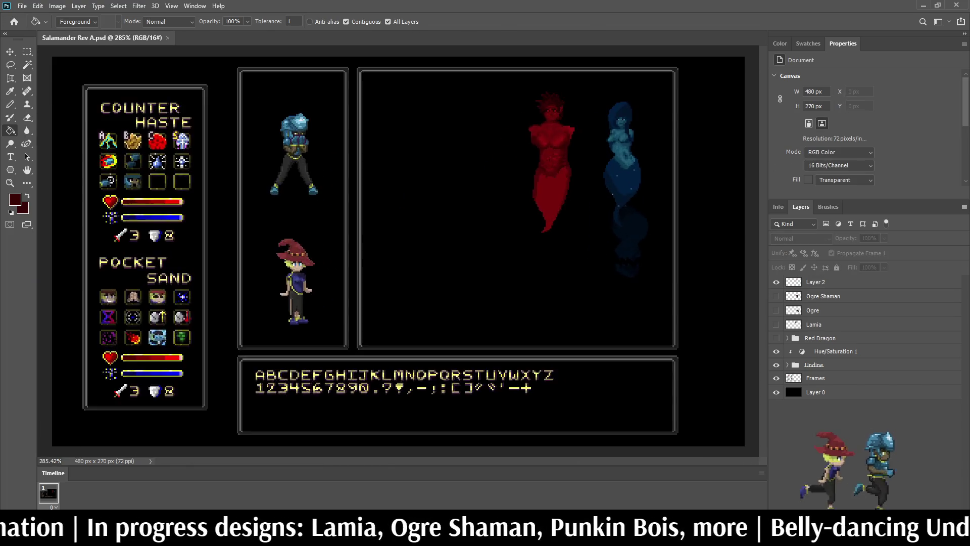
scroll(554, 123, up, 3)
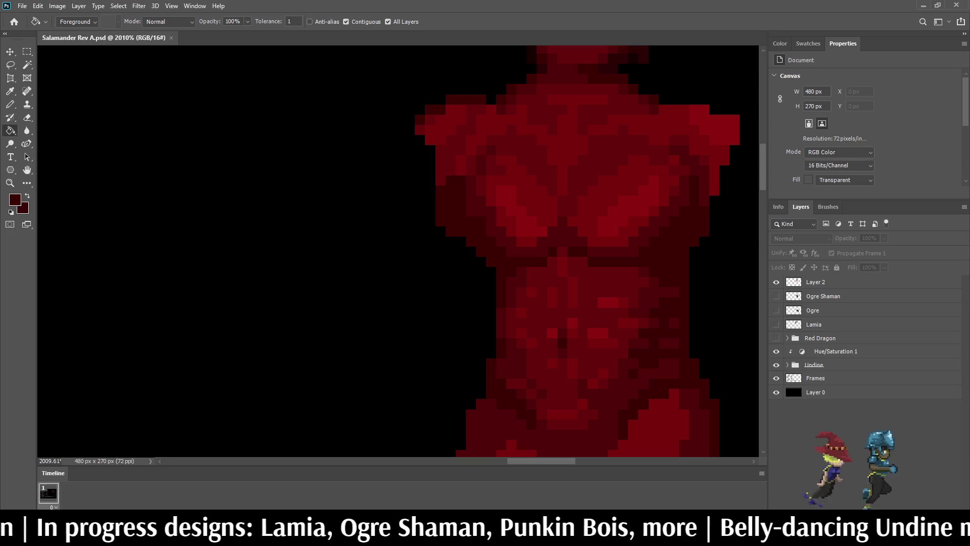
- Make Layer 2 active and switch to the Pencil for pixel touch-ups
click(815, 282)
key(i)
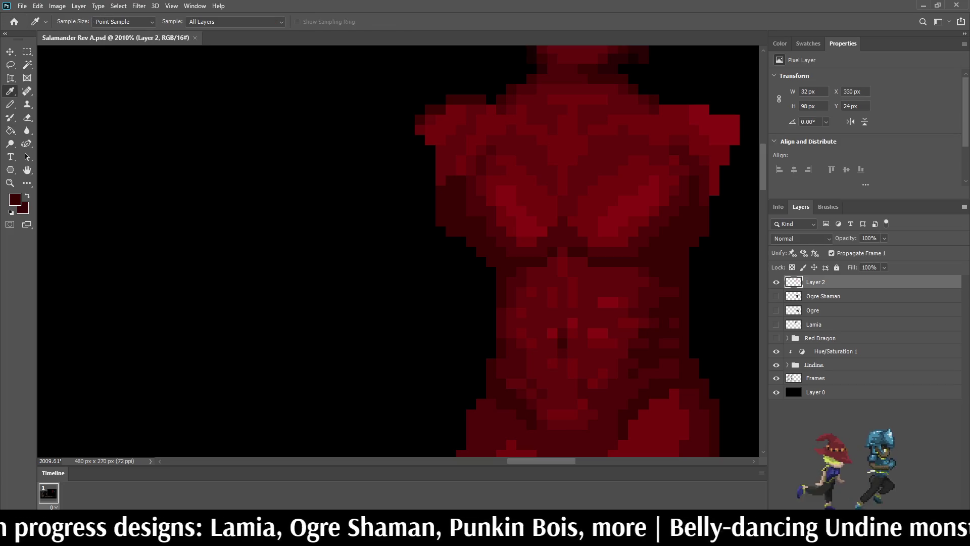
key(b)
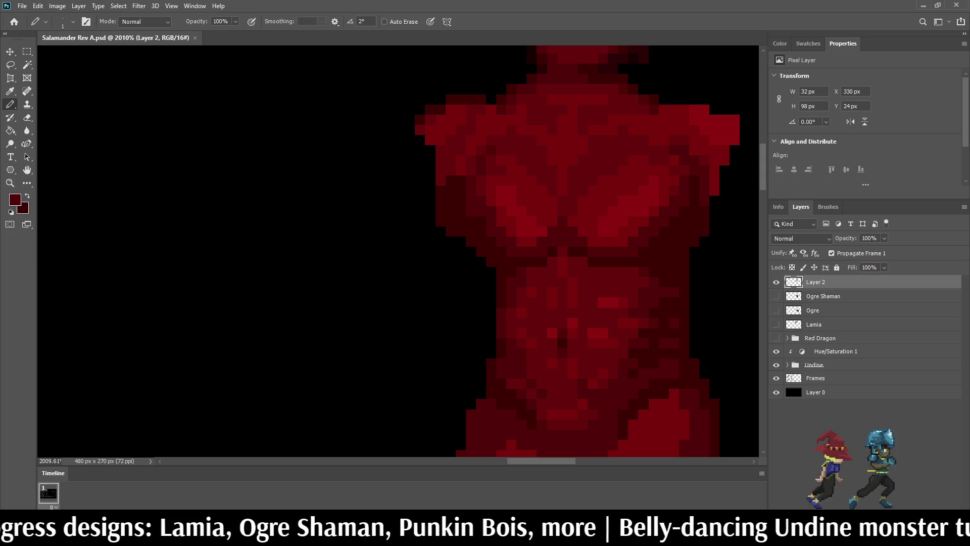
scroll(503, 284, down, 3)
scroll(503, 284, down, 5)
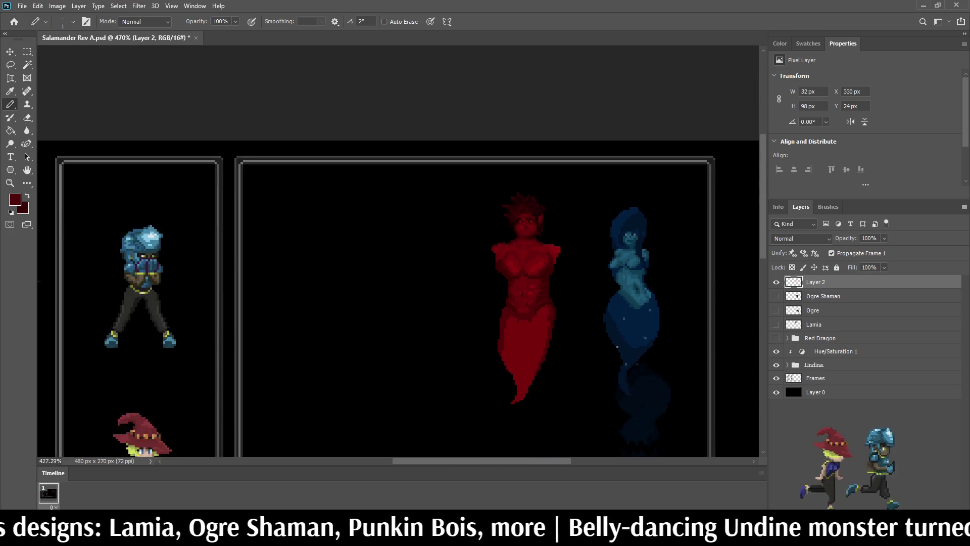
scroll(504, 284, up, 2)
scroll(568, 101, up, 8)
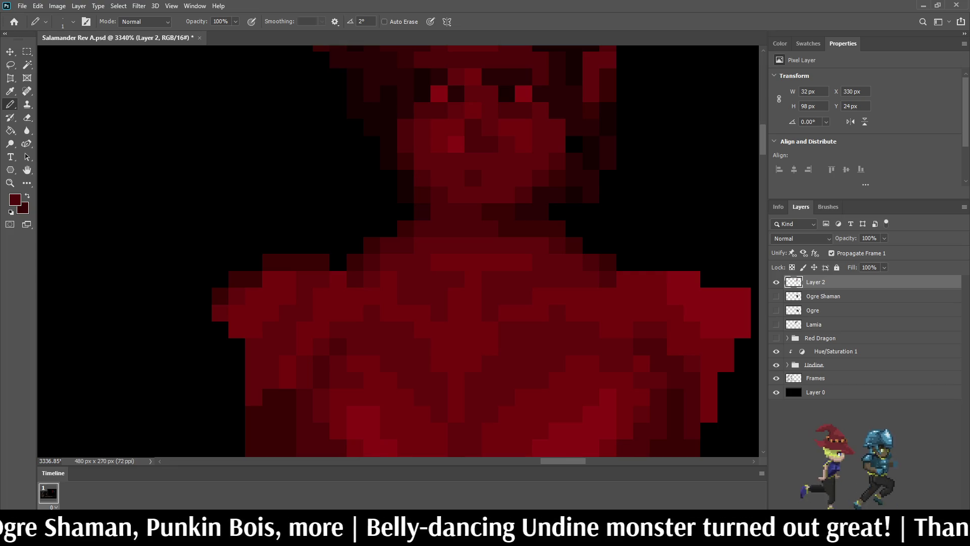
scroll(533, 218, down, 10)
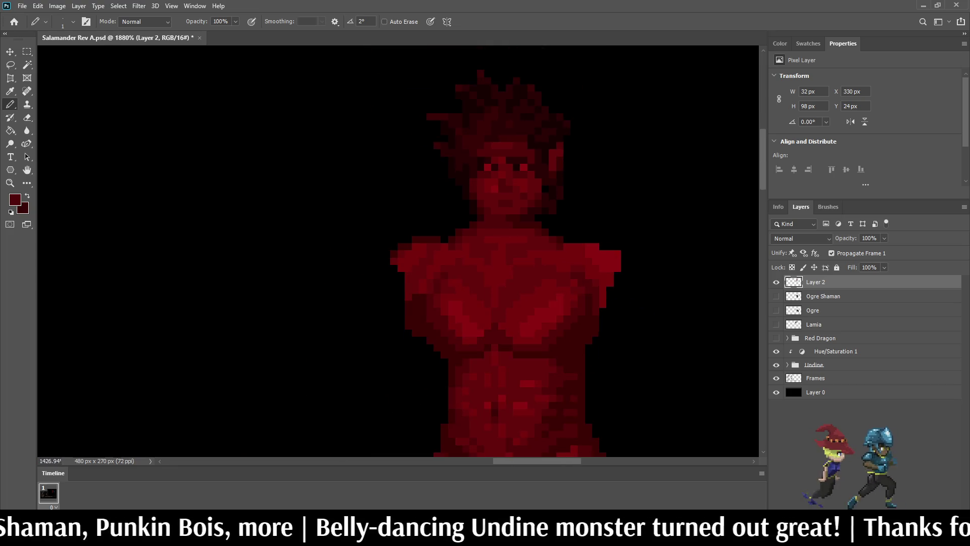
scroll(534, 221, down, 2)
scroll(534, 221, up, 8)
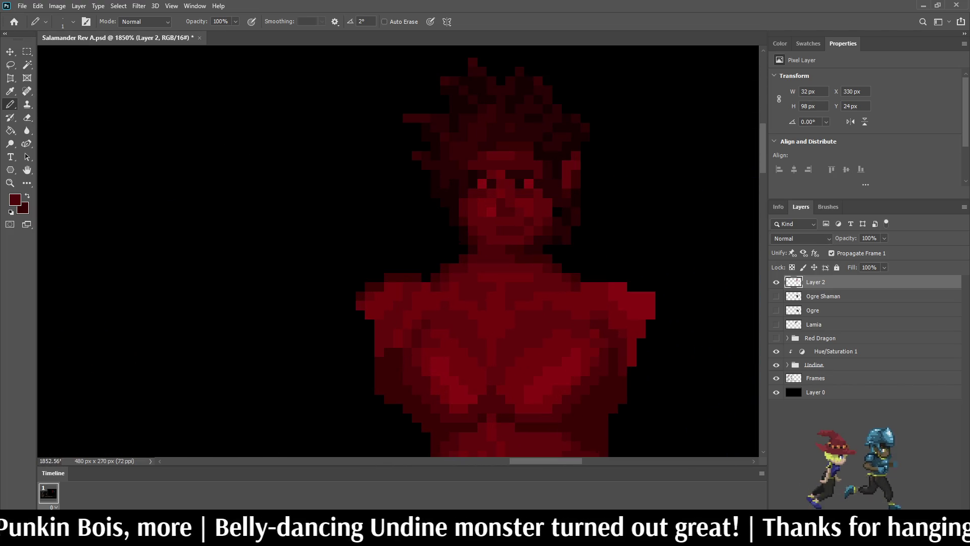
scroll(458, 246, down, 8)
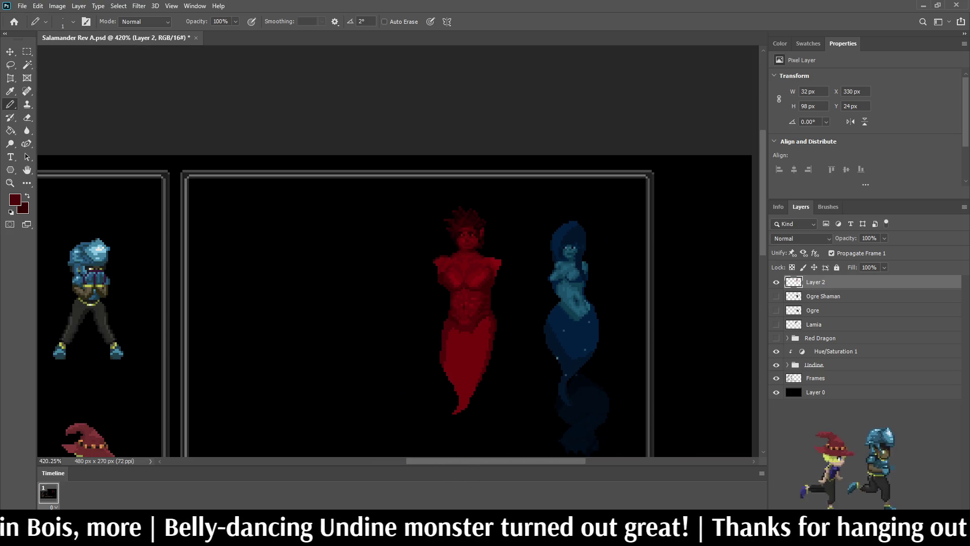
scroll(399, 253, down, 4)
scroll(399, 253, up, 3)
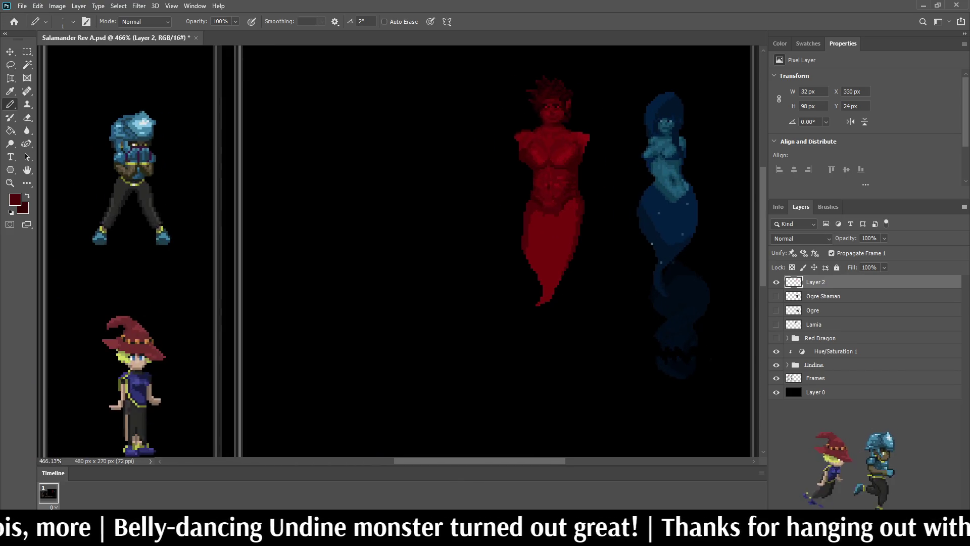
scroll(564, 102, up, 5)
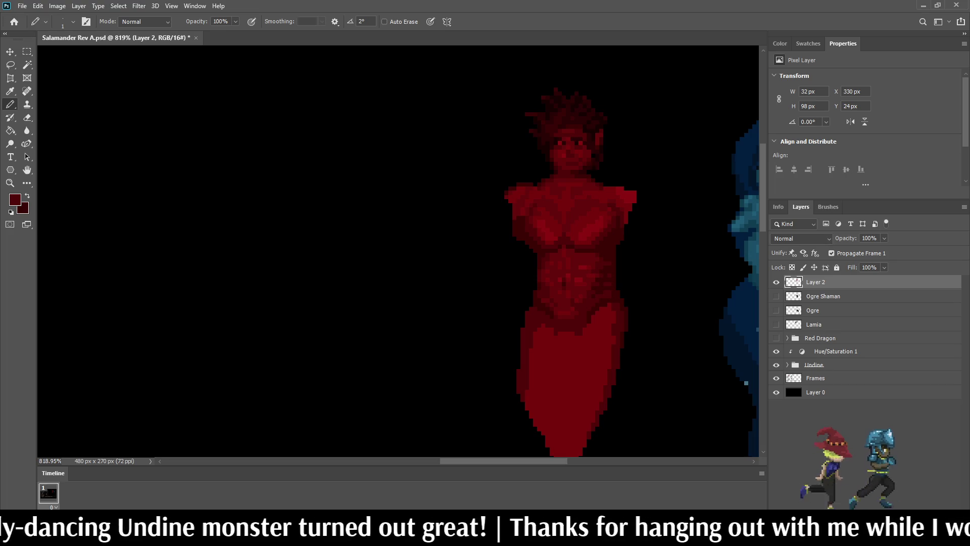
scroll(561, 143, up, 3)
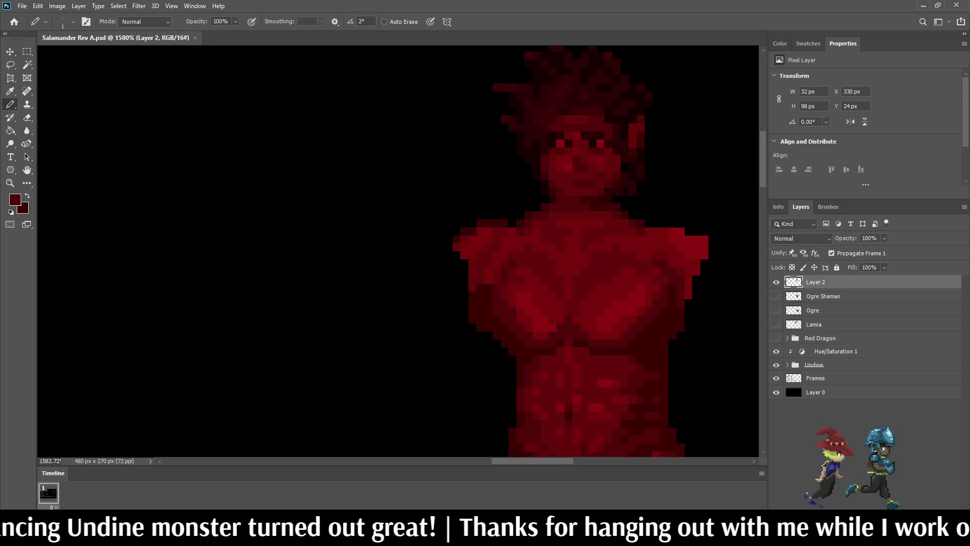
scroll(642, 251, down, 4)
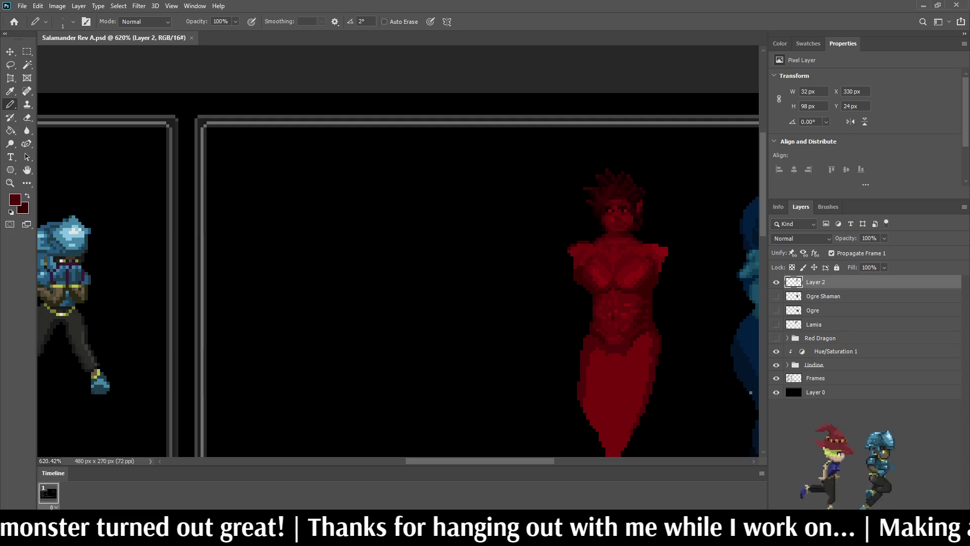
key(ctrl+1)
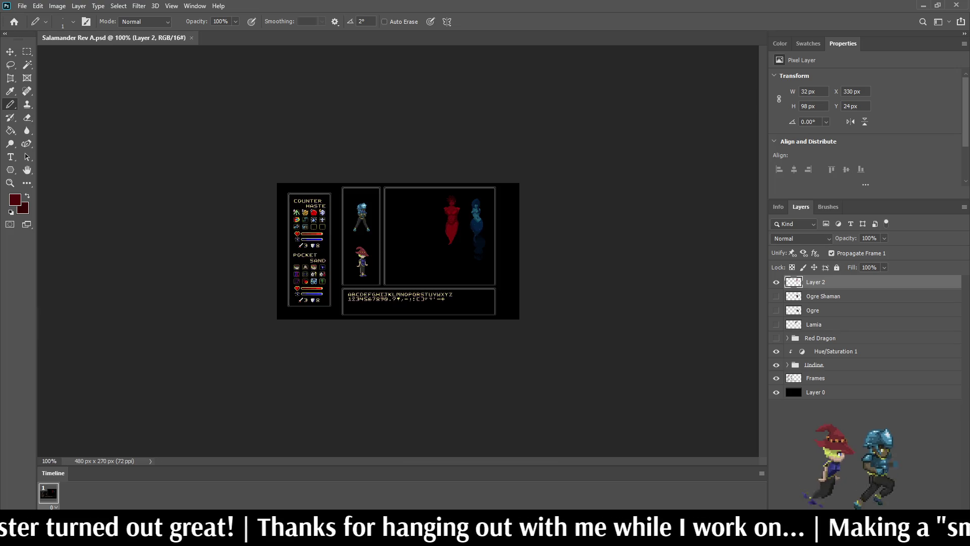
scroll(437, 220, up, 10)
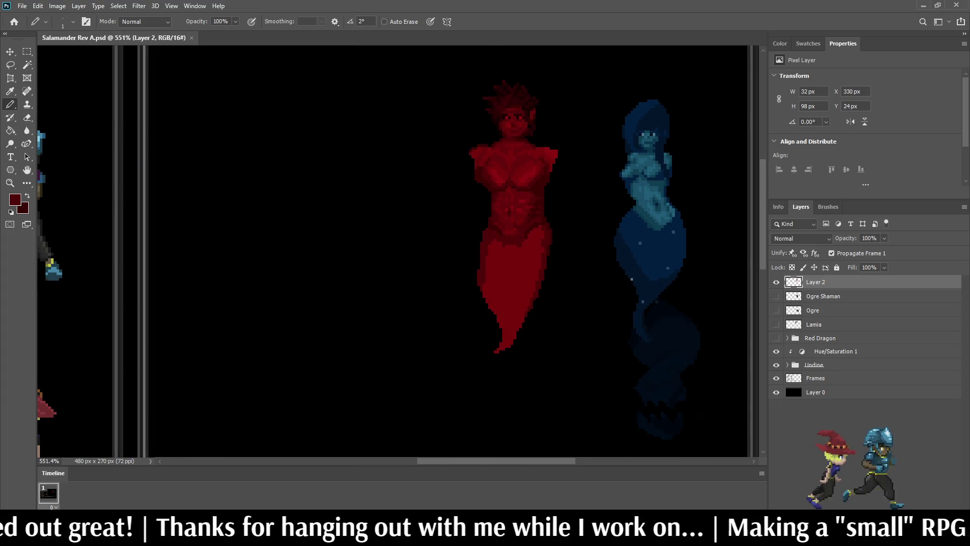
scroll(556, 167, up, 7)
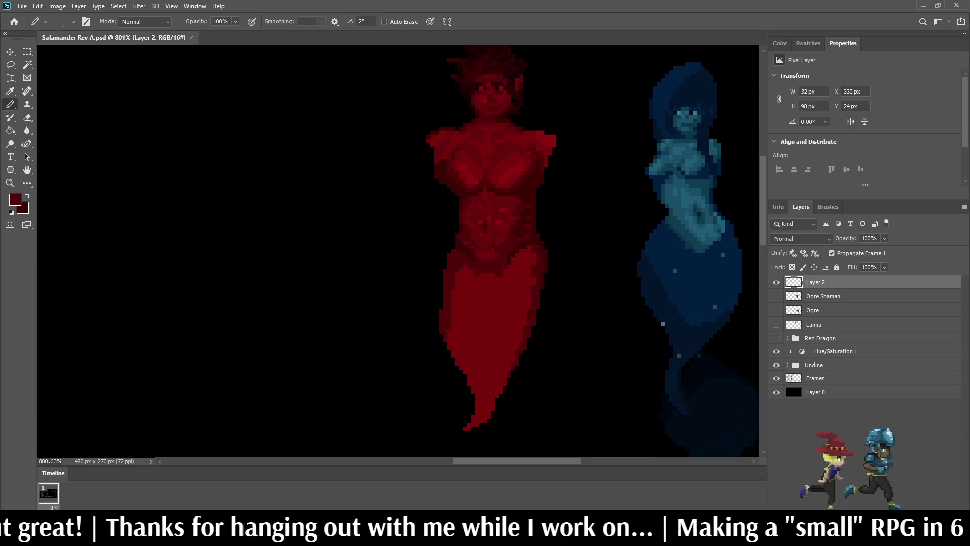
- Sample the torso colour and pencil dark pixels and a short shading line onto the right shoulder
key(i)
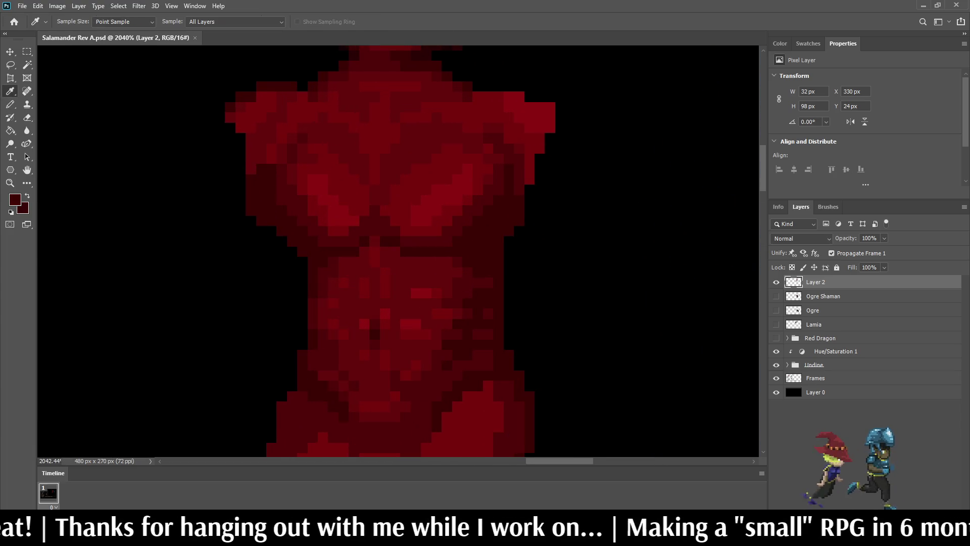
key(b)
scroll(503, 92, up, 3)
click(512, 99)
click(528, 99)
drag(543, 114, 556, 114)
click(571, 114)
- Add three more dark-red pixels along the top of the right shoulder
scroll(598, 166, down, 10)
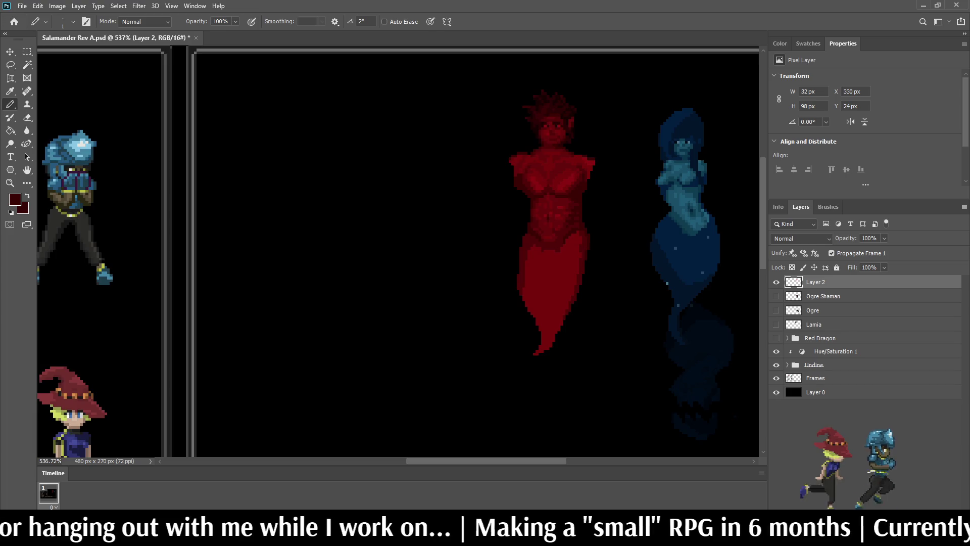
scroll(594, 171, down, 2)
scroll(586, 146, up, 10)
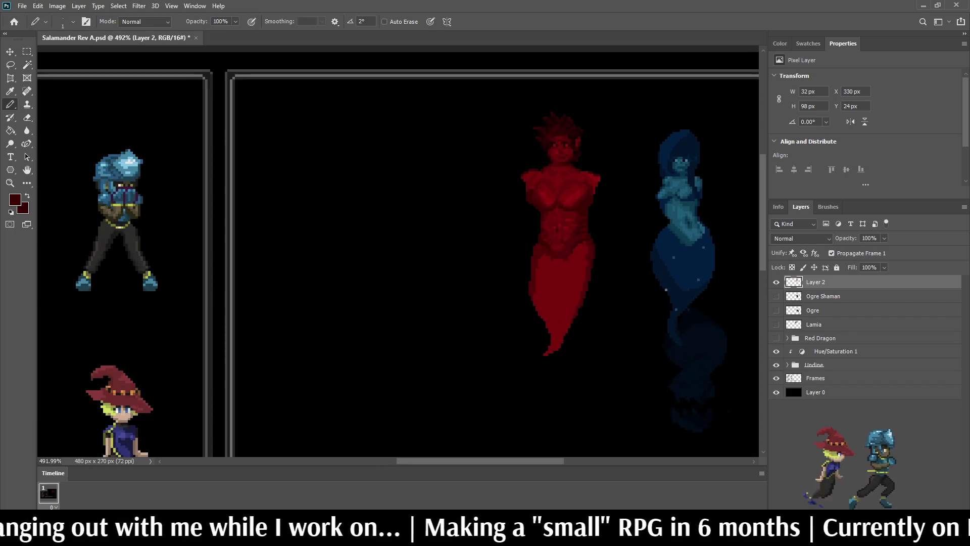
click(573, 247)
click(557, 247)
click(588, 247)
- Save the battle mockup with the shaded shoulder
scroll(611, 250, down, 5)
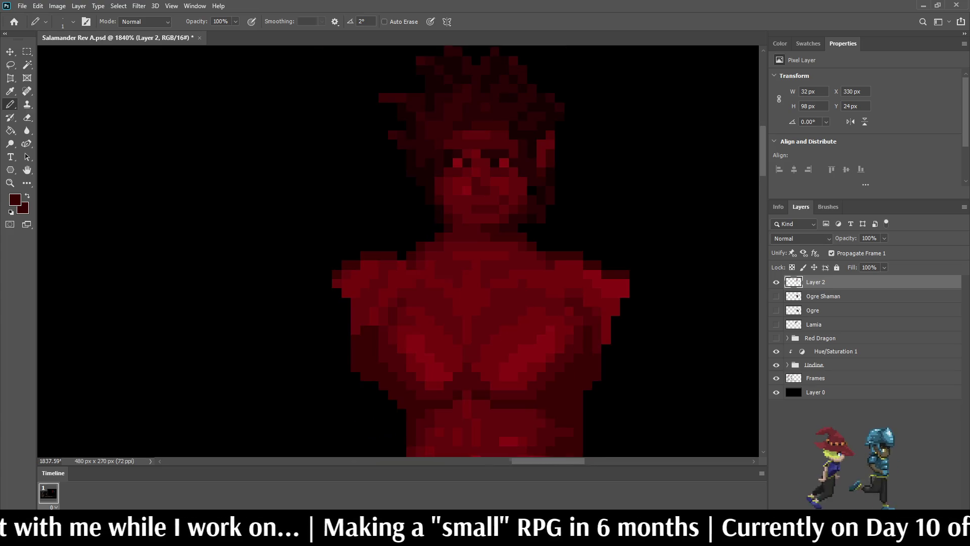
scroll(611, 250, down, 3)
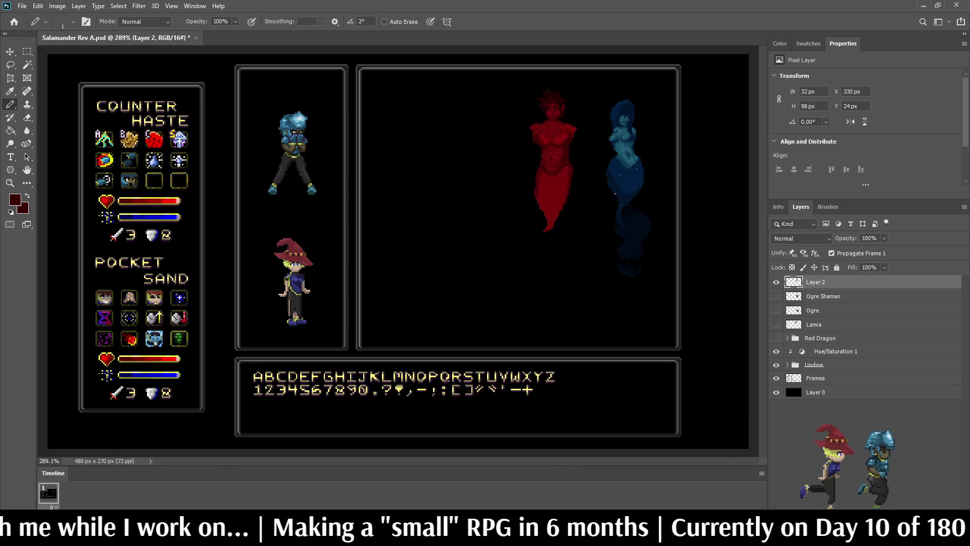
scroll(562, 88, up, 1)
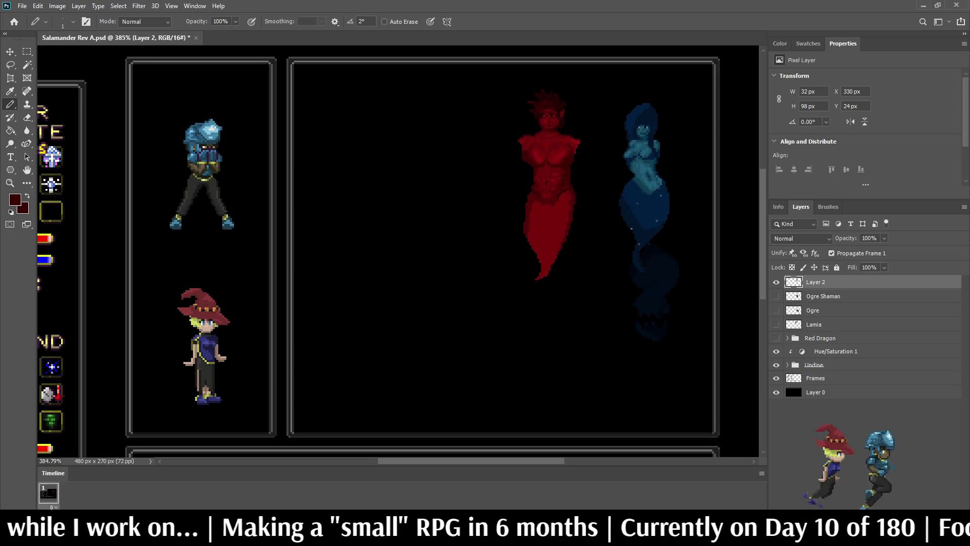
scroll(584, 81, up, 1)
key(ctrl+s)
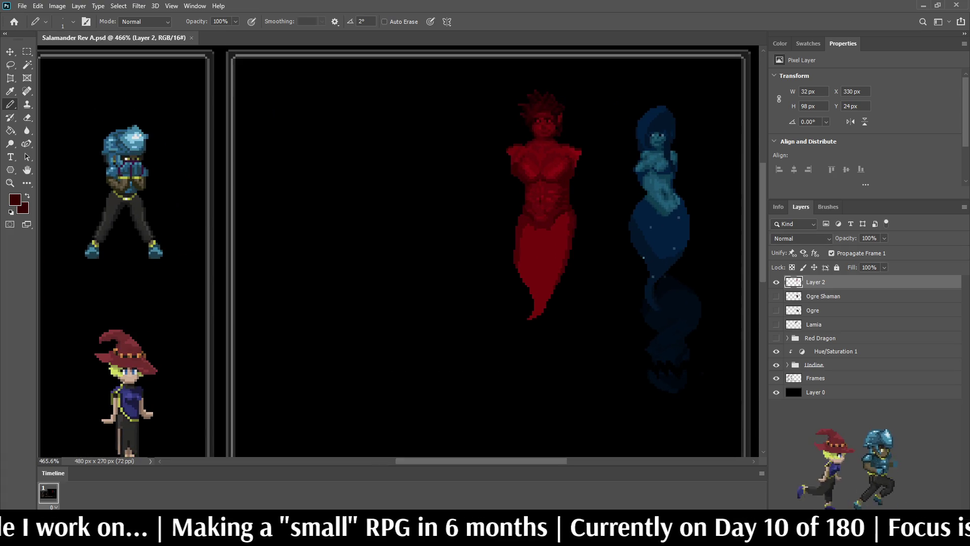
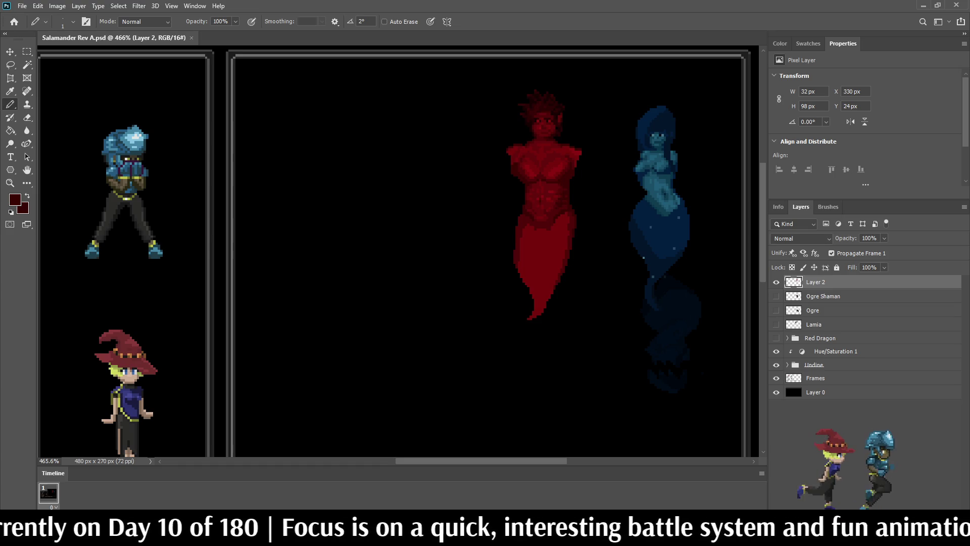
- Sample the brighter red from the salamander's chest as the Pencil colour
alt+scroll(534, 165, up, 8)
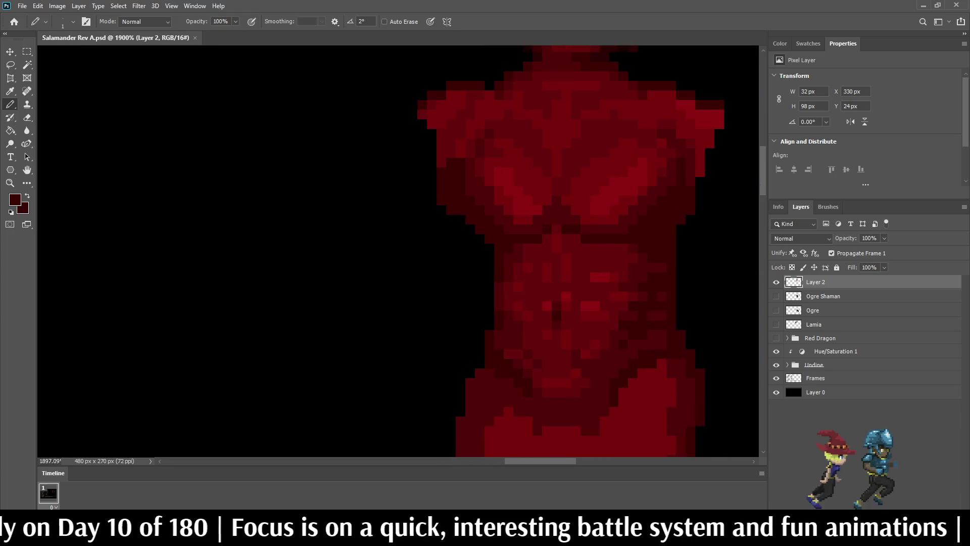
alt+click(534, 167)
alt+scroll(534, 167, down, 8)
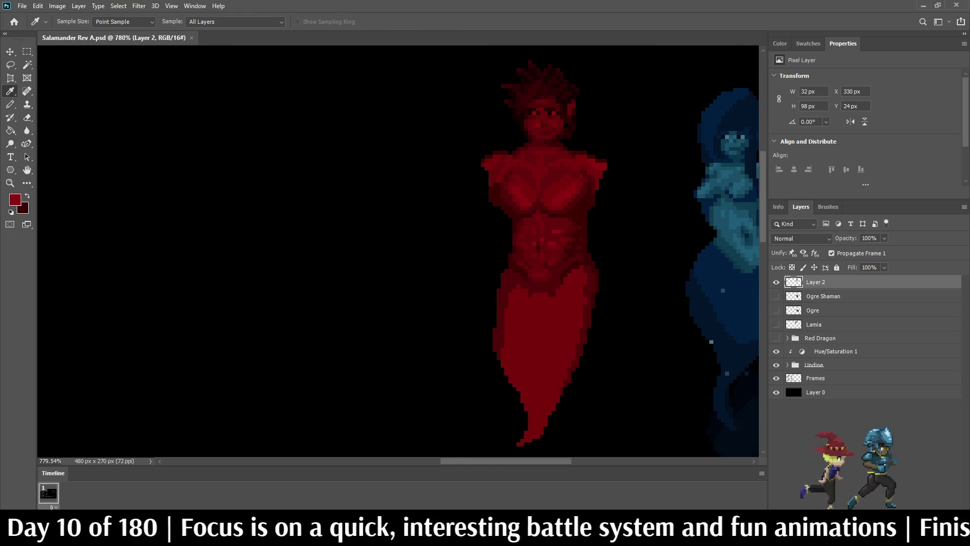
alt+scroll(534, 166, up, 10)
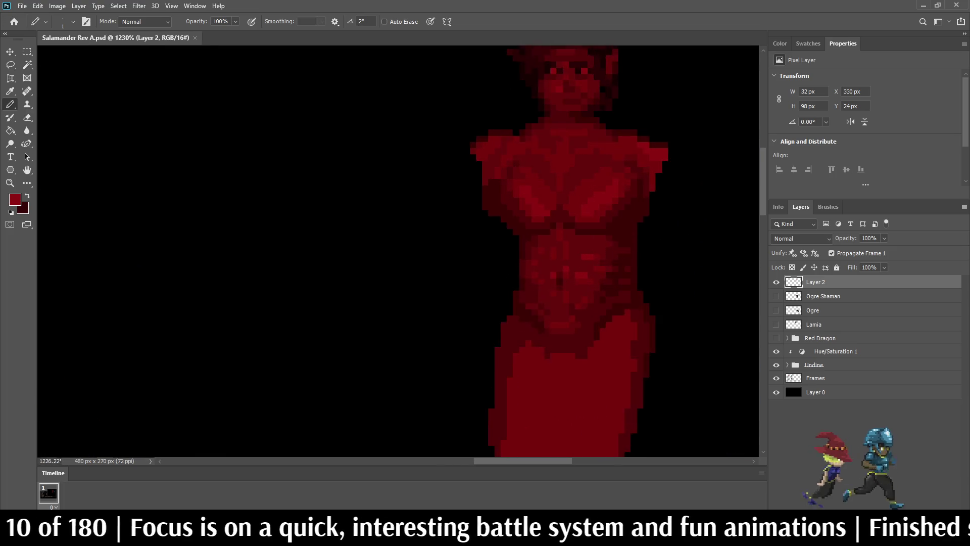
key(alt)
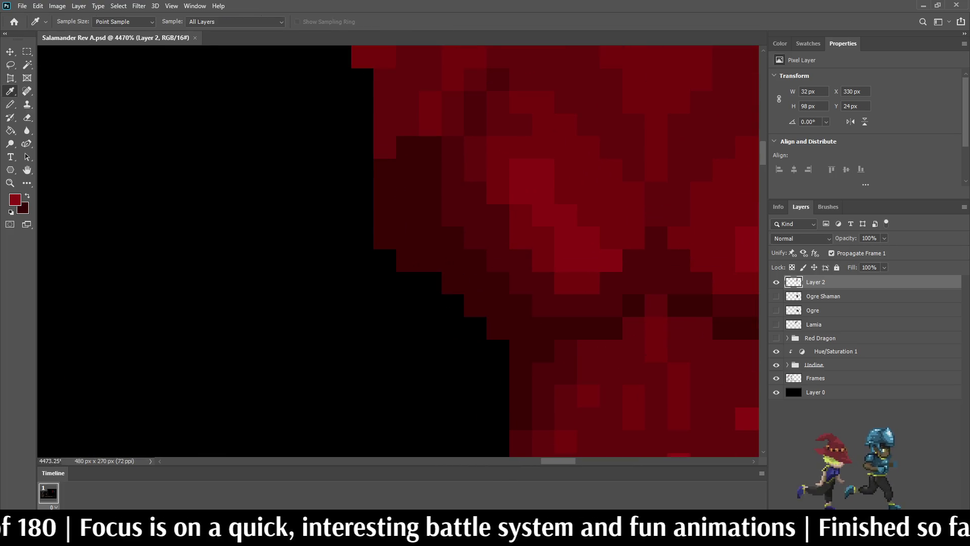
alt+scroll(534, 167, down, 10)
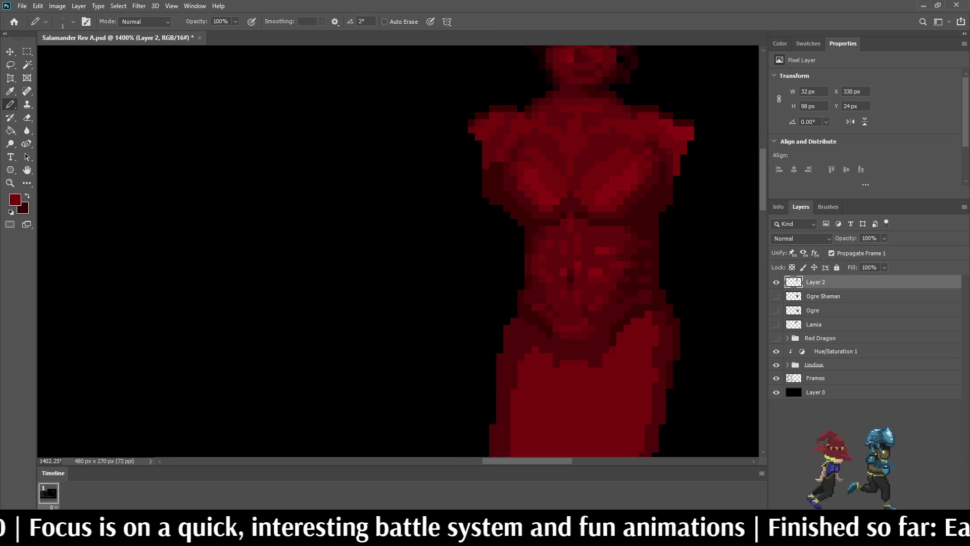
alt+scroll(651, 171, up, 5)
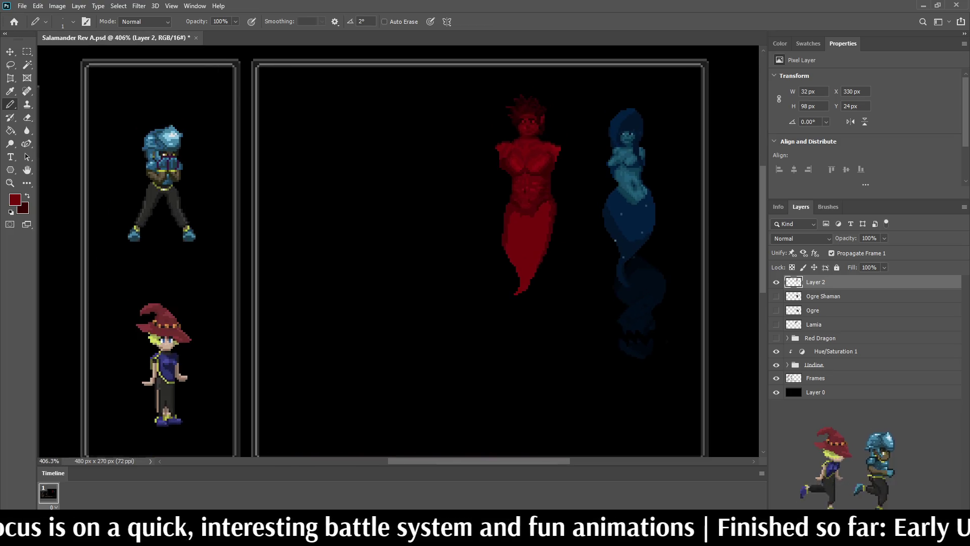
alt+scroll(502, 160, up, 8)
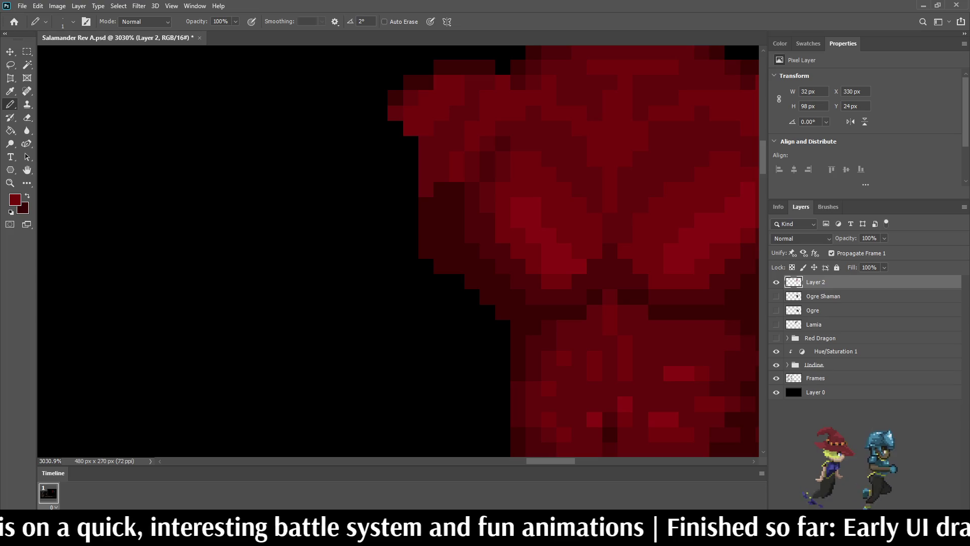
alt+scroll(536, 161, down, 10)
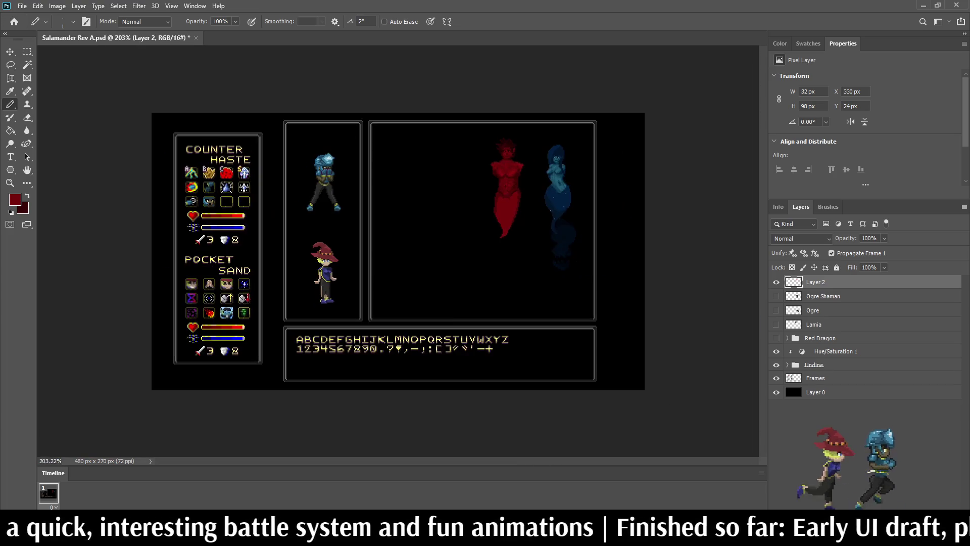
alt+scroll(581, 96, up, 3)
- Save the sprite file and view the battle UI draft at 300% zoom
key(ctrl+s)
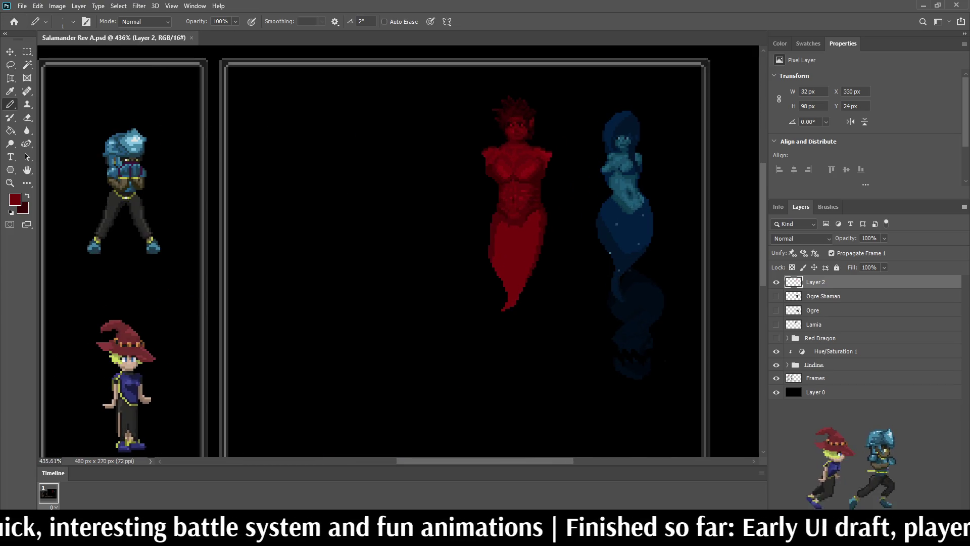
key(ctrl+1)
key(ctrl+plus)
key(ctrl+plus)
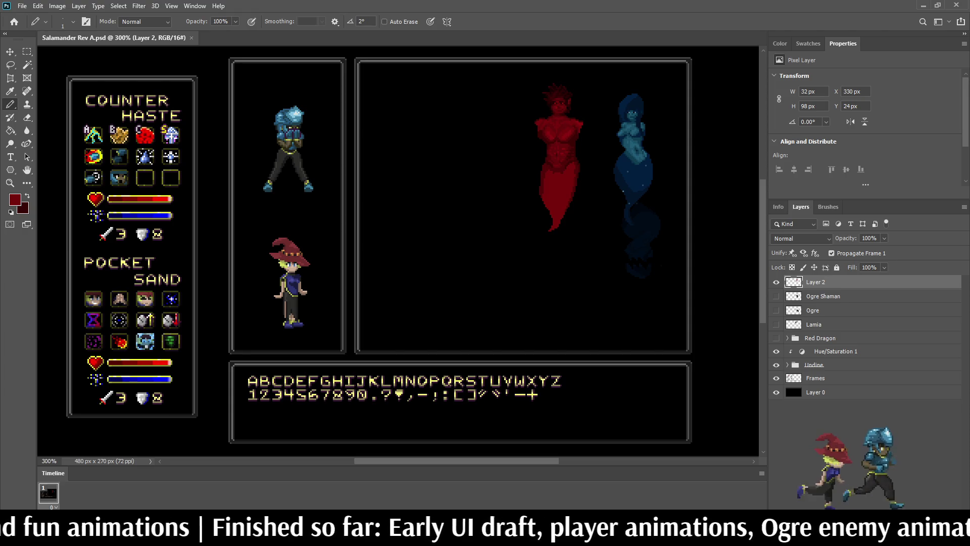
- Sample a darker red from the head and darken pixels at and below the mouth
scroll(556, 95, up, 10)
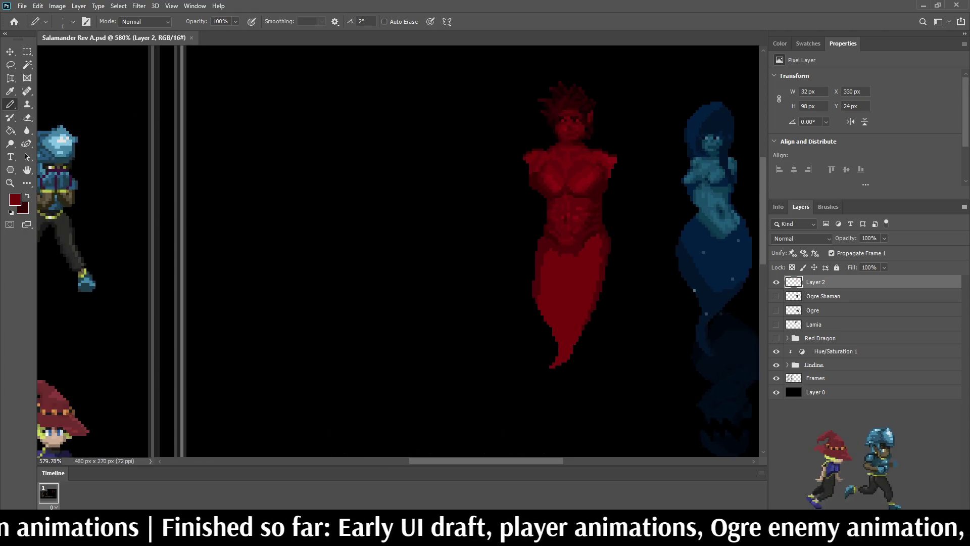
scroll(583, 118, up, 4)
alt+click(583, 118)
scroll(566, 184, down, 6)
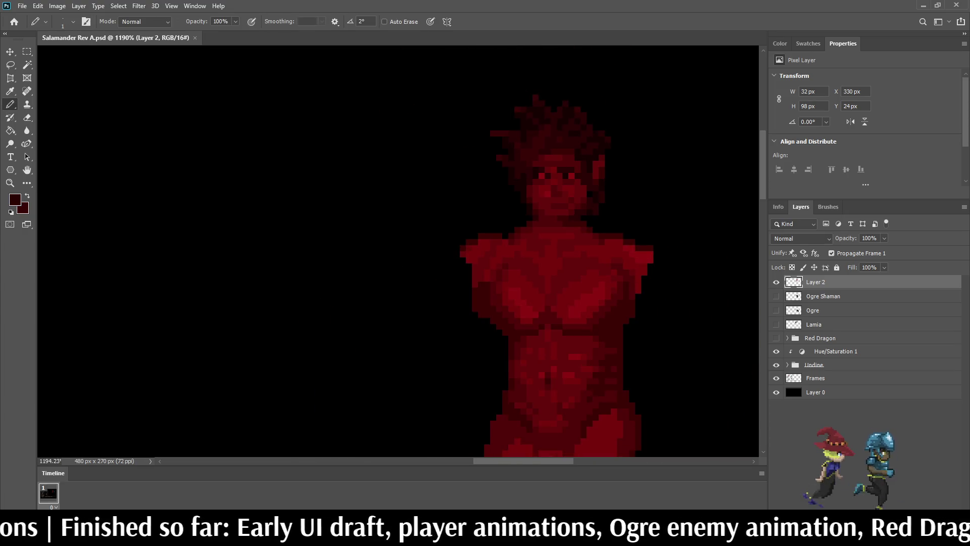
scroll(555, 192, up, 7)
drag(543, 196, 565, 195)
click(587, 196)
drag(609, 217, 543, 240)
click(521, 217)
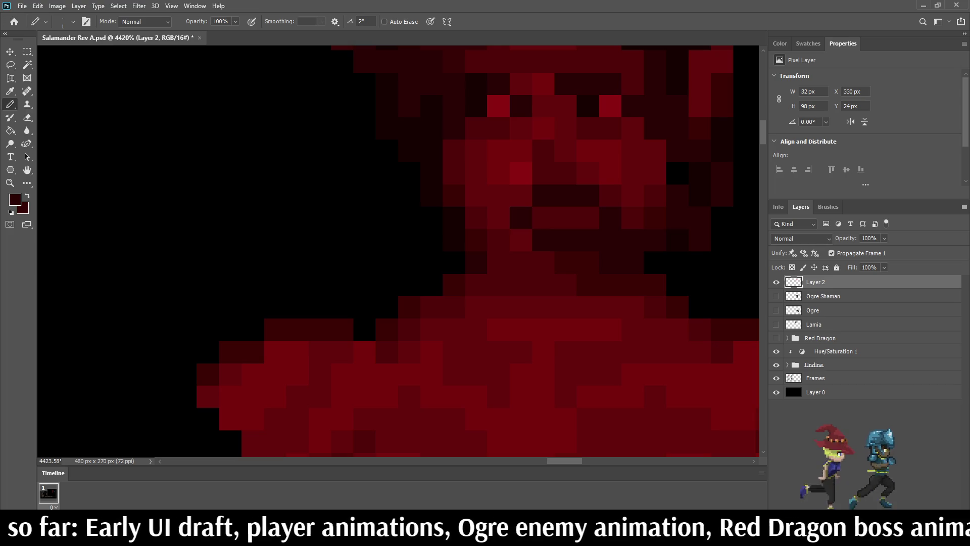
click(520, 240)
- Darken scattered face pixels around the mouth and up the right cheek
scroll(528, 242, down, 10)
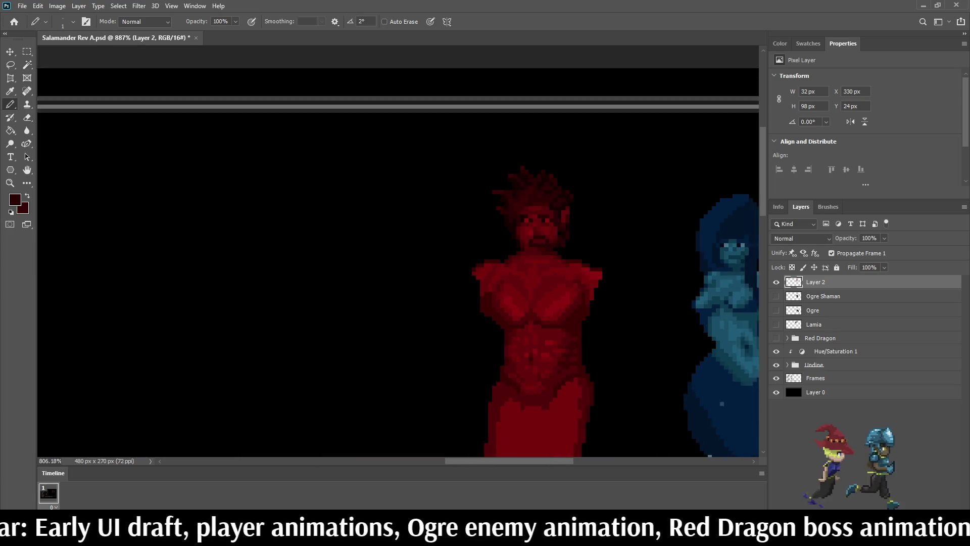
scroll(531, 243, up, 7)
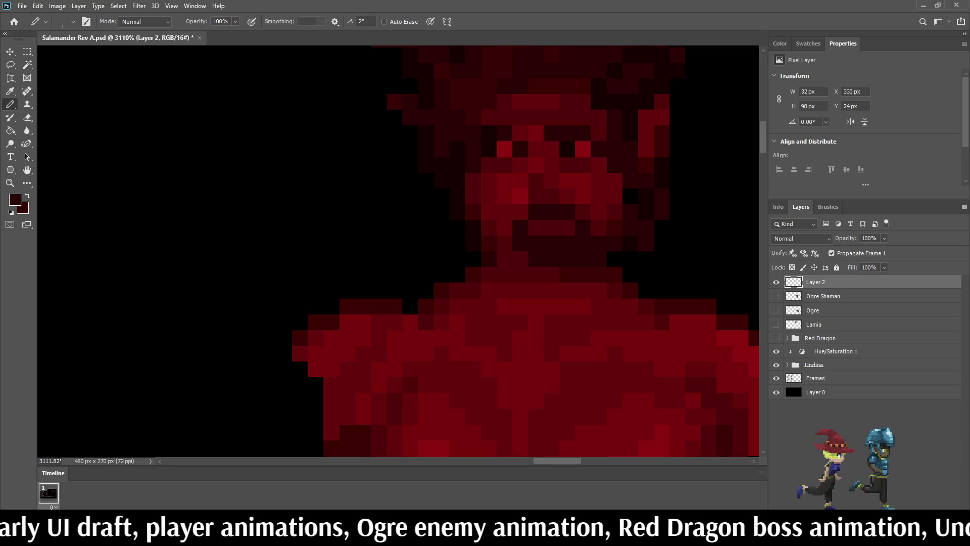
click(505, 227)
drag(521, 213, 505, 212)
click(489, 212)
click(489, 227)
click(599, 227)
click(615, 212)
scroll(617, 217, down, 5)
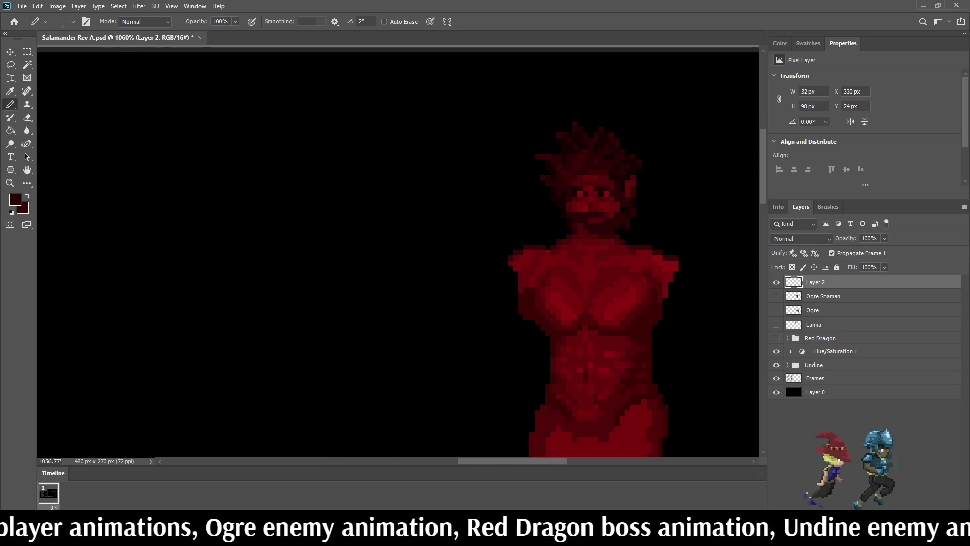
scroll(616, 217, up, 4)
click(605, 205)
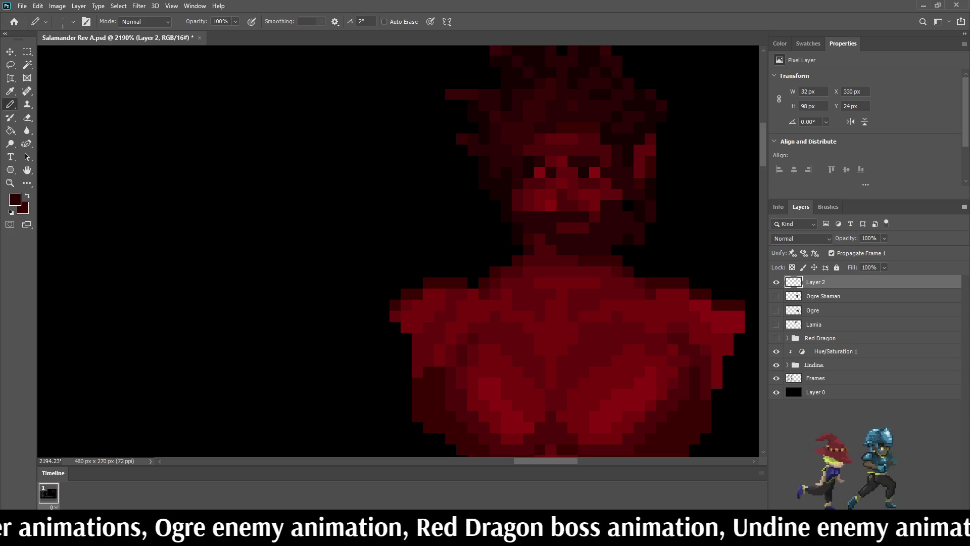
scroll(561, 202, down, 6)
scroll(555, 354, up, 2)
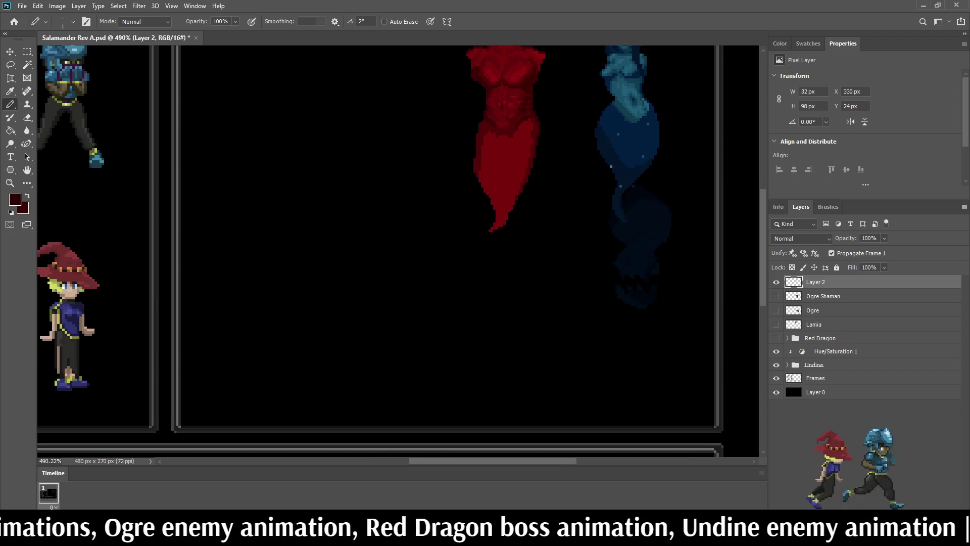
scroll(505, 151, down, 3)
scroll(556, 202, up, 6)
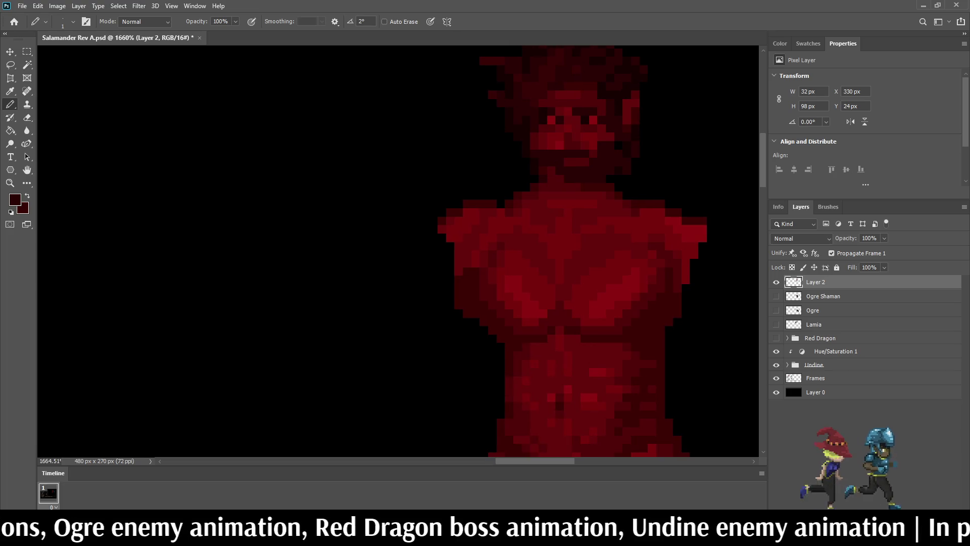
- Darken a short run of pixels along the salamander's neck
drag(559, 178, 551, 171)
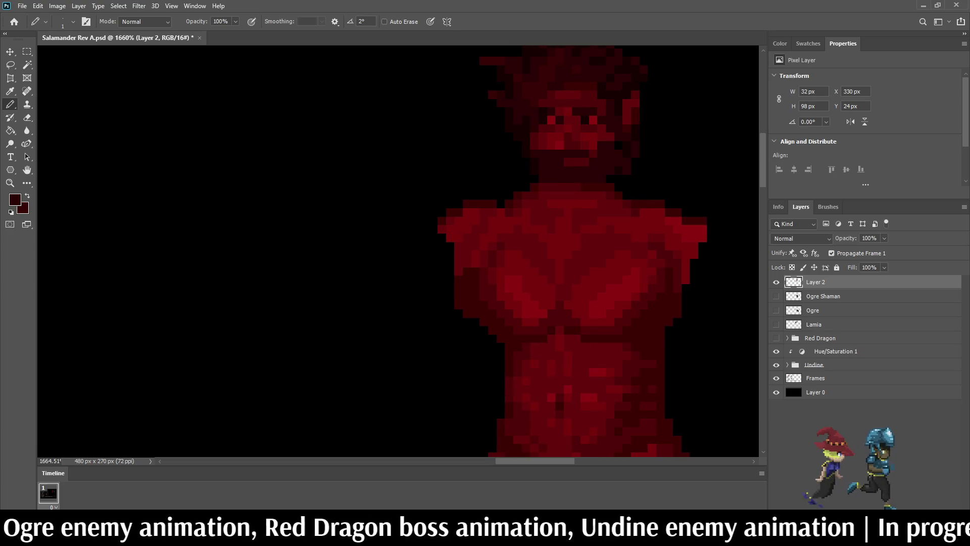
scroll(563, 209, down, 4)
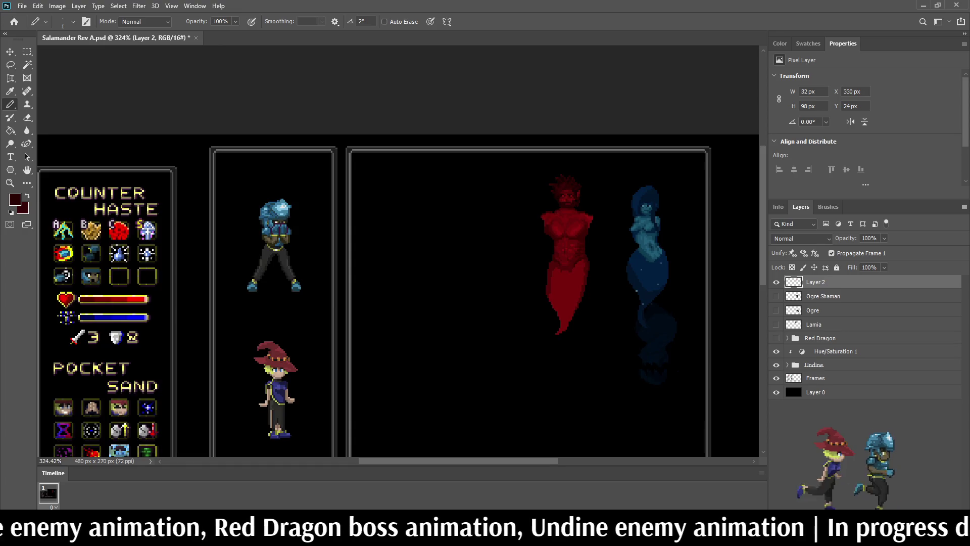
scroll(568, 185, up, 5)
drag(534, 281, 550, 281)
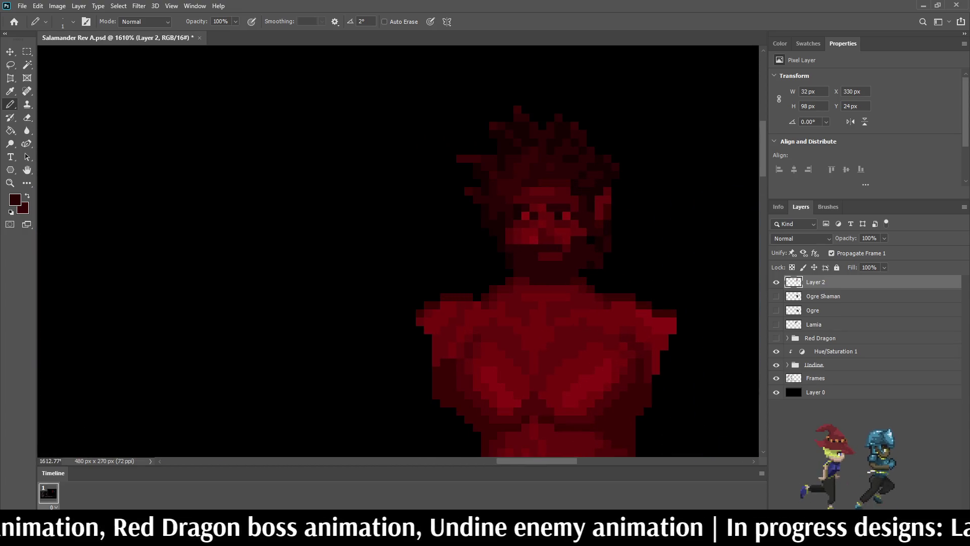
scroll(616, 281, down, 4)
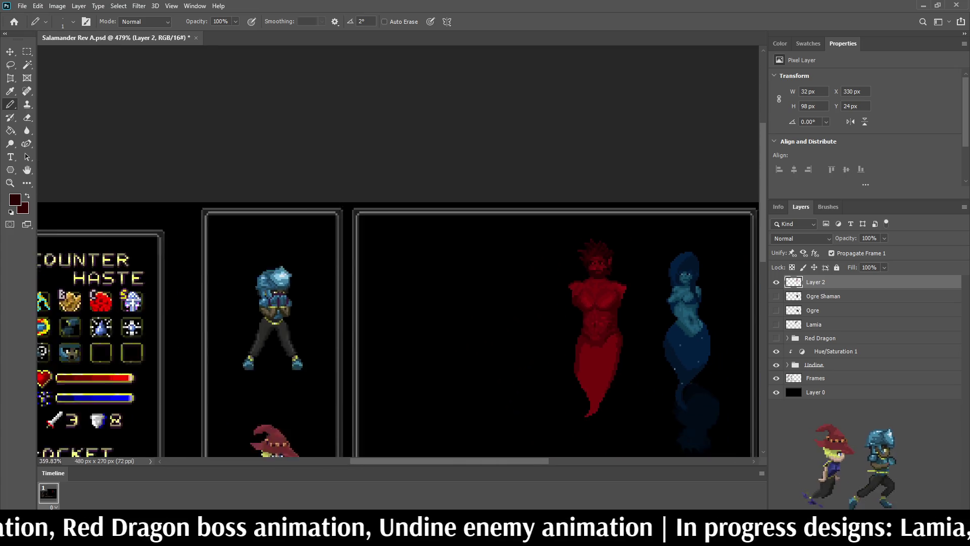
scroll(614, 272, up, 5)
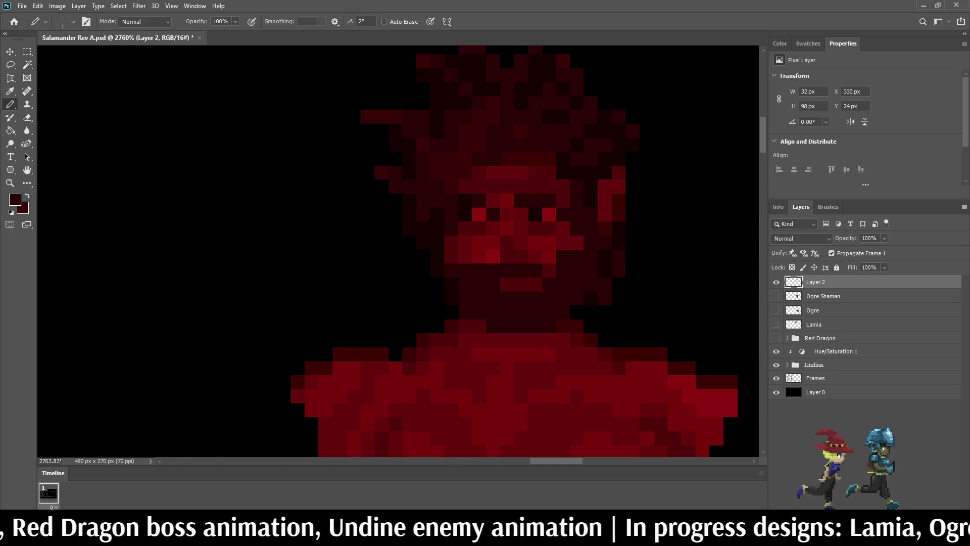
scroll(597, 288, down, 5)
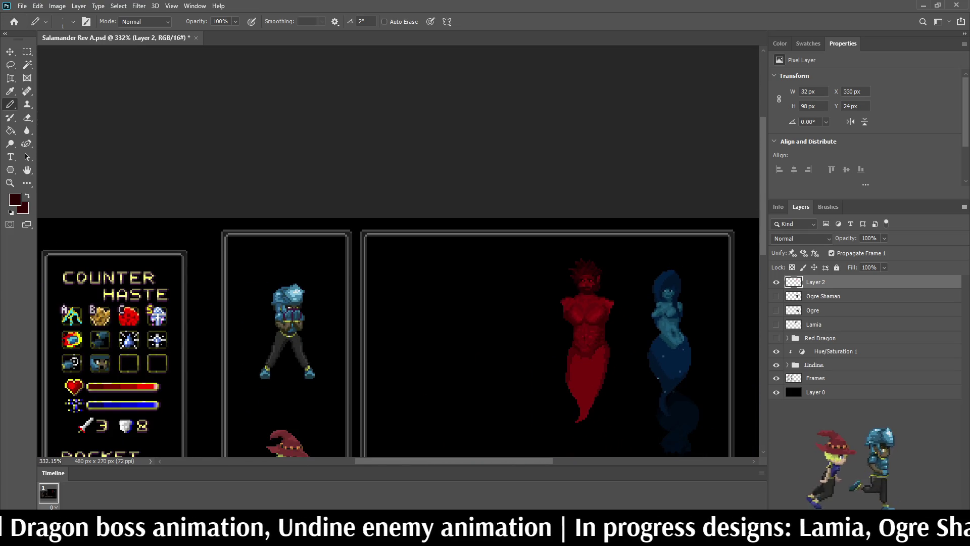
scroll(602, 284, up, 3)
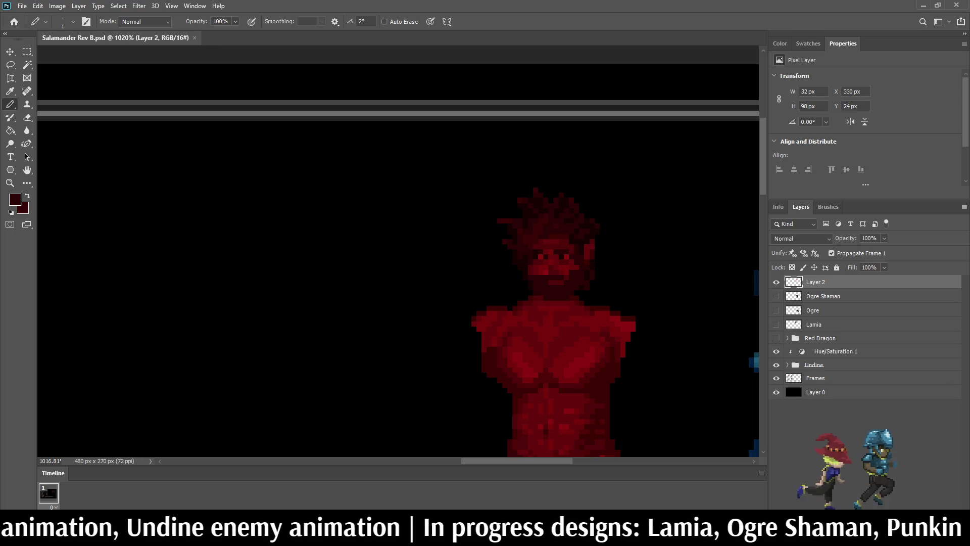
- Fit the canvas, sample the witch's light skin tan, and switch to the Paint Bucket
scroll(607, 279, down, 3)
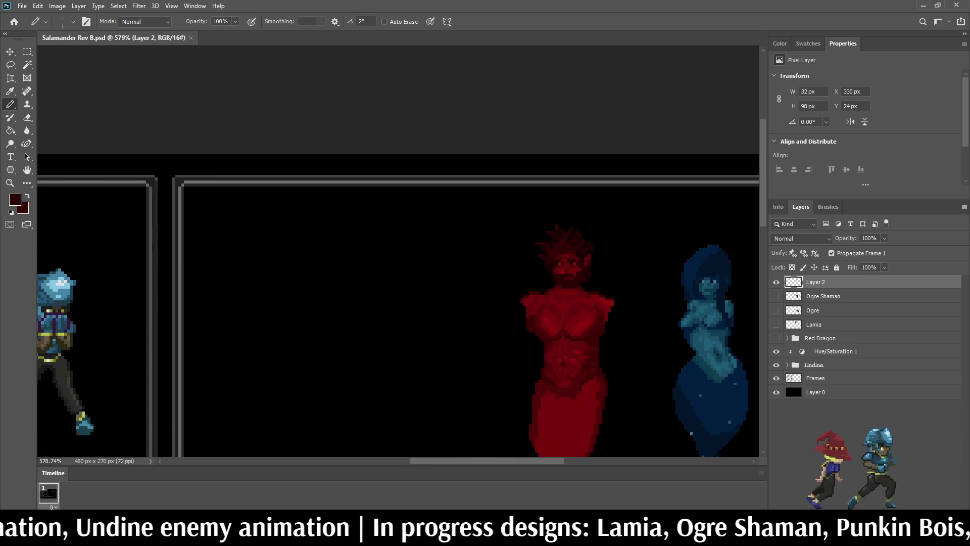
scroll(607, 278, up, 3)
scroll(606, 278, down, 1)
scroll(602, 344, down, 2)
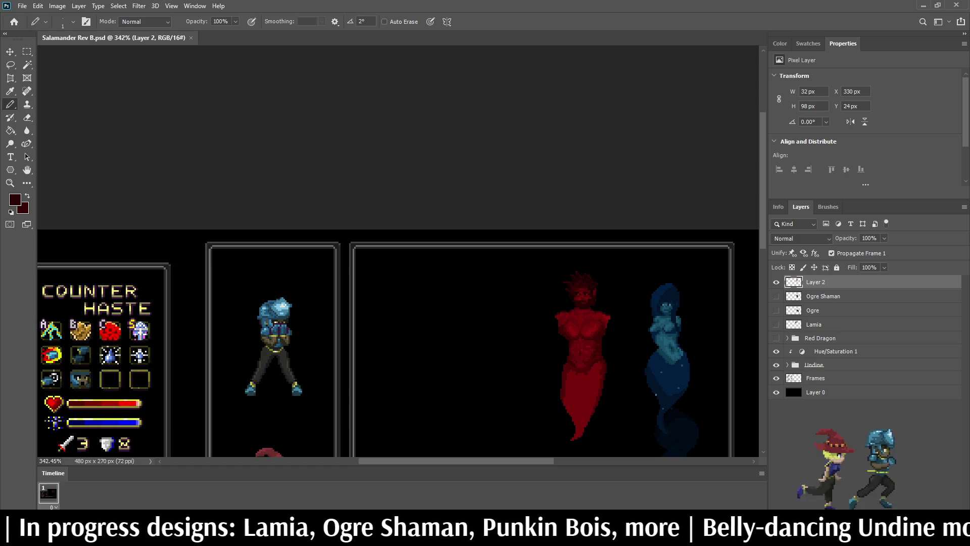
key(ctrl+0)
scroll(298, 283, up, 5)
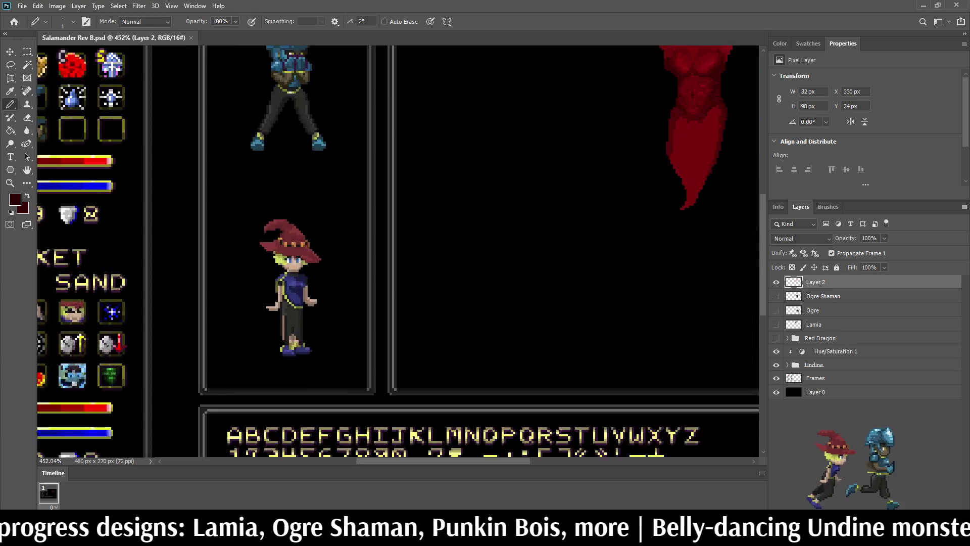
key(i)
click(294, 261)
scroll(294, 261, up, 5)
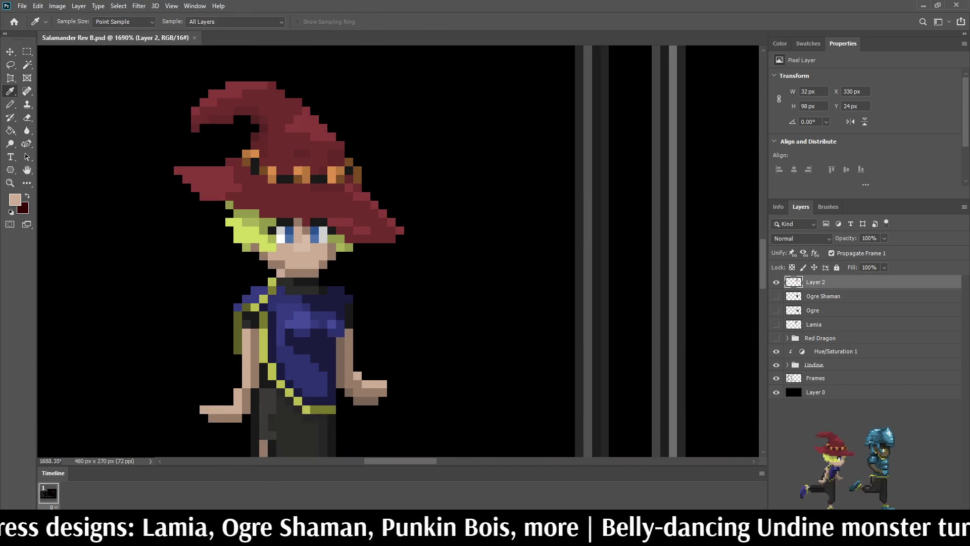
alt+click(305, 242)
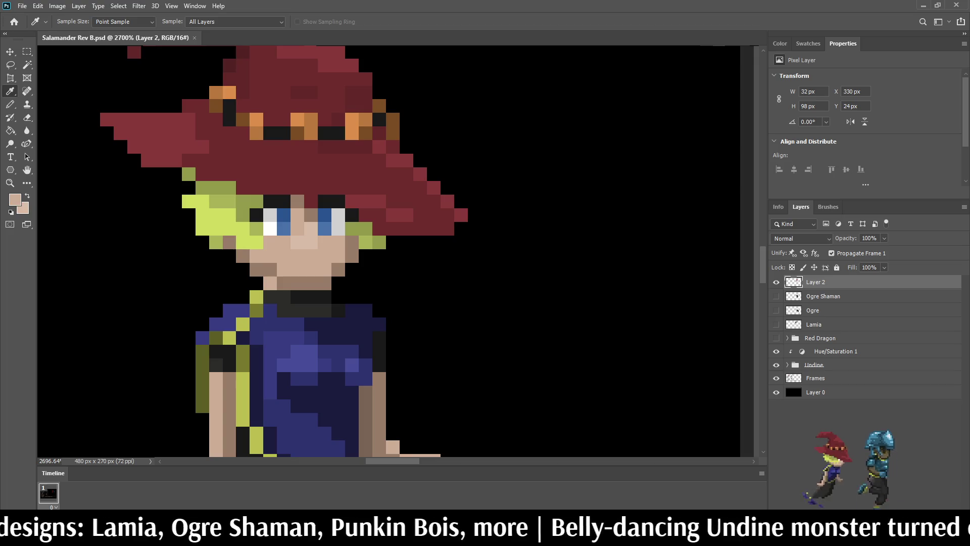
scroll(267, 282, down, 10)
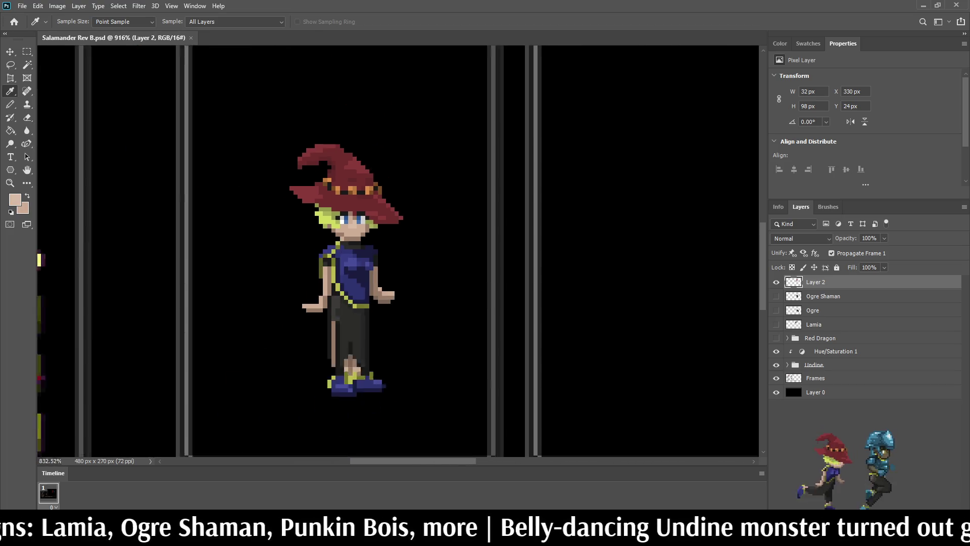
key(g)
scroll(553, 107, up, 8)
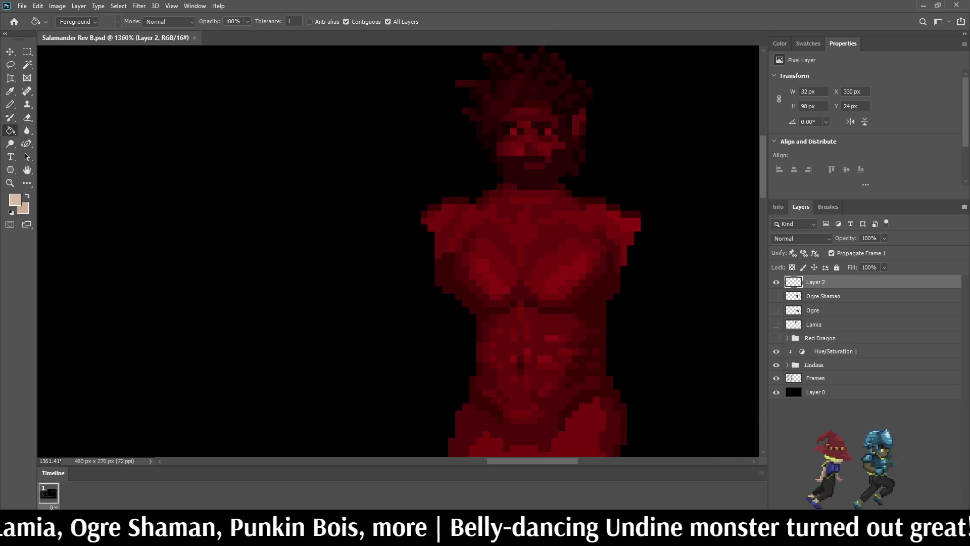
- Turn off Contiguous and All Layers, then fill two red shades of the salamander beige
click(346, 21)
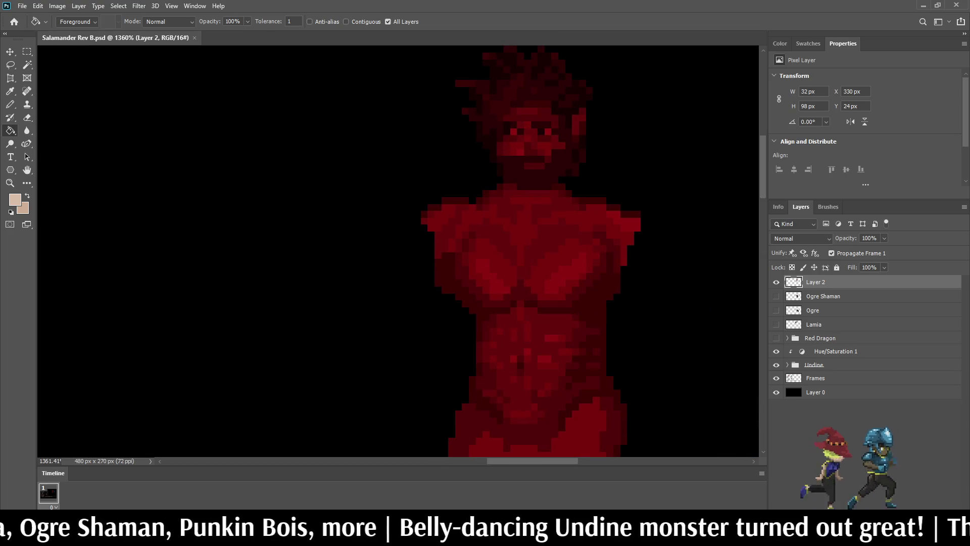
click(388, 22)
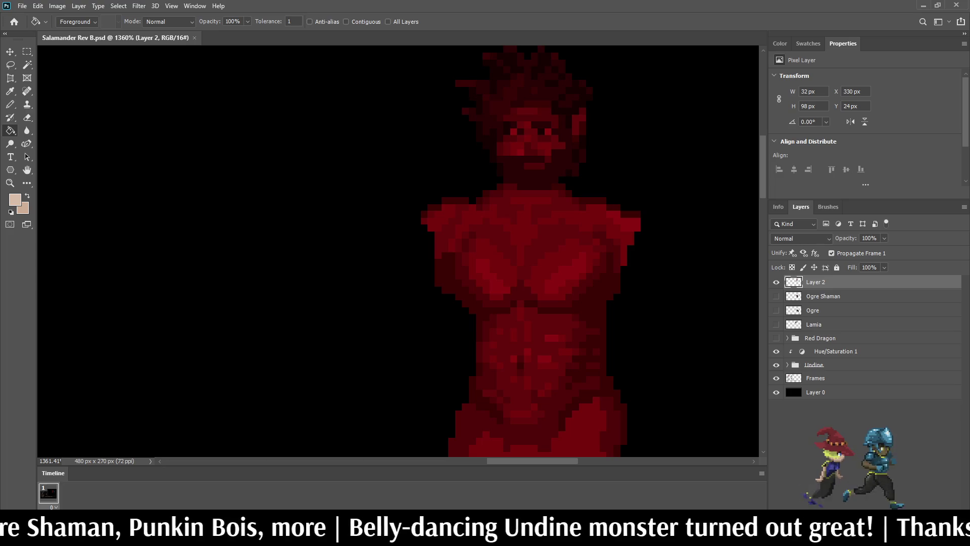
click(566, 268)
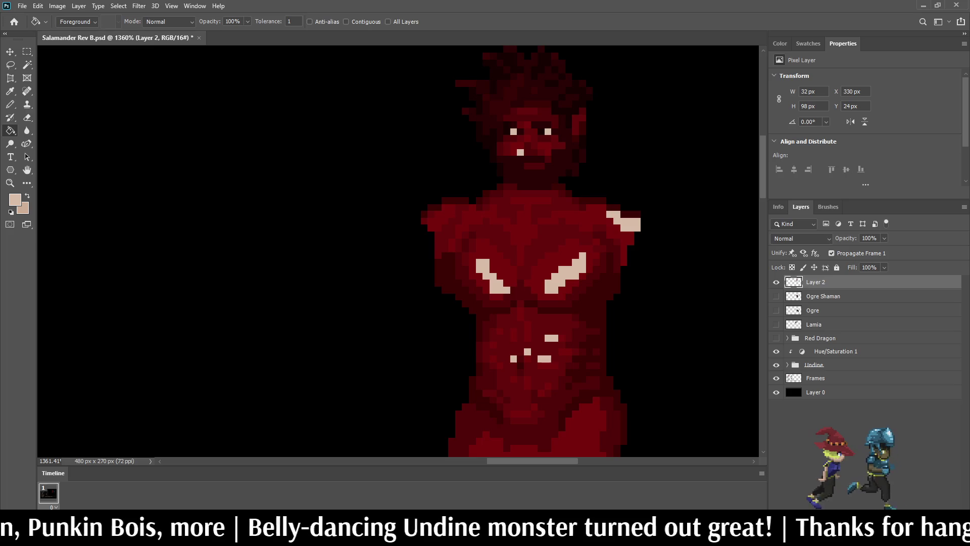
click(561, 237)
- Sample a darker tan from the witch's skin, compare, and restore the salamander's red
key(x)
scroll(537, 123, down, 10)
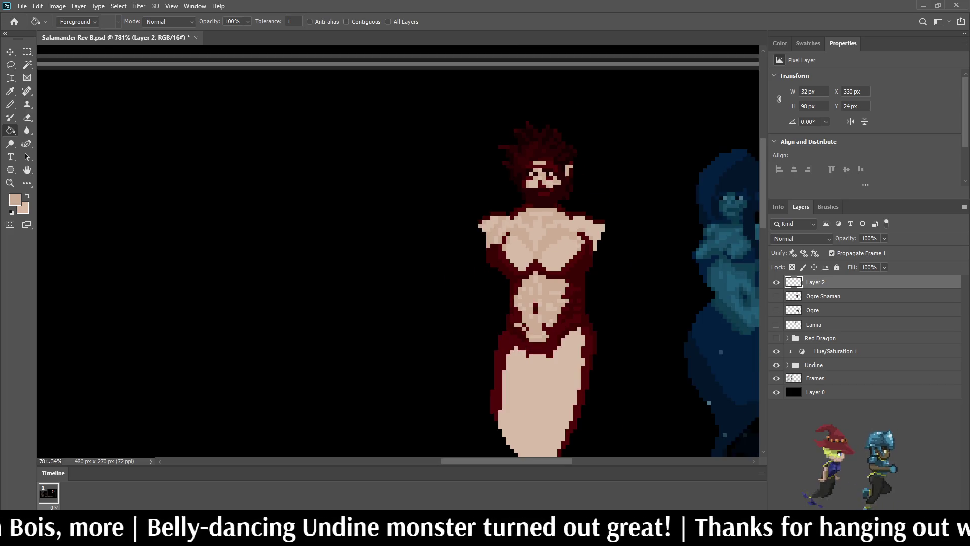
scroll(290, 260, up, 5)
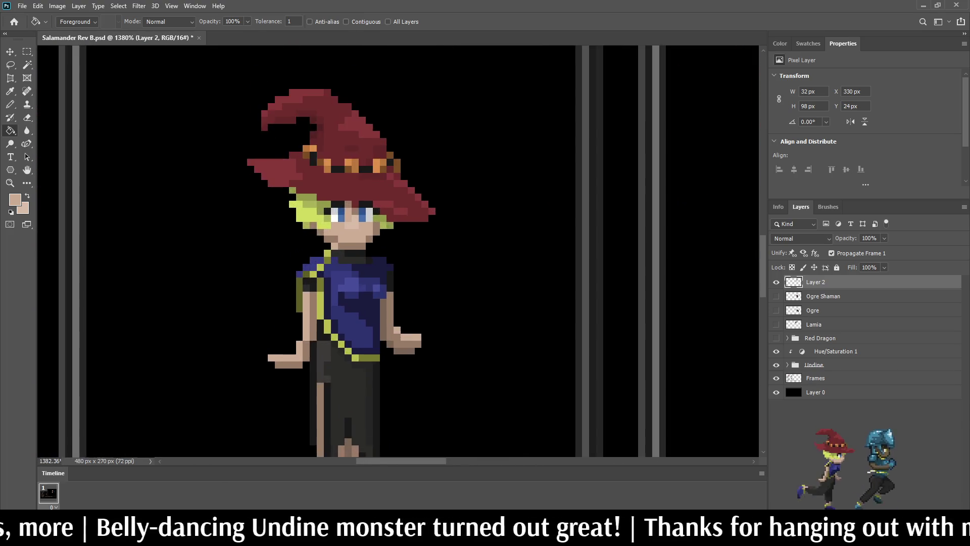
key(i)
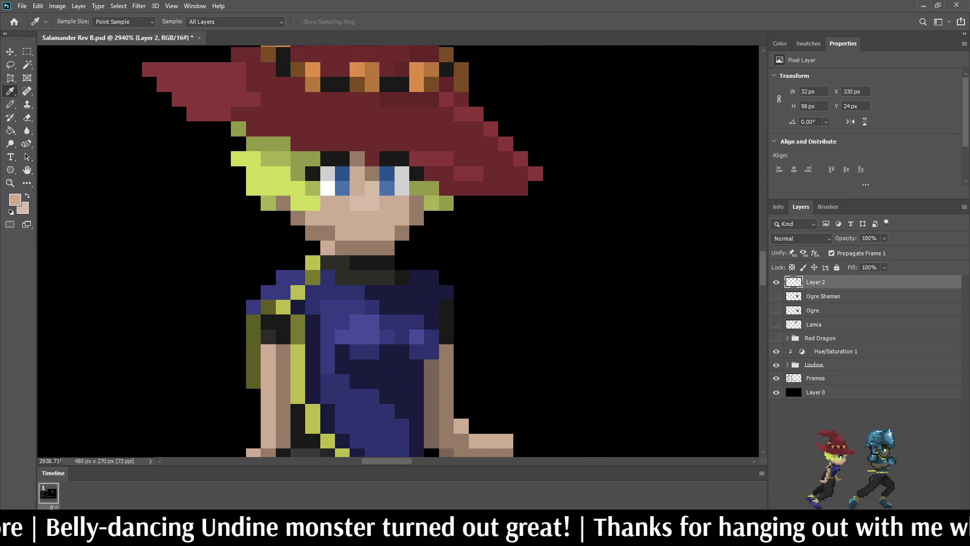
click(311, 160)
scroll(310, 159, down, 10)
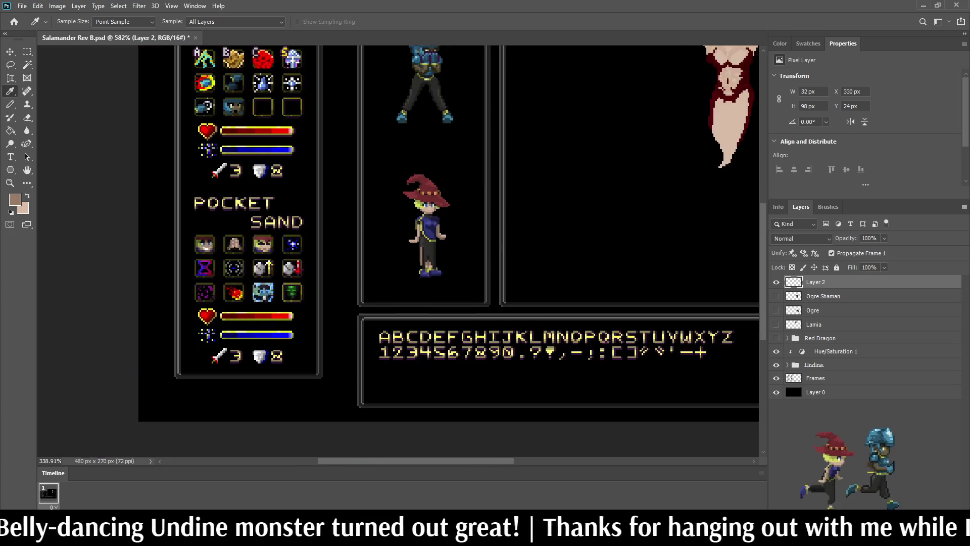
key(g)
scroll(507, 153, up, 8)
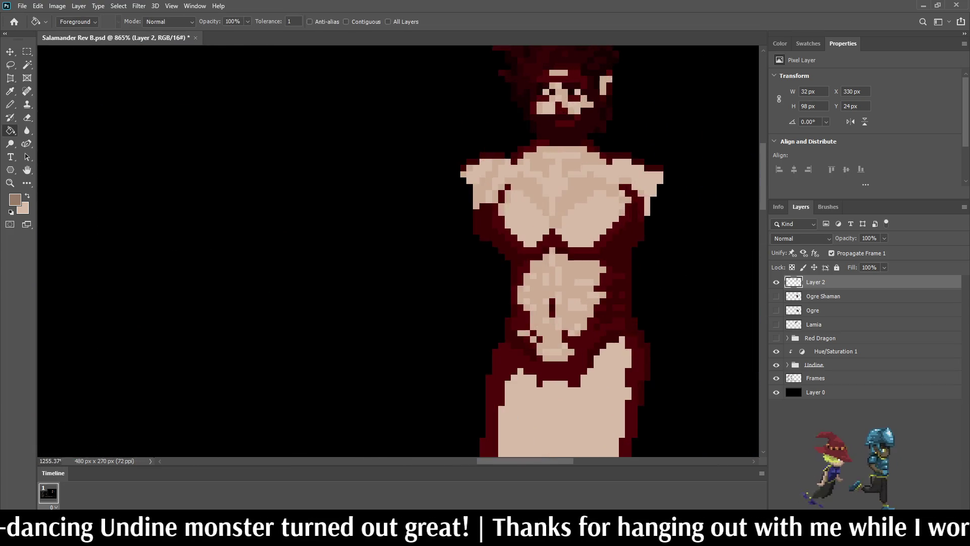
scroll(556, 177, down, 5)
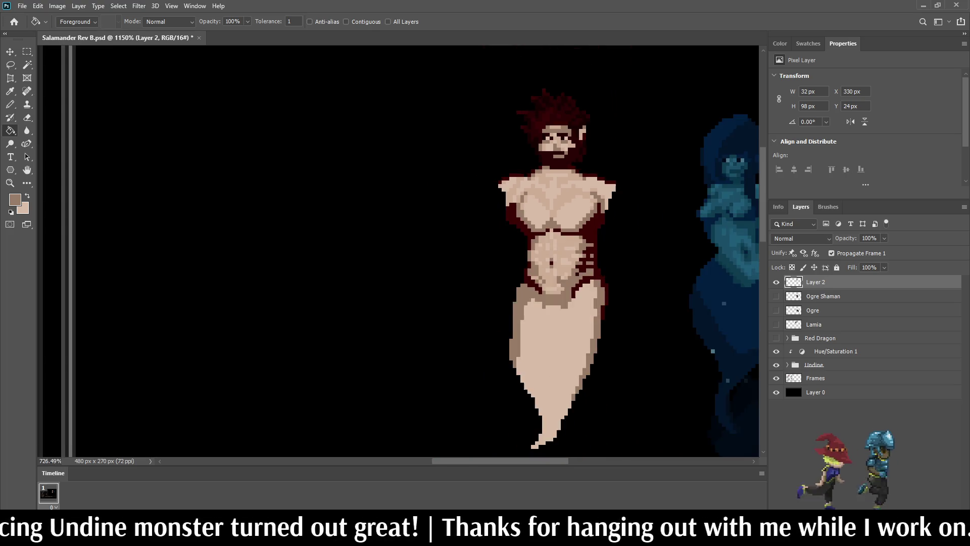
scroll(595, 197, down, 2)
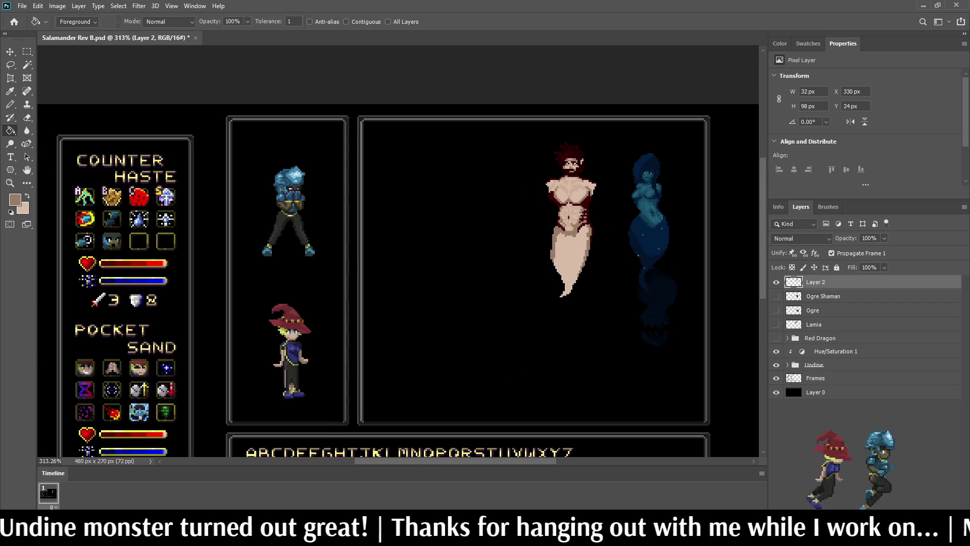
scroll(587, 163, up, 3)
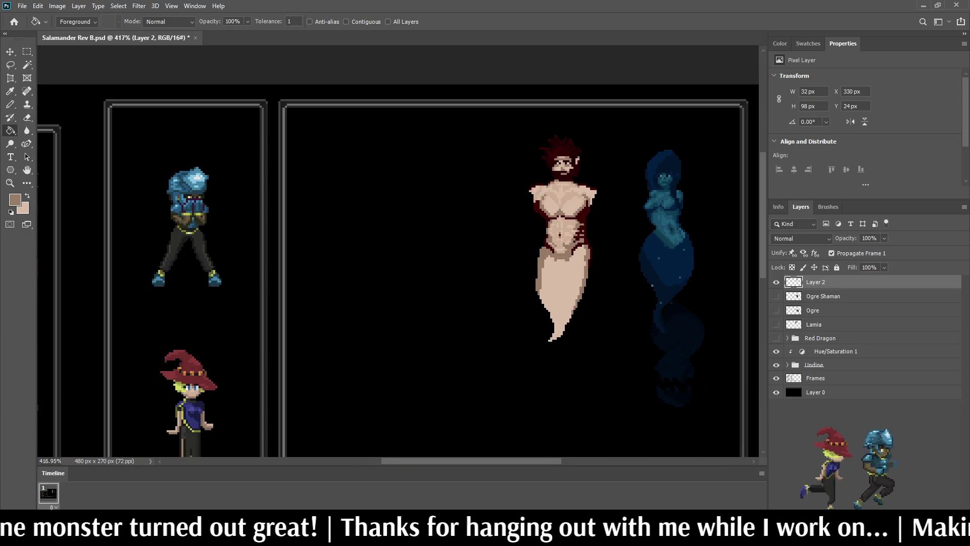
scroll(584, 179, up, 1)
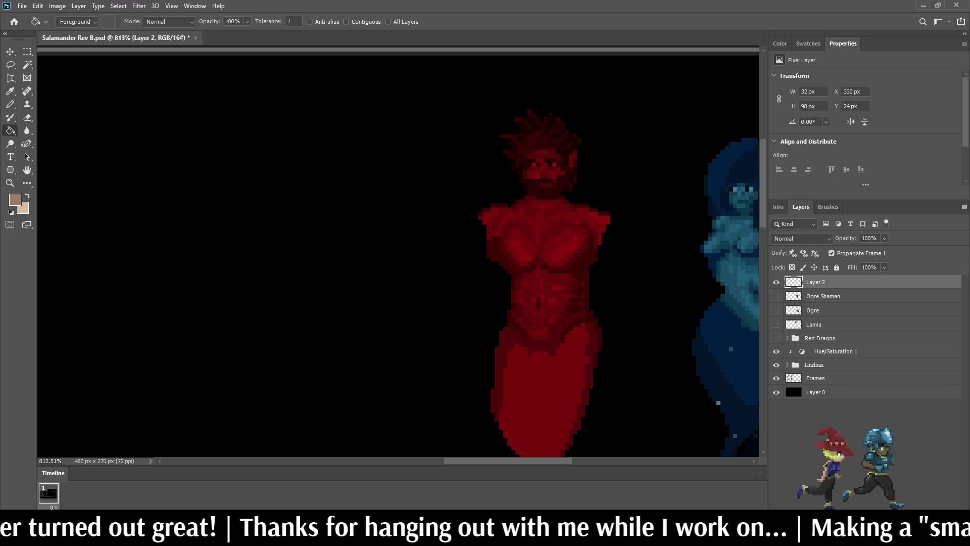
- Save the Salamander file and check the whole mockup at 100%, then 300%
key(ctrl+s)
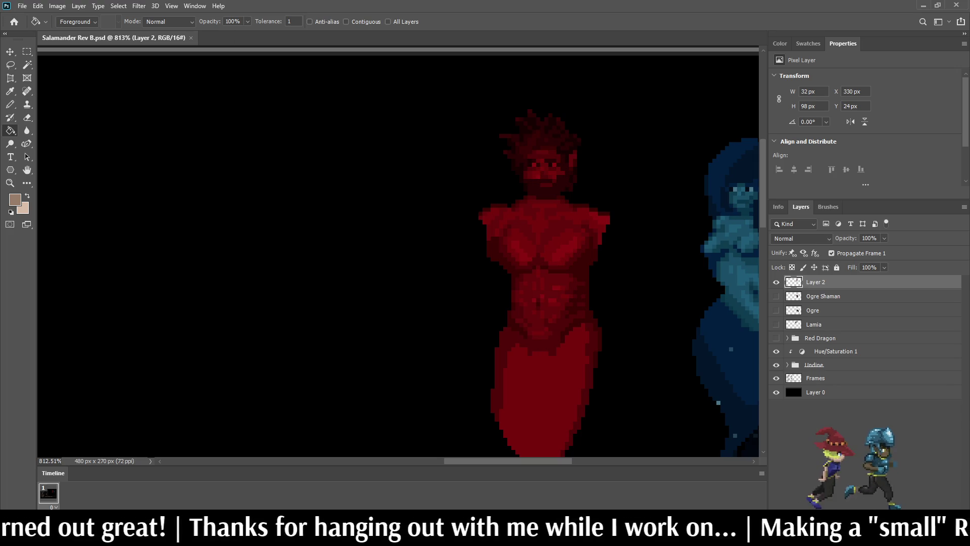
key(ctrl+1)
key(ctrl+plus)
key(ctrl+plus)
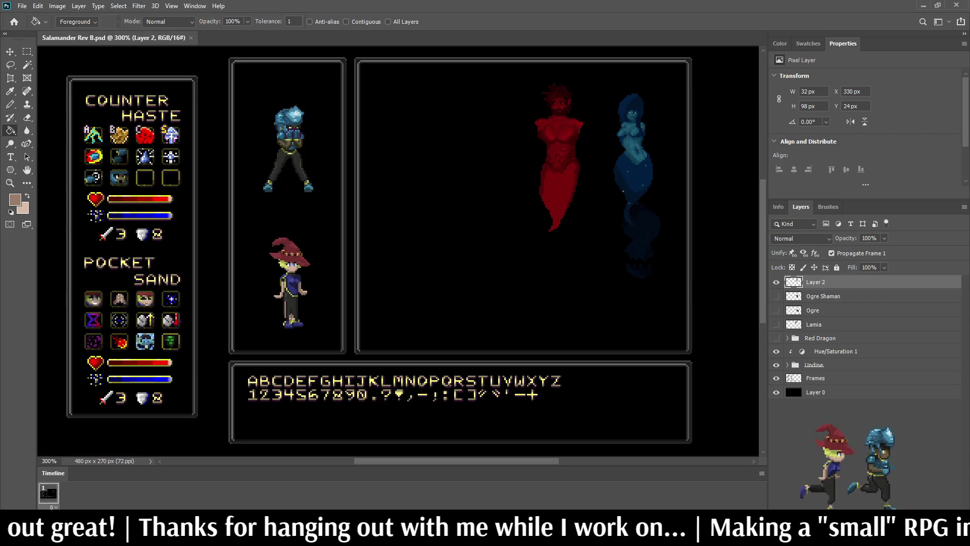
scroll(599, 77, up, 10)
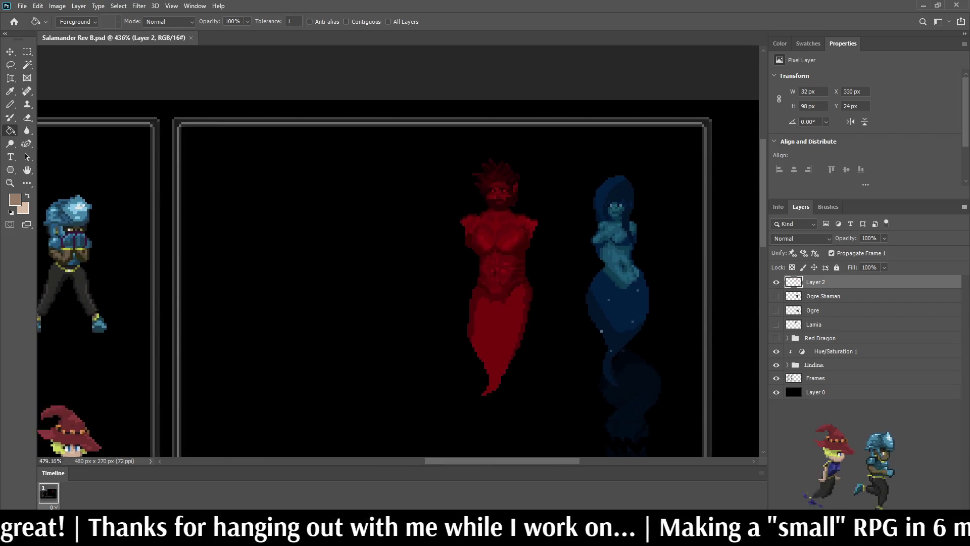
scroll(474, 252, up, 5)
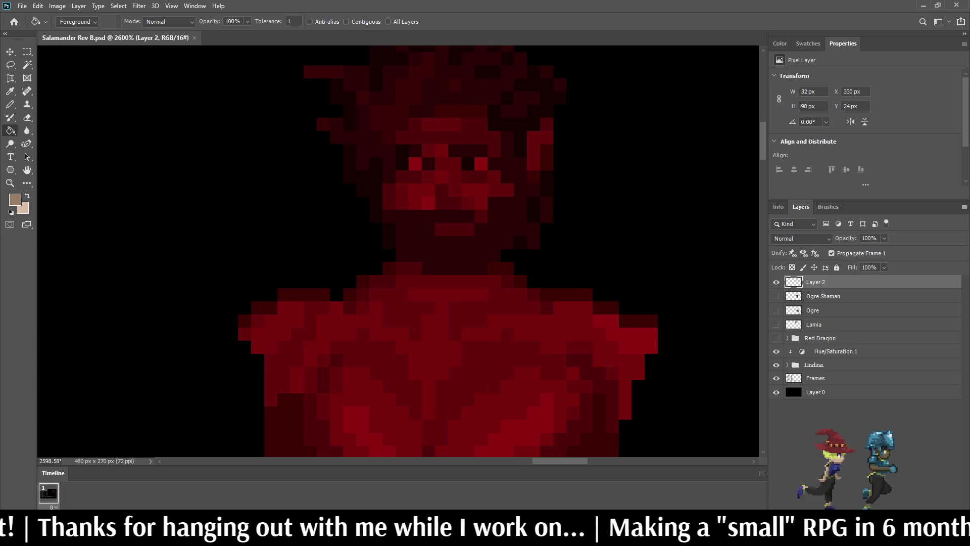
scroll(475, 253, down, 5)
scroll(606, 152, down, 5)
scroll(606, 151, up, 3)
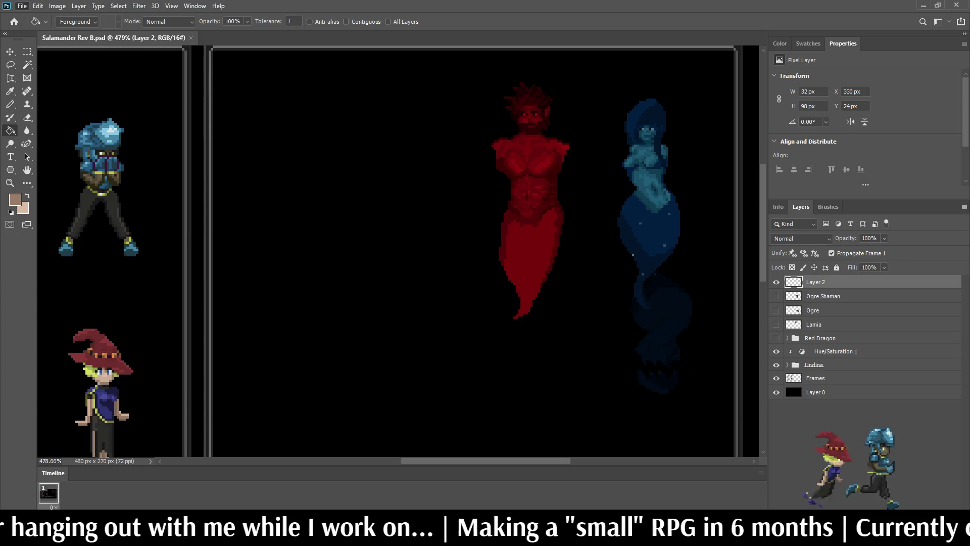
scroll(373, 230, up, 5)
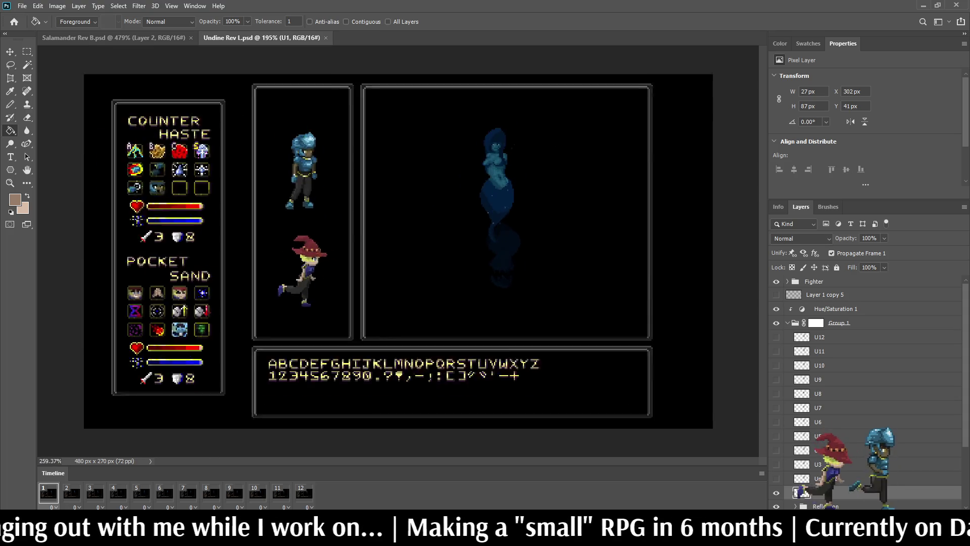
- Play the Undine's animation frames, then close Undine Rev L.psd
scroll(556, 151, up, 1)
key(space)
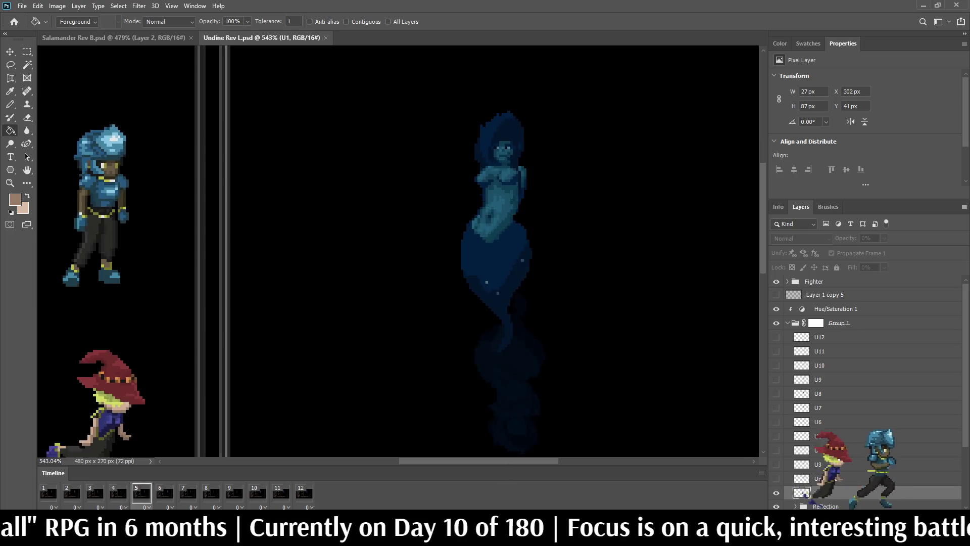
key(ctrl+w)
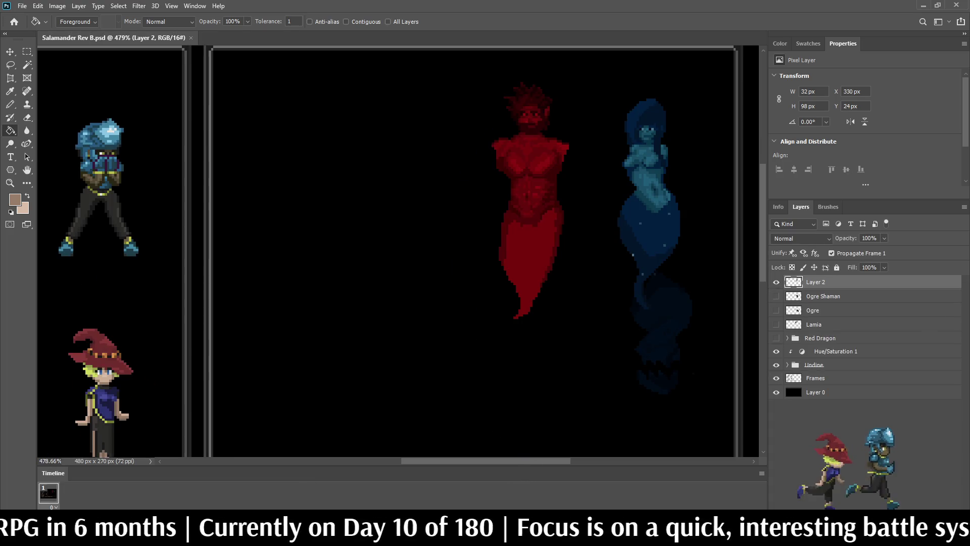
- Sample a dark red and pencil it across the salamander's neck and upper chest
scroll(512, 152, down, 3)
scroll(513, 151, up, 6)
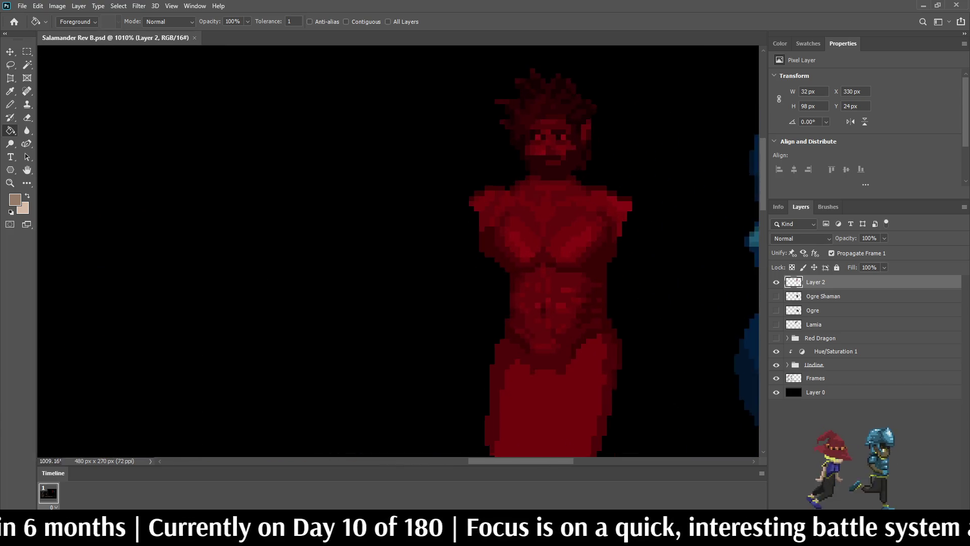
scroll(513, 151, up, 4)
key(i)
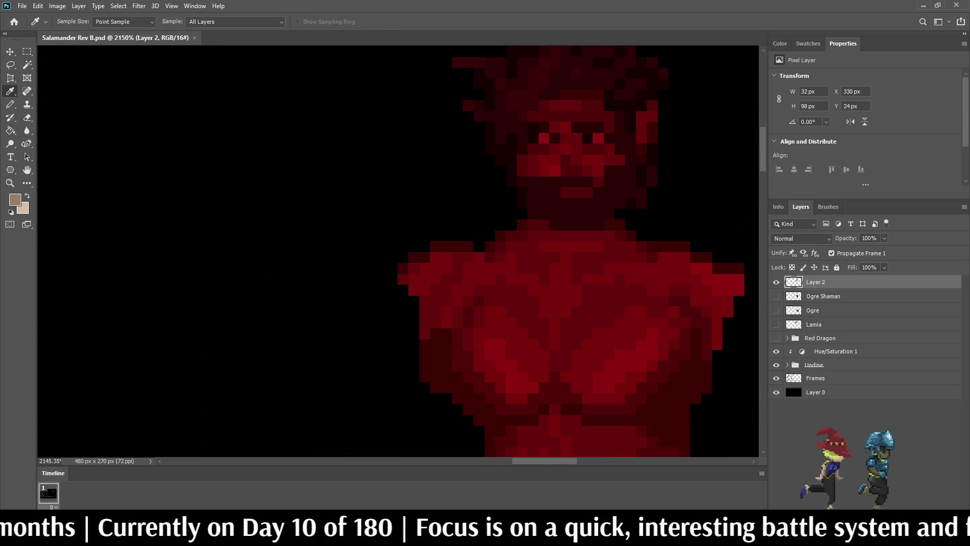
key(b)
scroll(573, 207, down, 1)
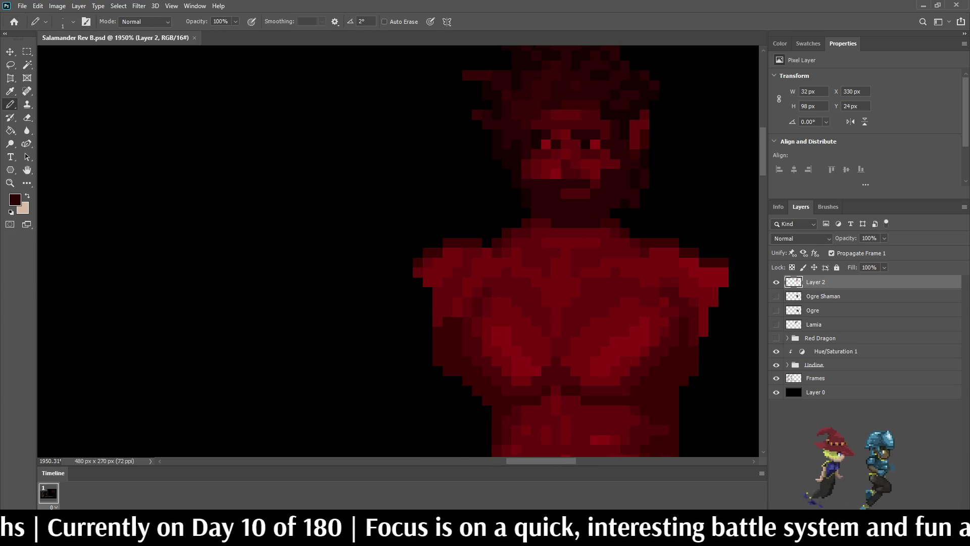
drag(536, 223, 575, 242)
- Add five more dark-red pixels on the upper chest and two beside the jaw
click(580, 232)
click(570, 252)
click(595, 232)
click(565, 232)
click(555, 252)
drag(517, 203, 517, 194)
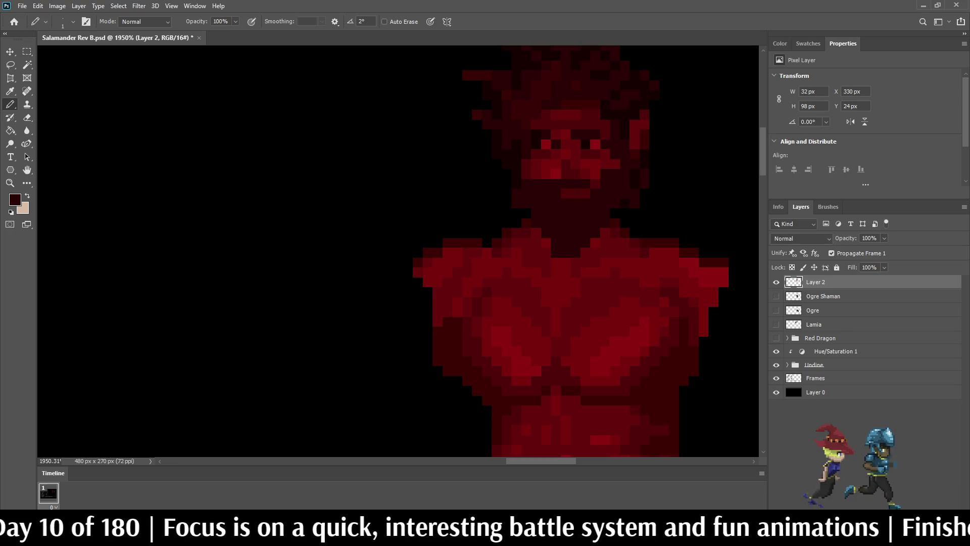
scroll(556, 248, down, 6)
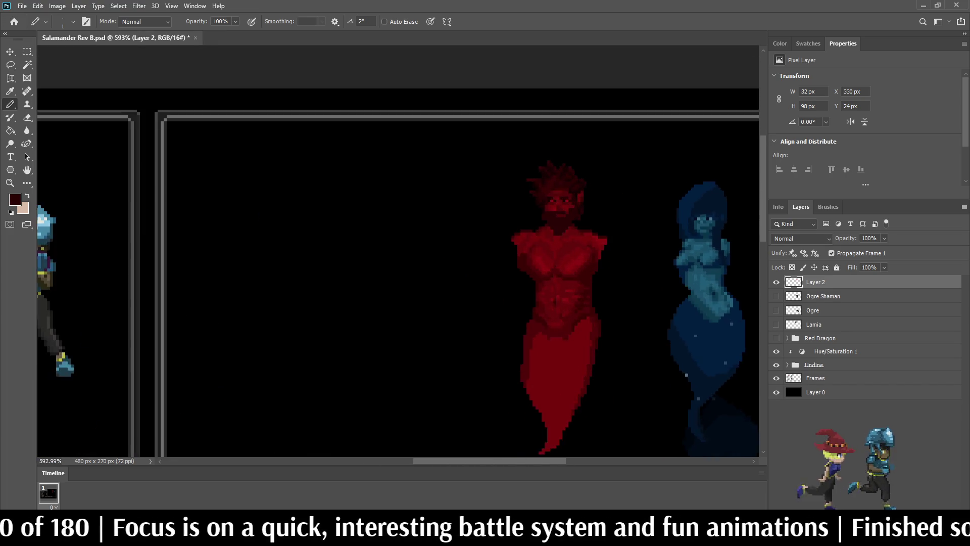
scroll(594, 200, up, 5)
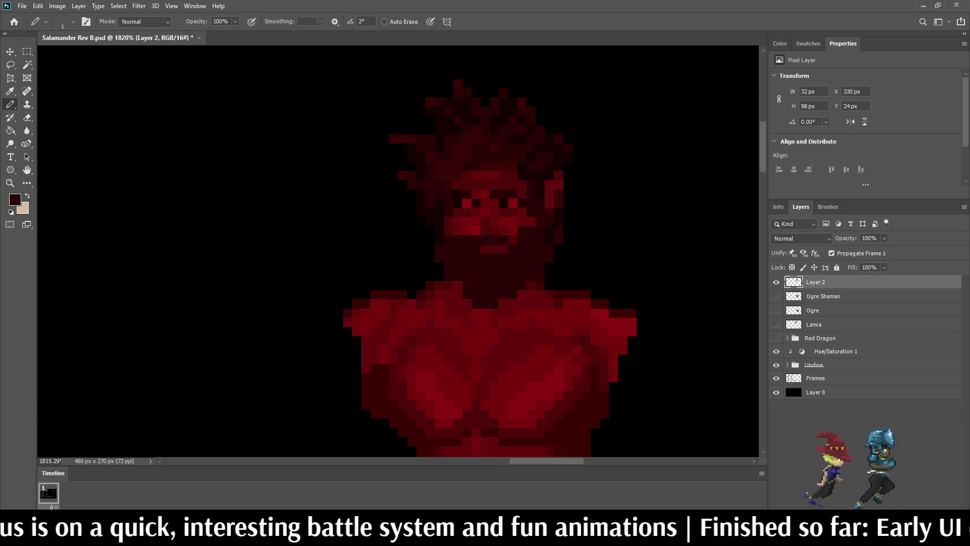
scroll(455, 213, down, 5)
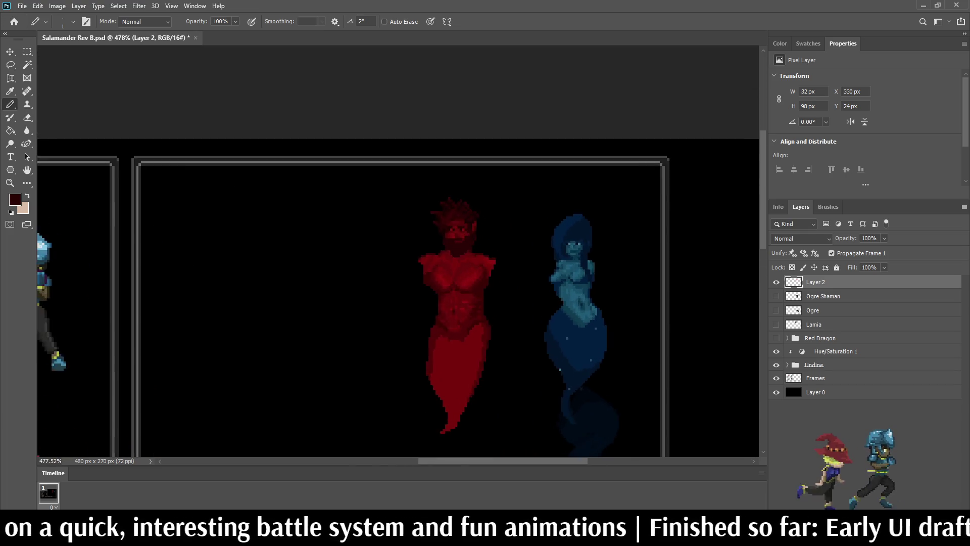
scroll(462, 238, up, 5)
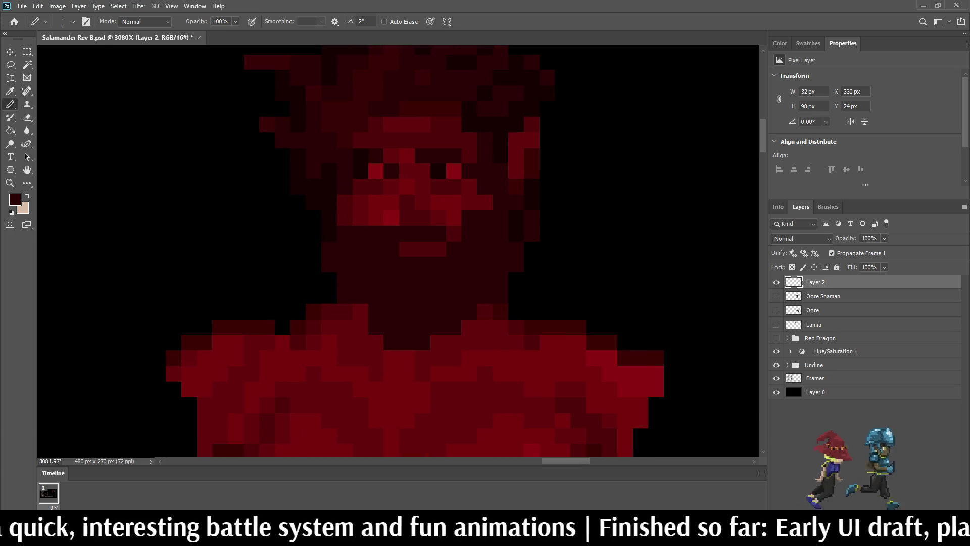
- Brighten pixels on the lower face, left cheek and along the chin row with a brighter red
key(i)
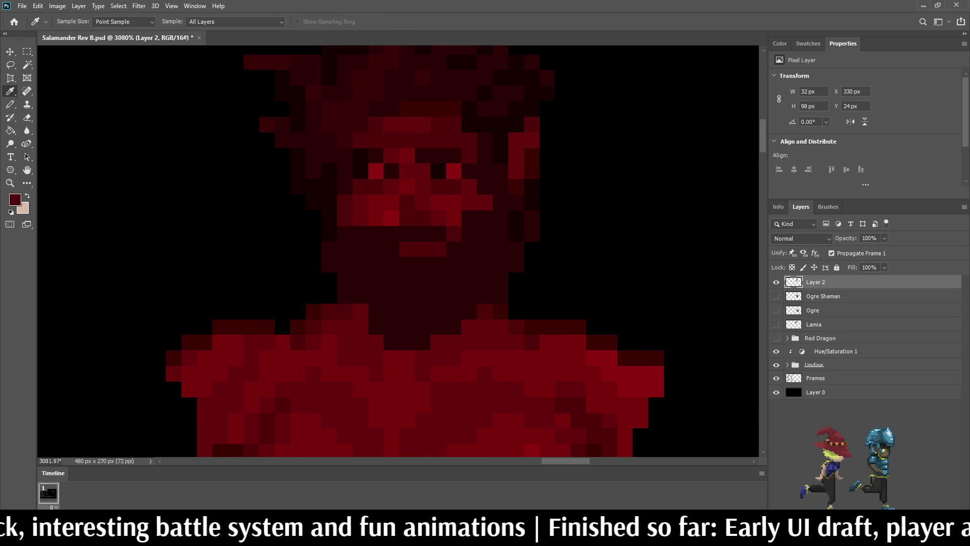
key(b)
click(391, 234)
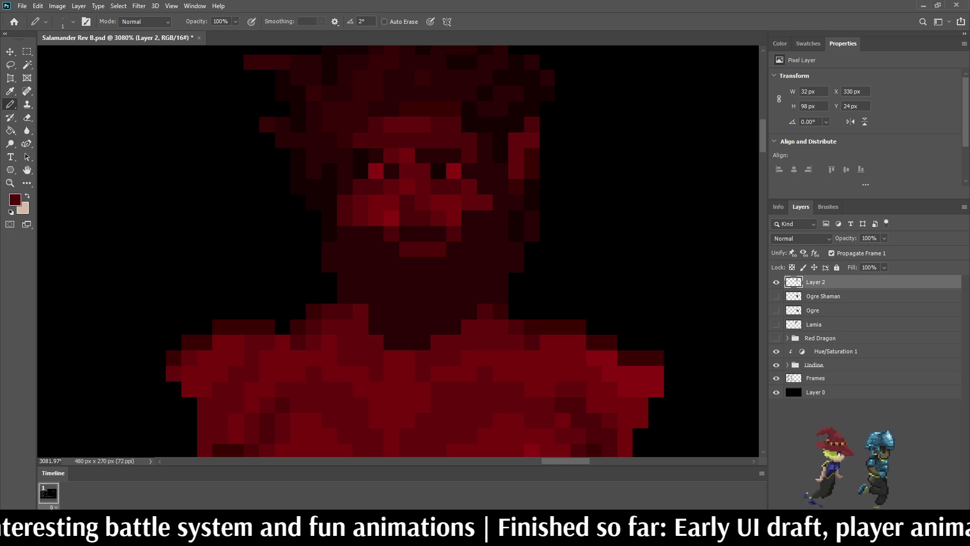
click(376, 233)
click(376, 249)
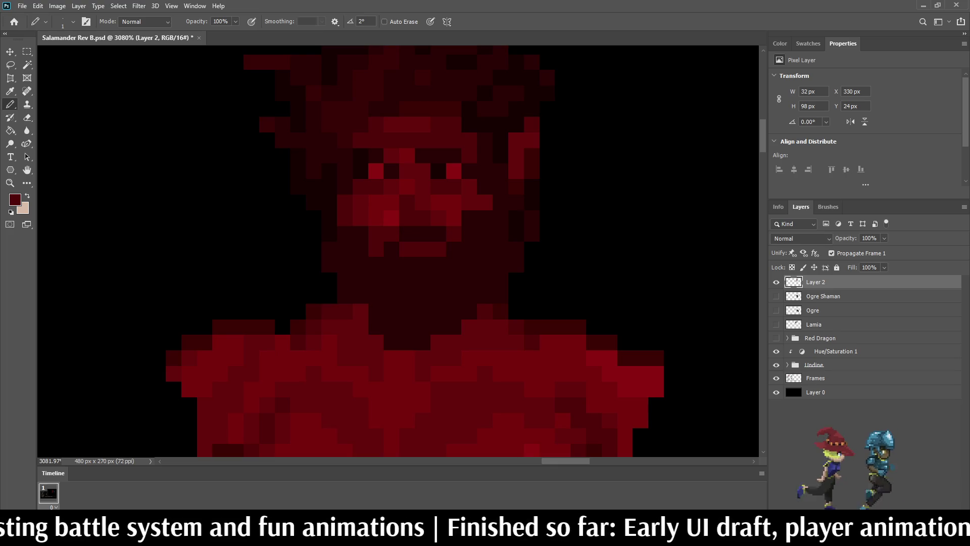
click(391, 265)
click(408, 264)
click(423, 264)
click(438, 264)
click(453, 264)
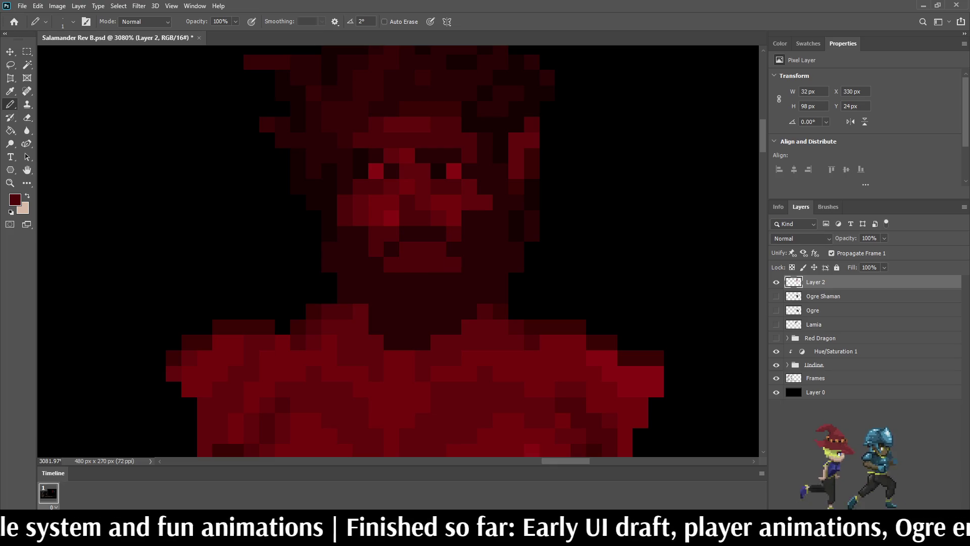
- Brighten one more chin pixel and three dark pixels along the mouth
scroll(460, 220, down, 5)
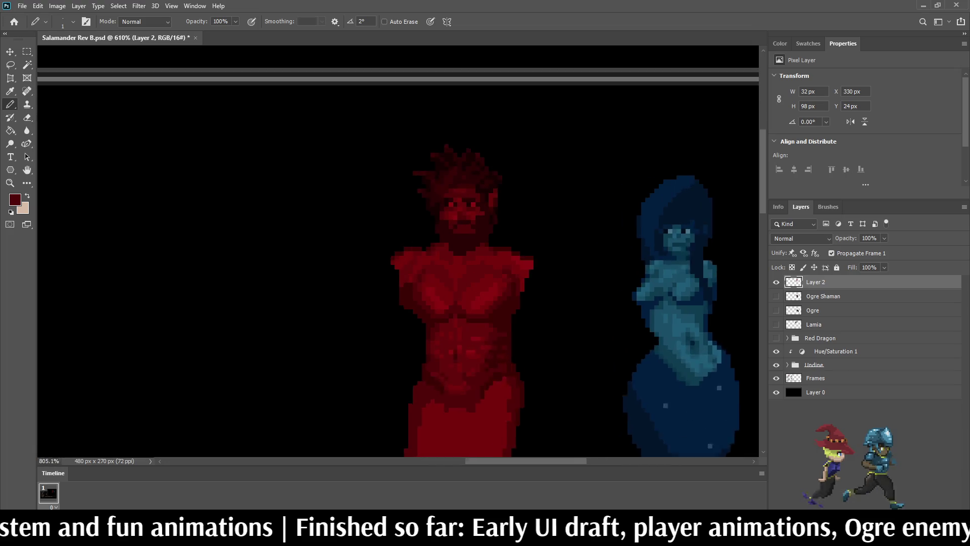
scroll(459, 220, up, 2)
scroll(454, 210, up, 1)
click(419, 253)
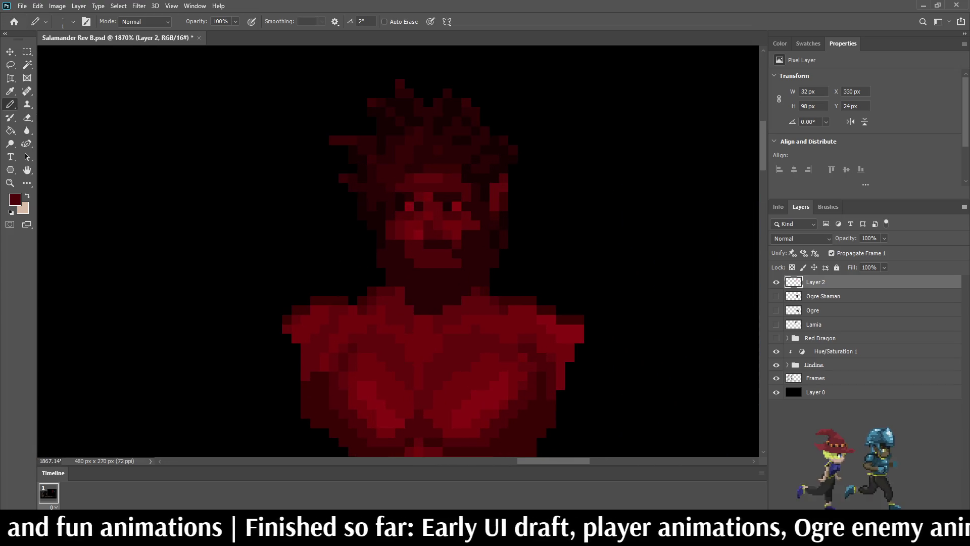
scroll(273, 202, up, 1)
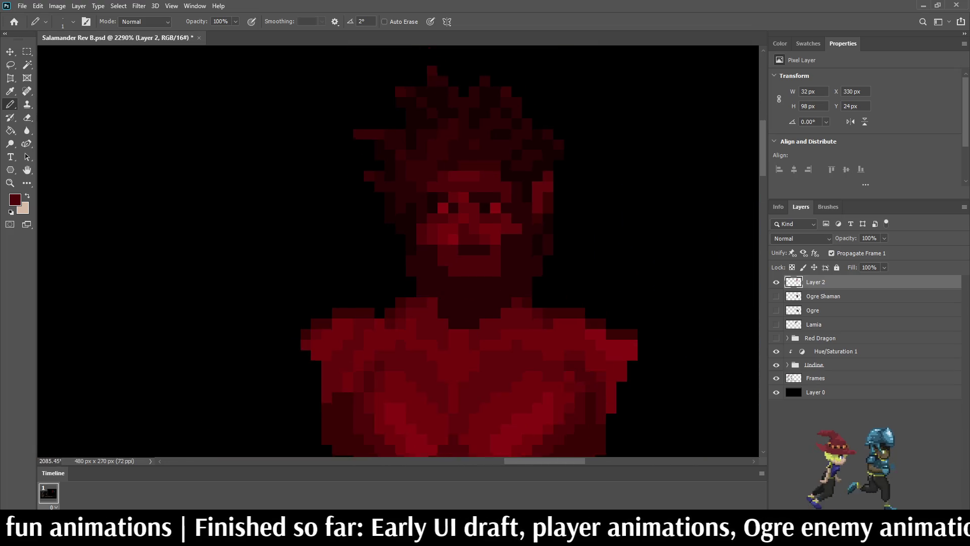
scroll(454, 253, down, 5)
scroll(455, 253, up, 5)
drag(490, 268, 467, 267)
- Sample a darker red and darken the mouth row, the lower-lip end and four more mouth pixels
scroll(488, 269, up, 3)
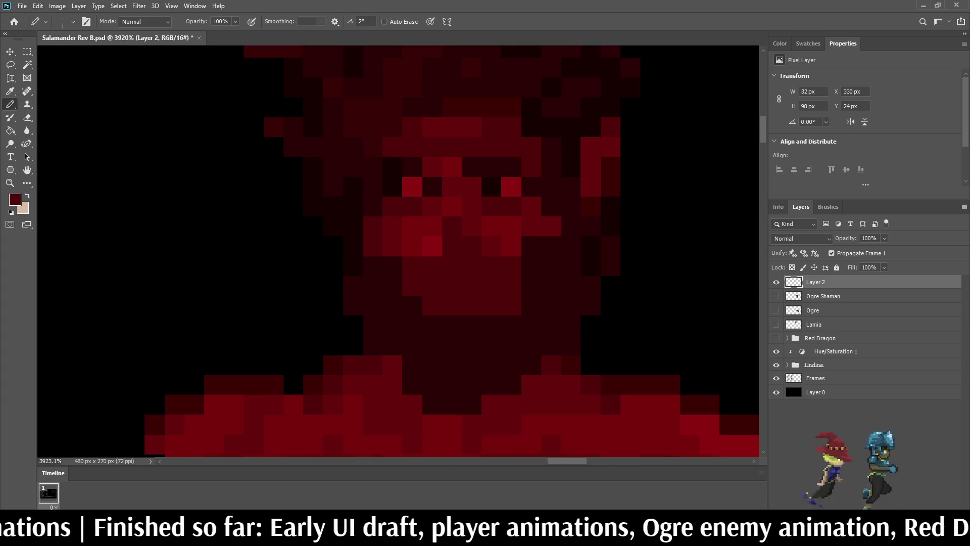
alt+click(489, 269)
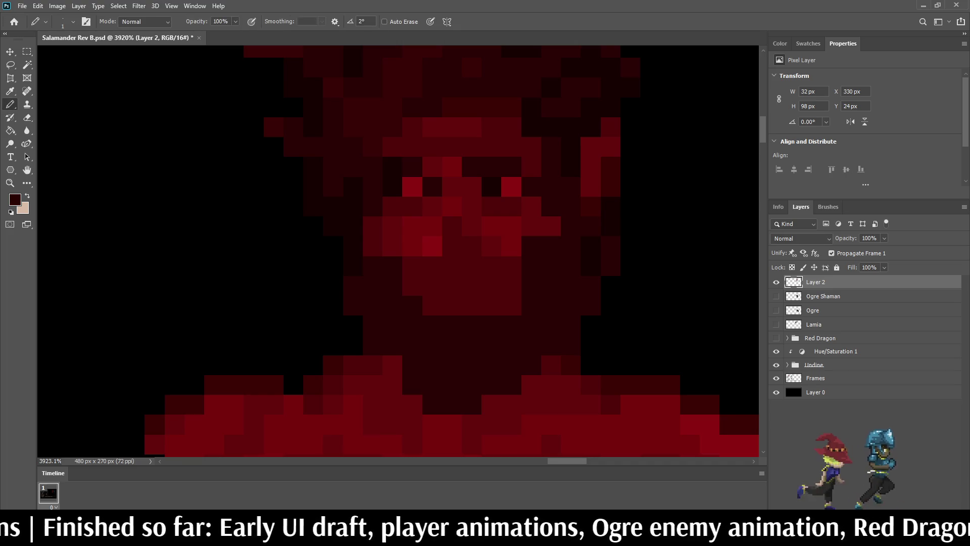
drag(512, 266, 412, 267)
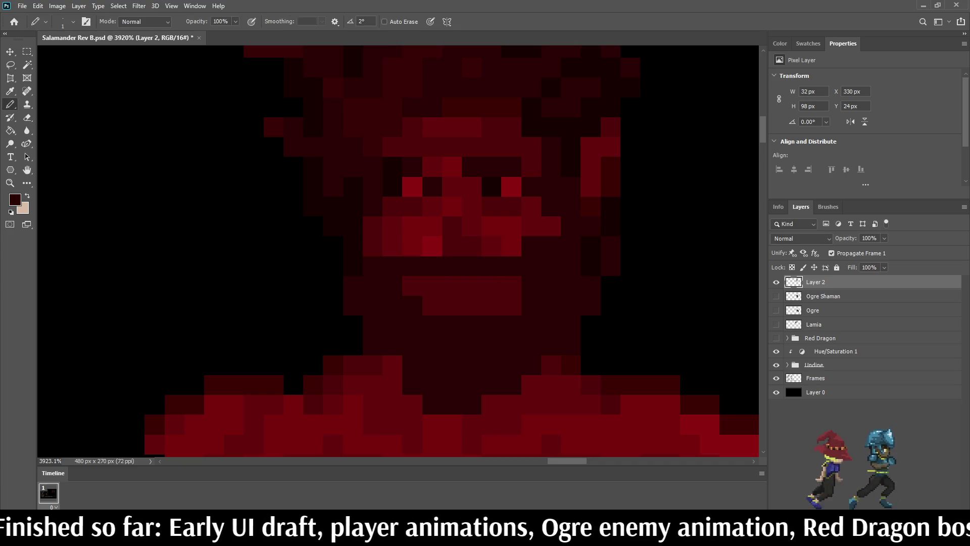
click(413, 285)
scroll(455, 253, down, 5)
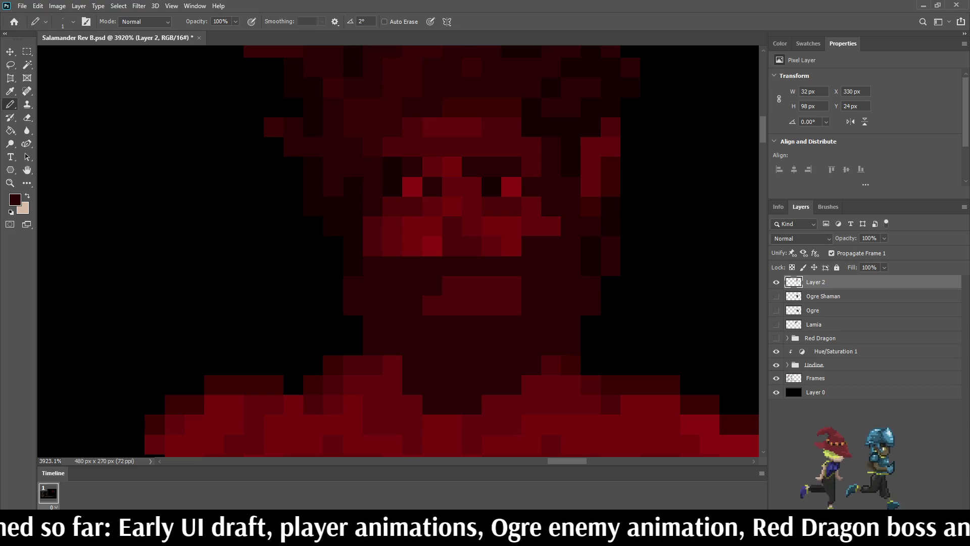
scroll(455, 253, up, 3)
scroll(508, 292, up, 1)
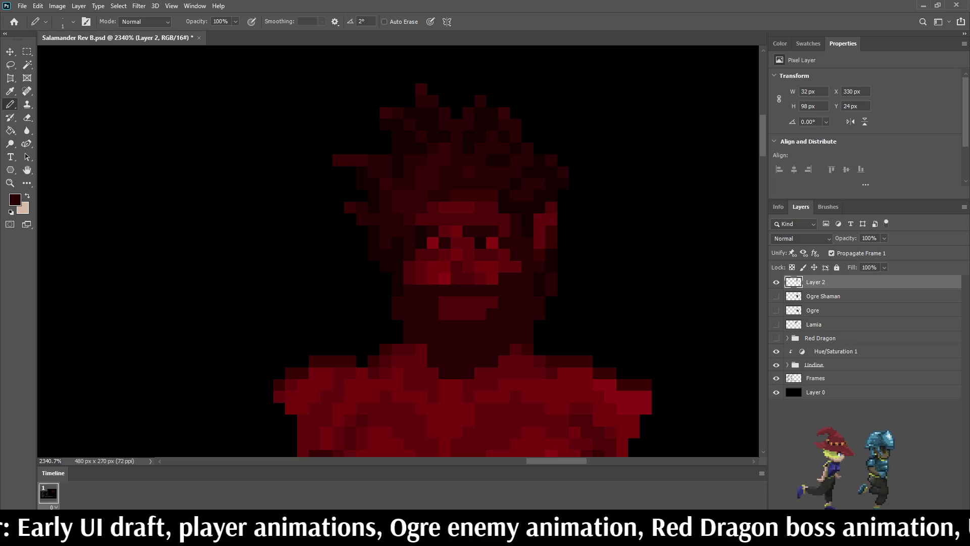
scroll(384, 349, down, 4)
scroll(384, 349, up, 3)
drag(449, 317, 459, 317)
click(470, 317)
click(480, 306)
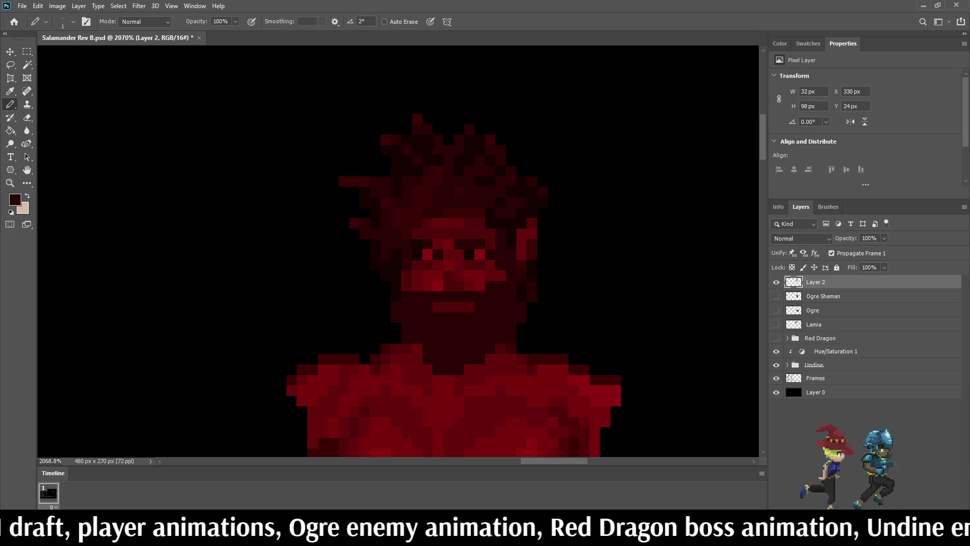
- Alternate between Eyedropper and Pencil while checking the salamander's face shading
scroll(480, 306, down, 5)
scroll(480, 307, down, 4)
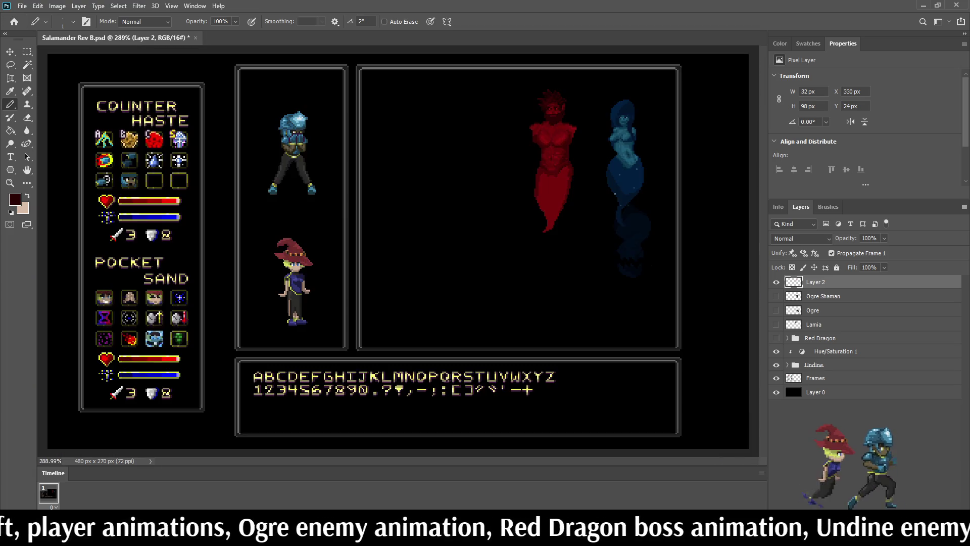
scroll(558, 76, up, 6)
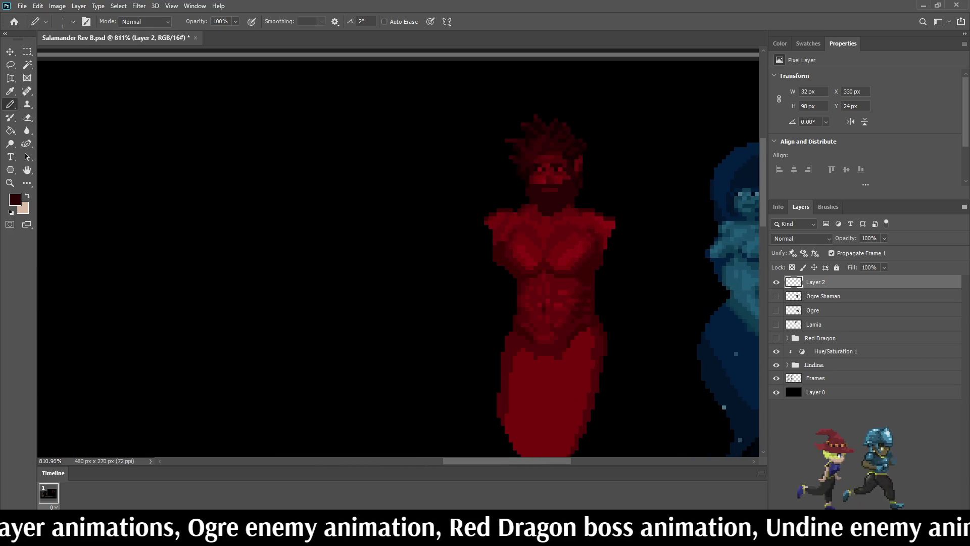
scroll(546, 150, up, 5)
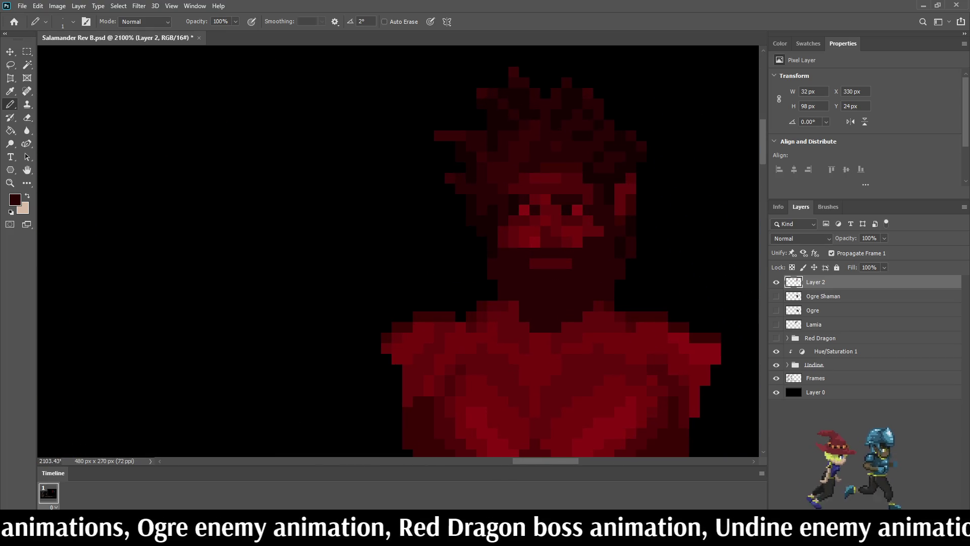
key(i)
key(b)
scroll(494, 228, up, 2)
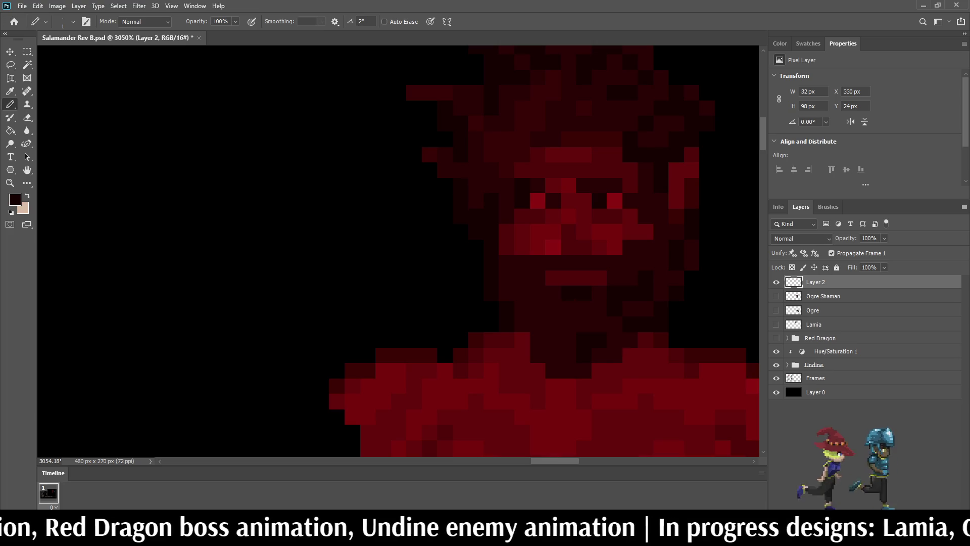
scroll(587, 263, down, 10)
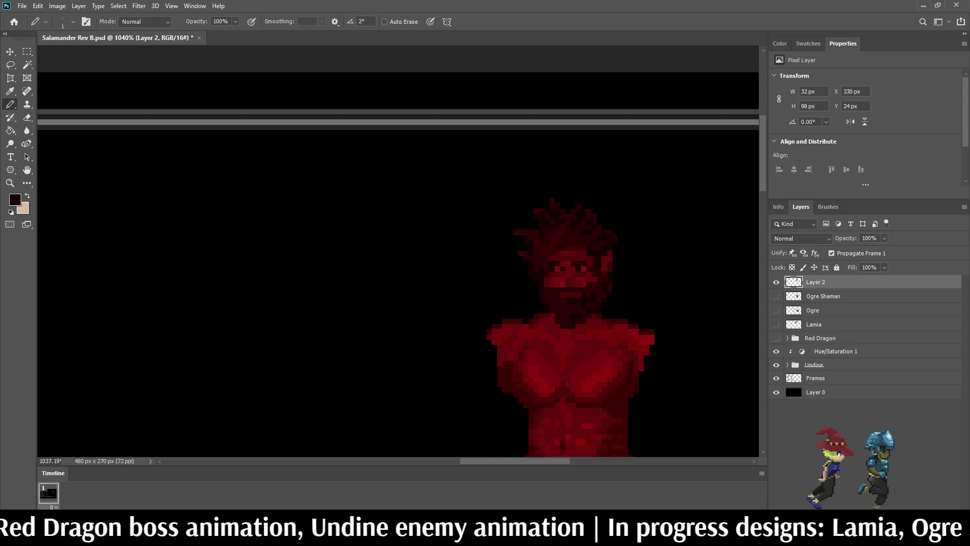
scroll(587, 262, up, 10)
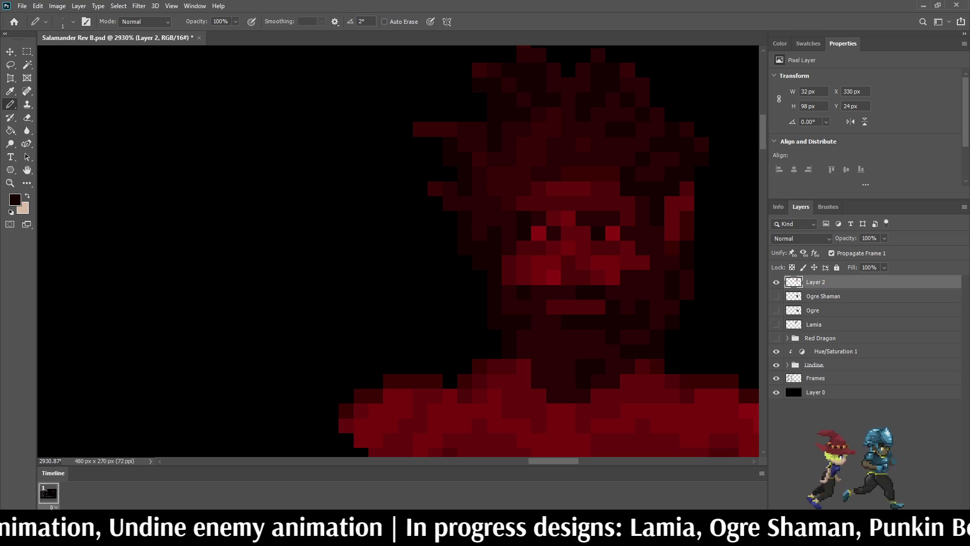
key(i)
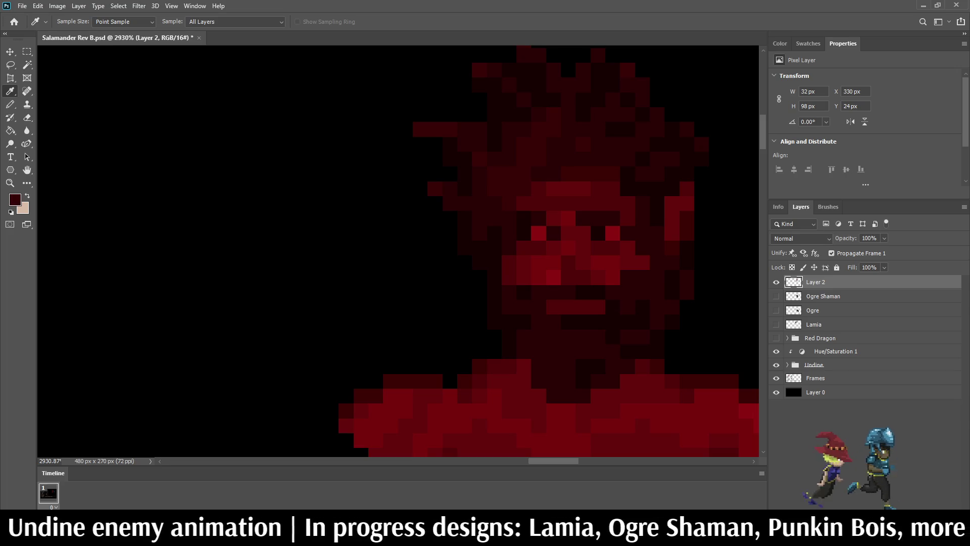
key(b)
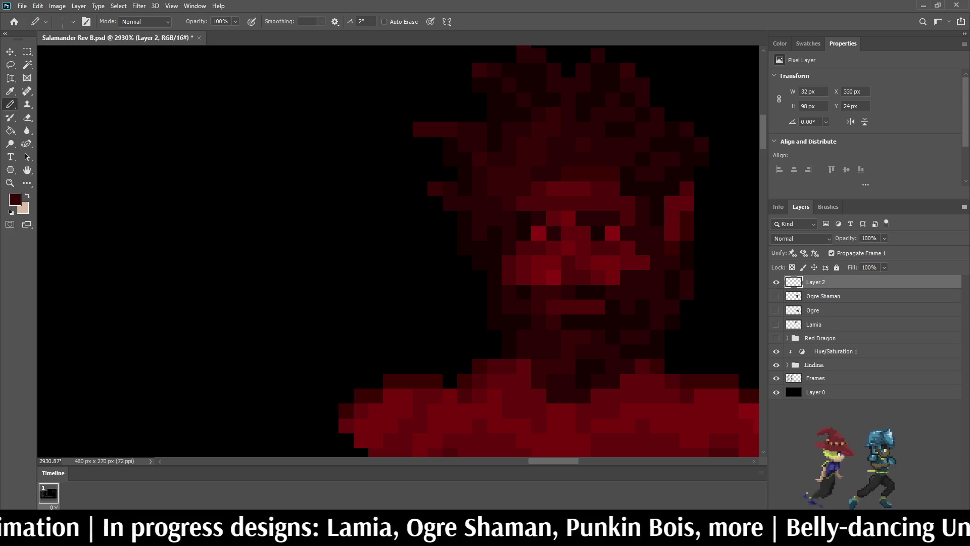
scroll(631, 239, down, 10)
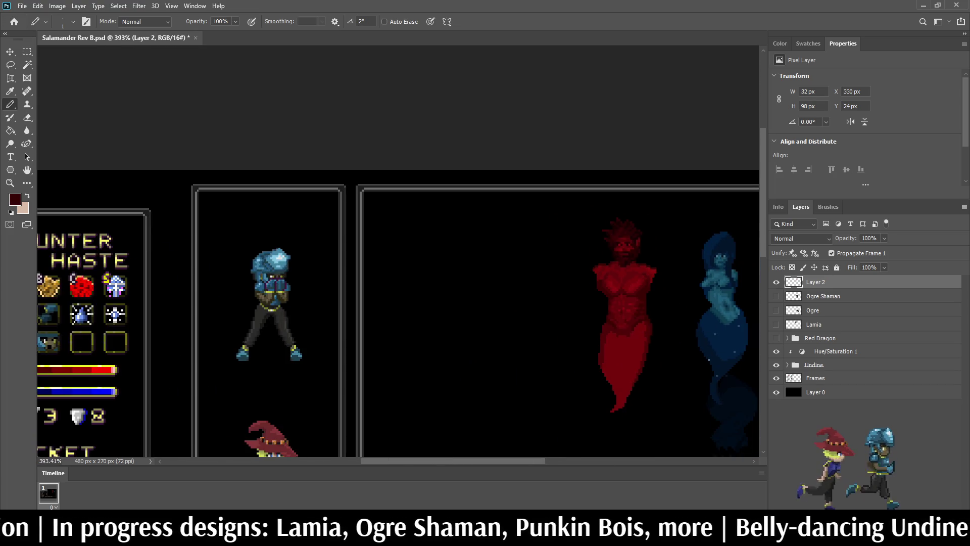
scroll(650, 276, down, 2)
scroll(649, 276, up, 8)
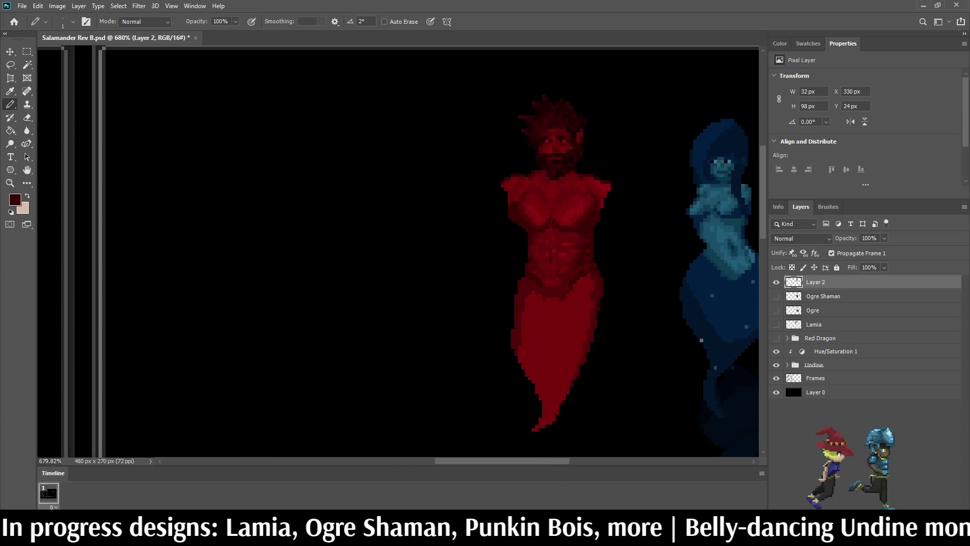
scroll(570, 166, up, 3)
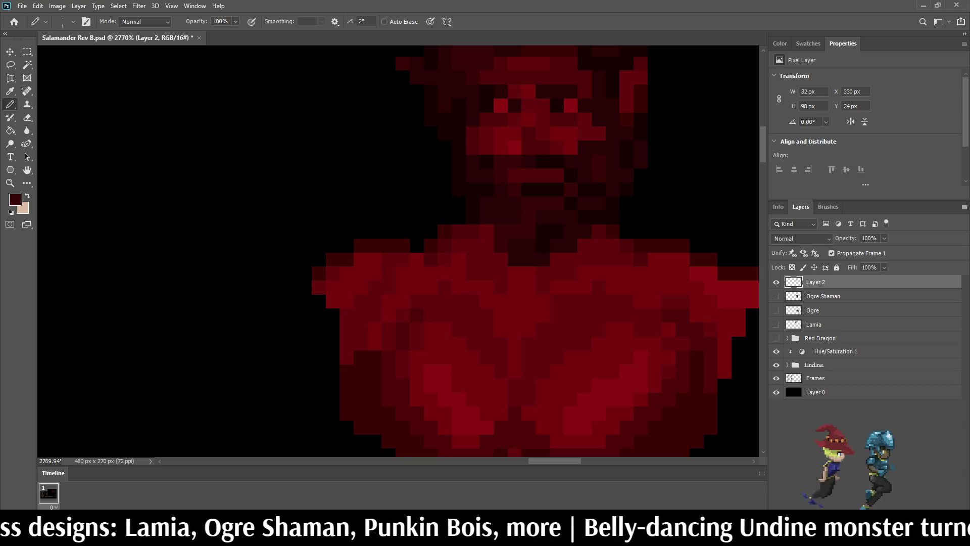
scroll(571, 204, down, 5)
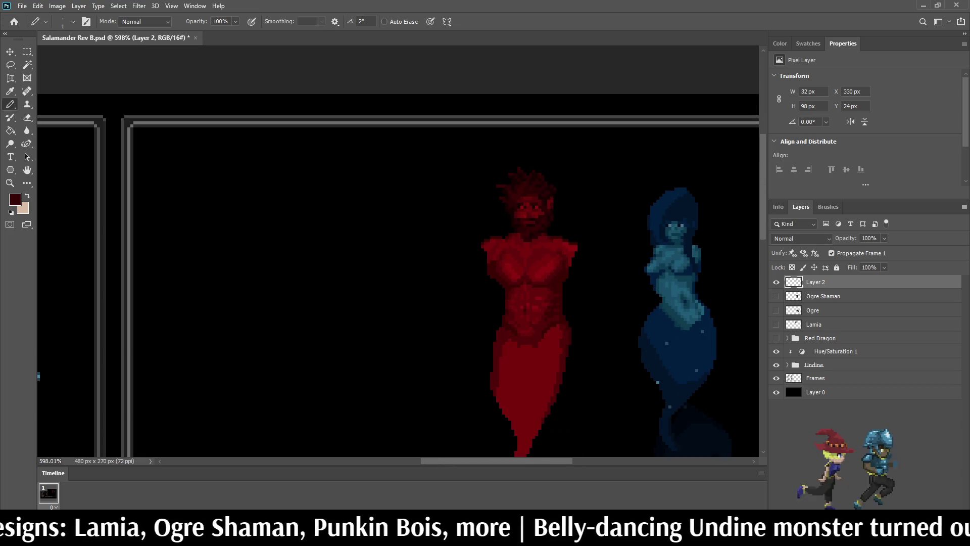
scroll(546, 220, up, 4)
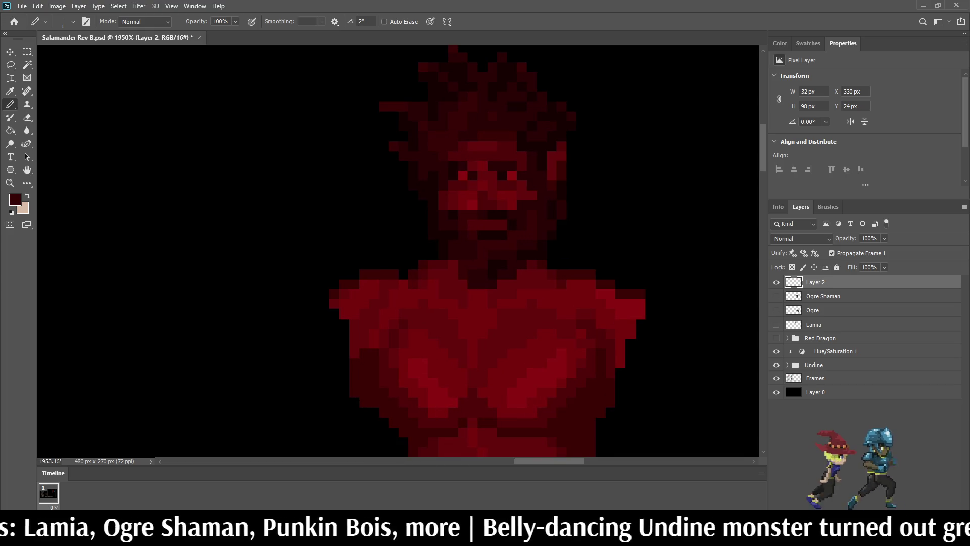
scroll(569, 217, down, 4)
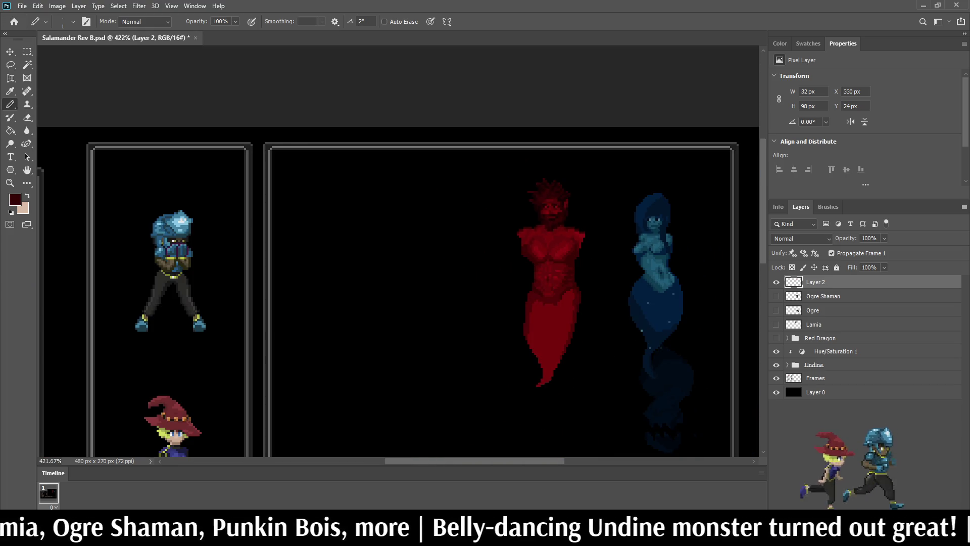
scroll(402, 274, down, 2)
scroll(479, 152, up, 4)
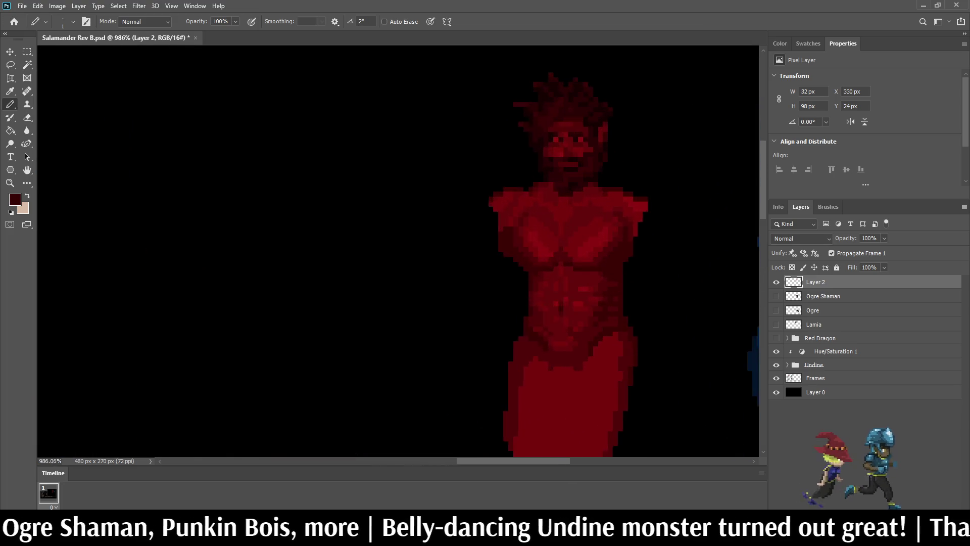
scroll(479, 151, down, 3)
scroll(583, 123, up, 5)
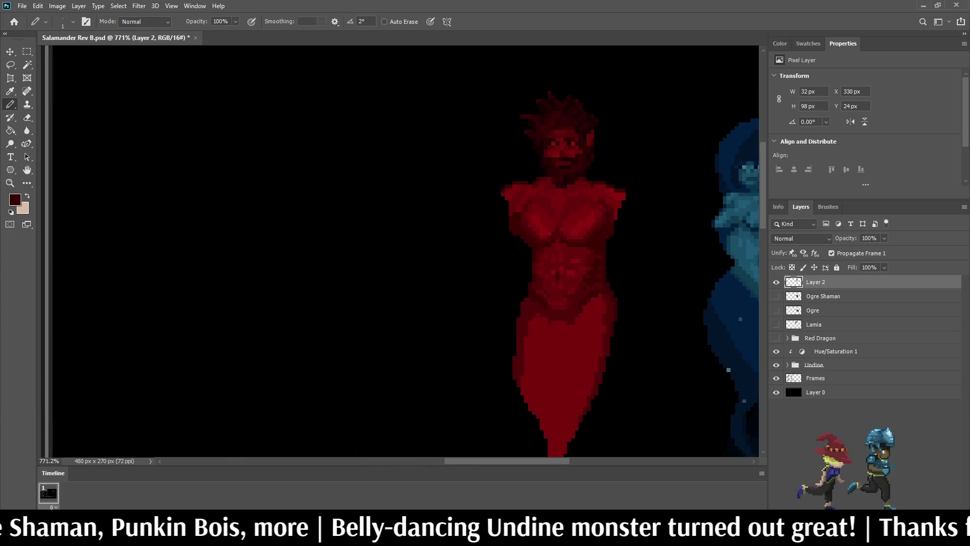
scroll(576, 176, down, 5)
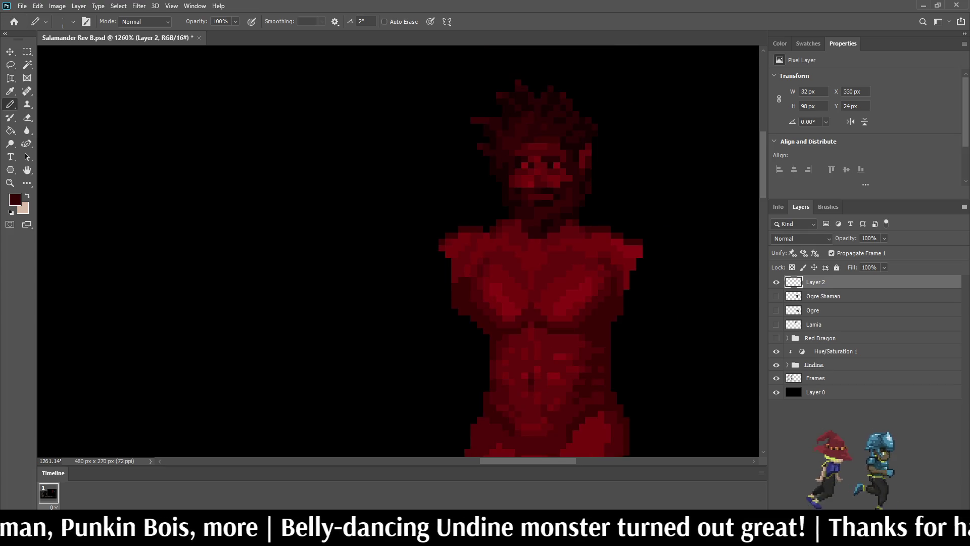
scroll(562, 170, up, 5)
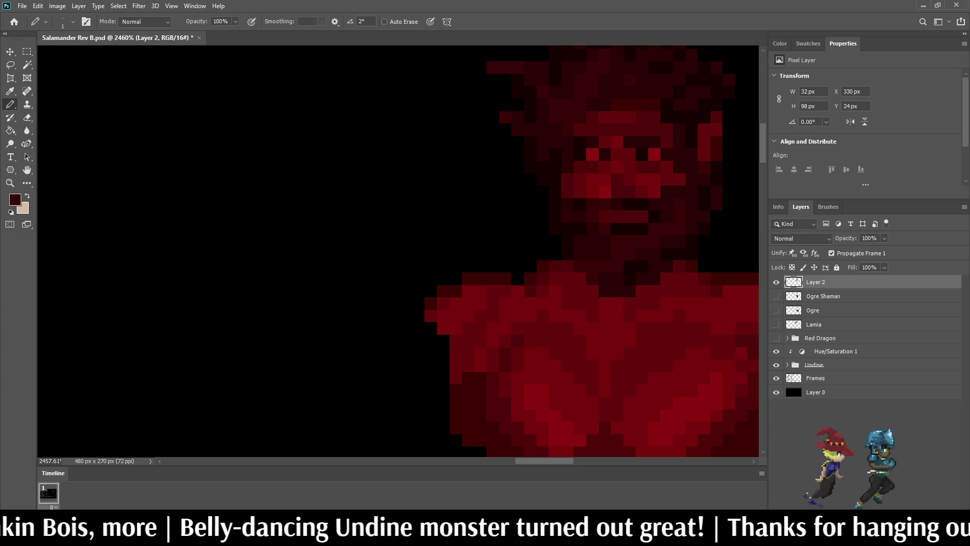
scroll(563, 159, down, 5)
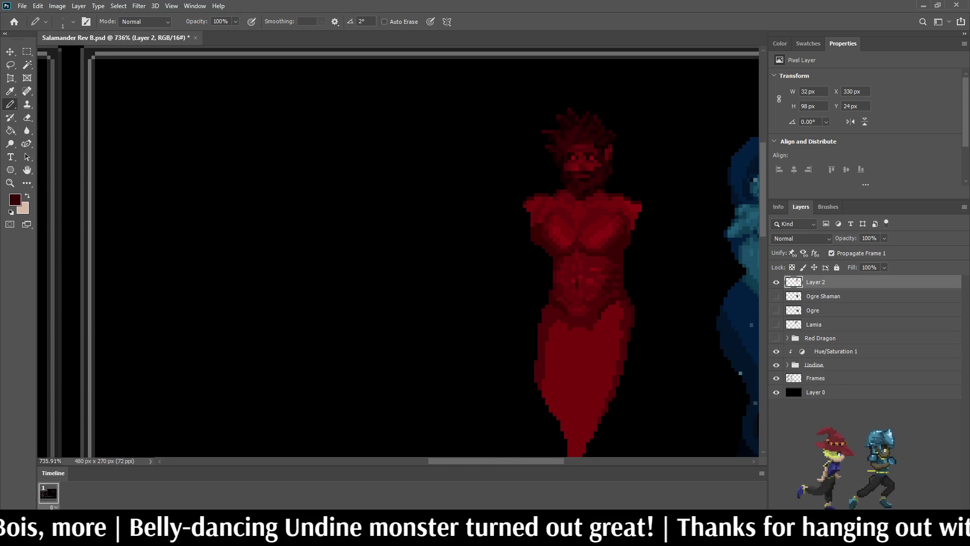
scroll(578, 186, up, 5)
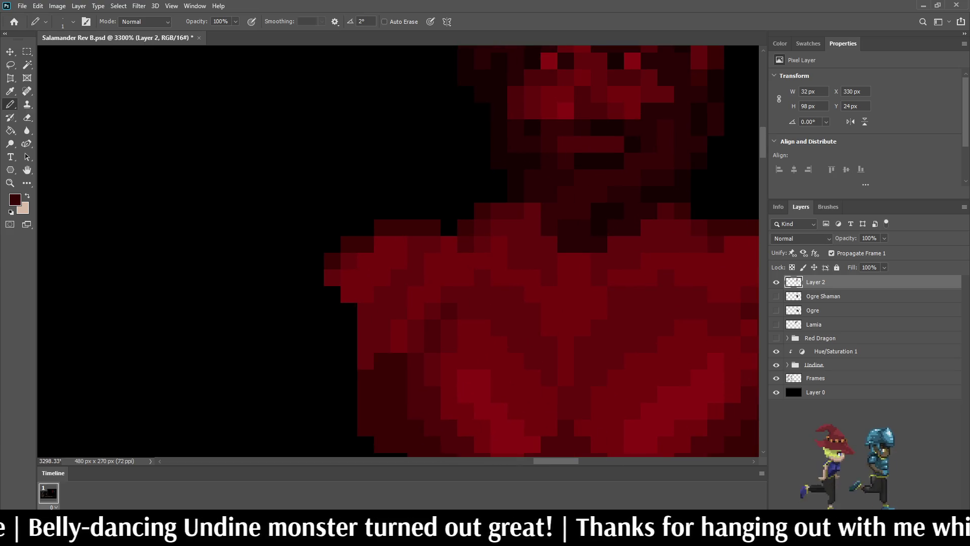
scroll(574, 176, down, 5)
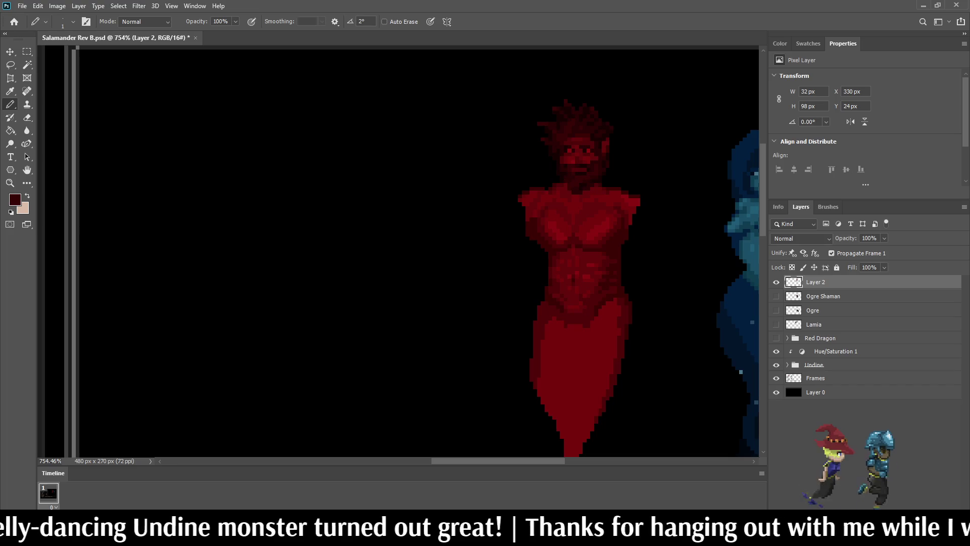
scroll(578, 180, up, 5)
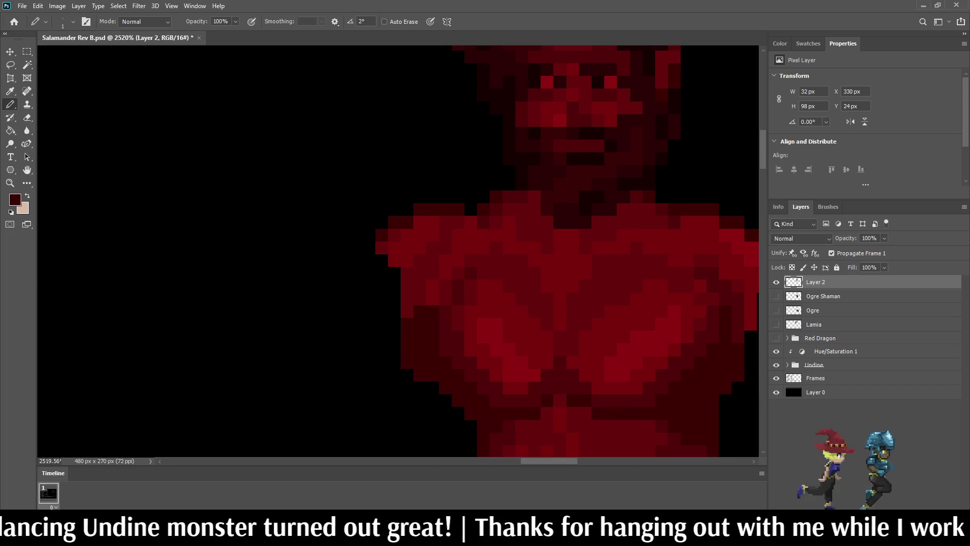
scroll(558, 236, down, 6)
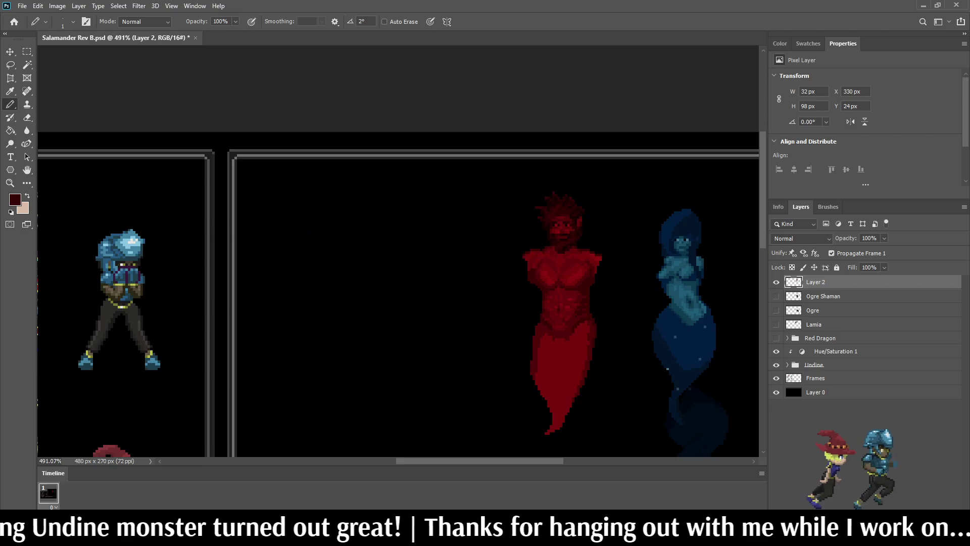
scroll(558, 235, down, 3)
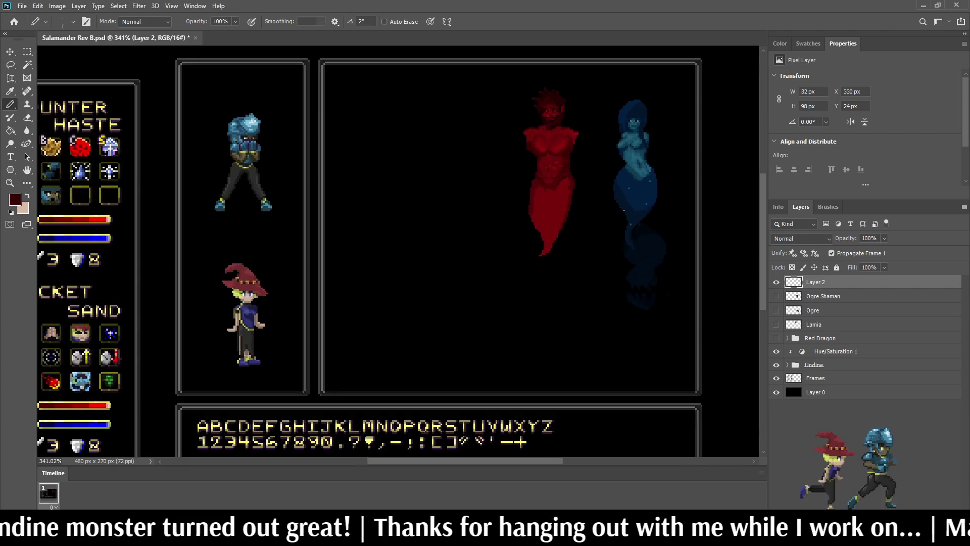
scroll(549, 109, up, 8)
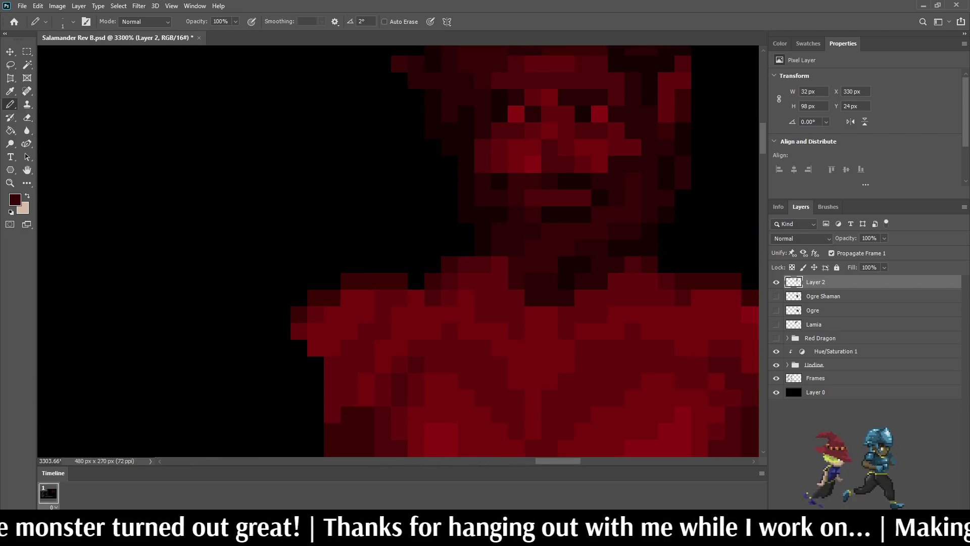
scroll(545, 173, up, 2)
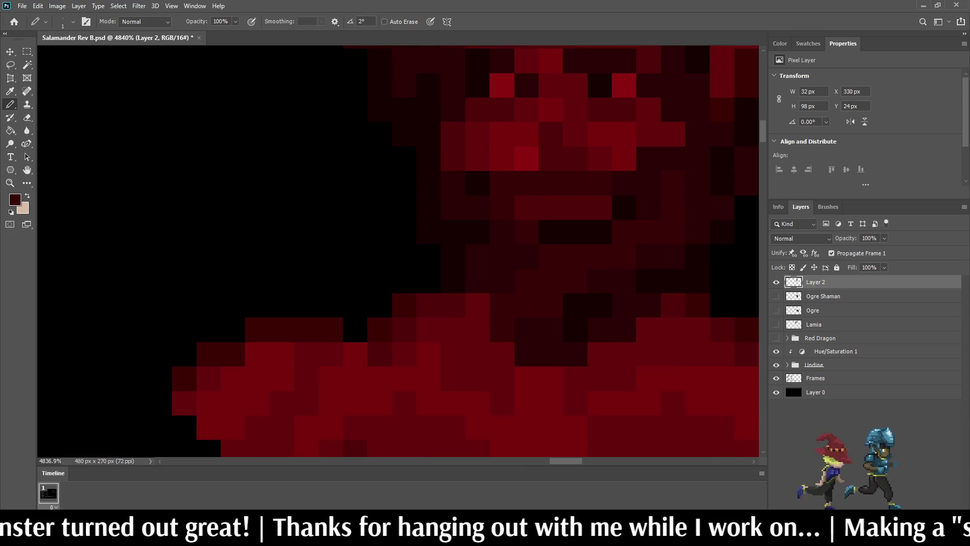
scroll(580, 206, down, 10)
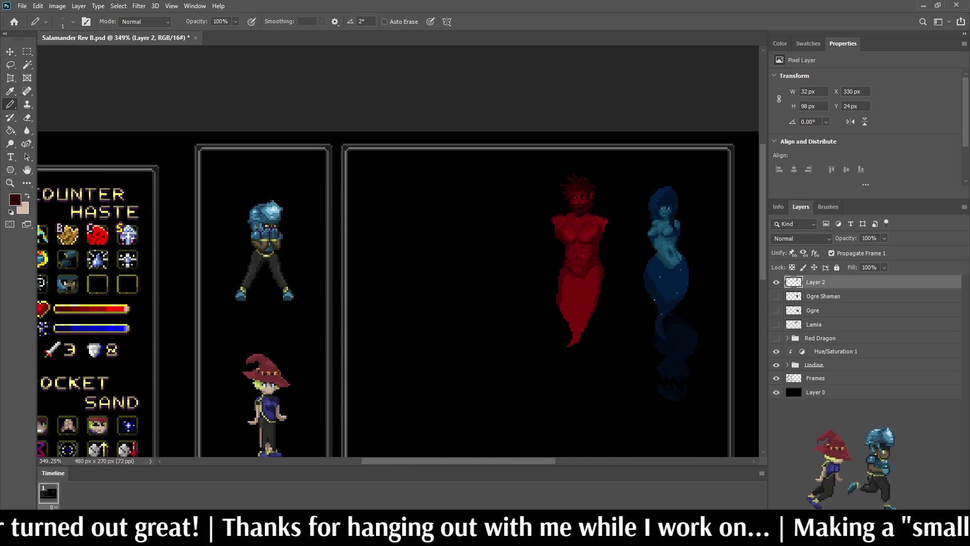
scroll(578, 199, up, 10)
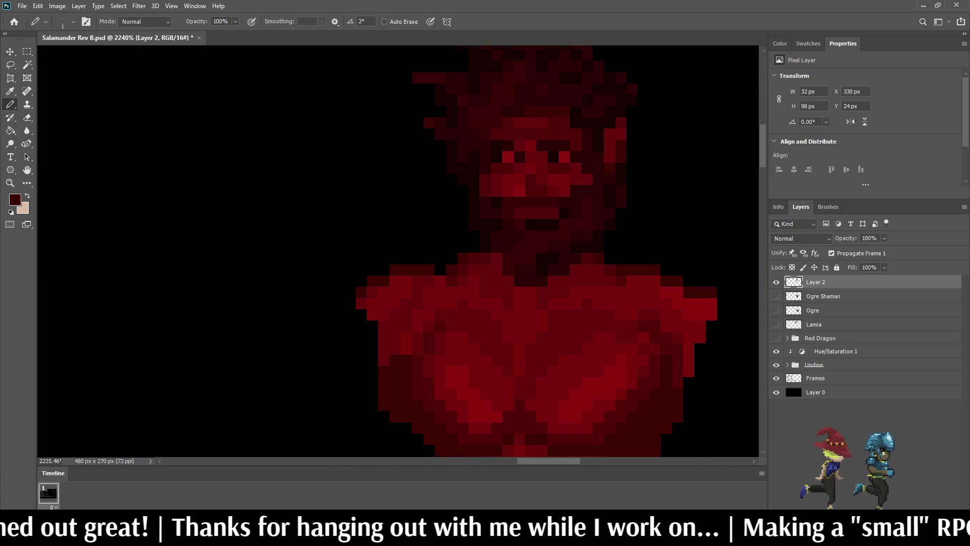
scroll(567, 205, up, 3)
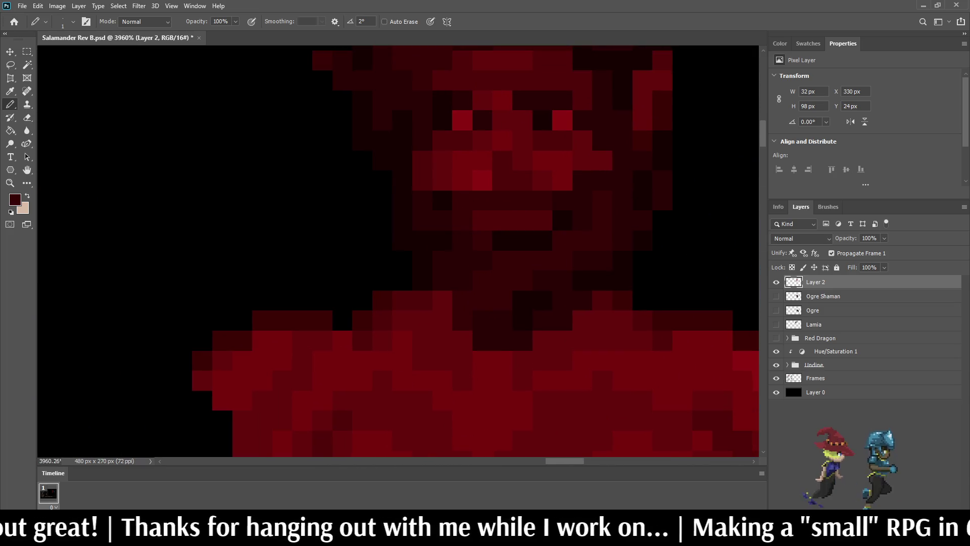
- Sample the bright face red and paint three bright red pixels on the face
key(i)
click(556, 167)
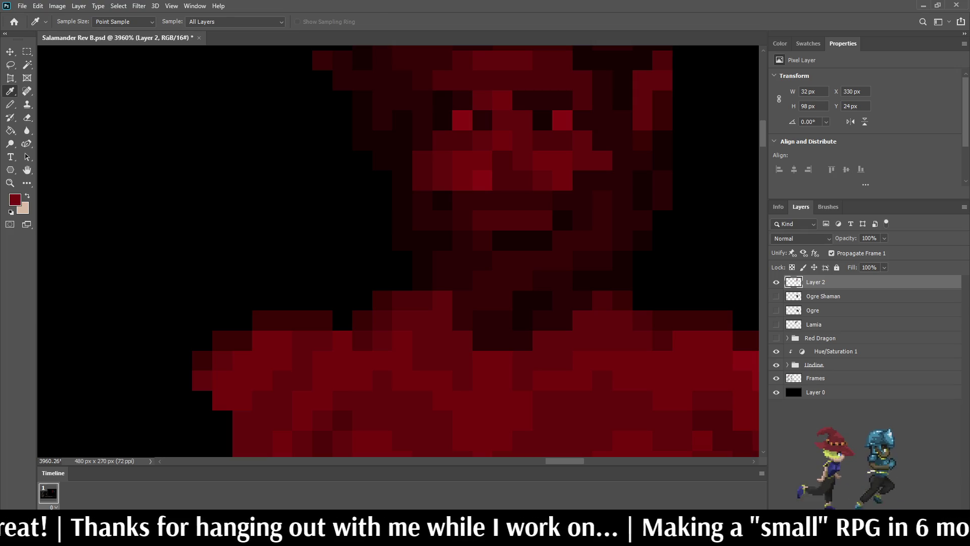
key(b)
click(562, 200)
click(583, 181)
click(462, 201)
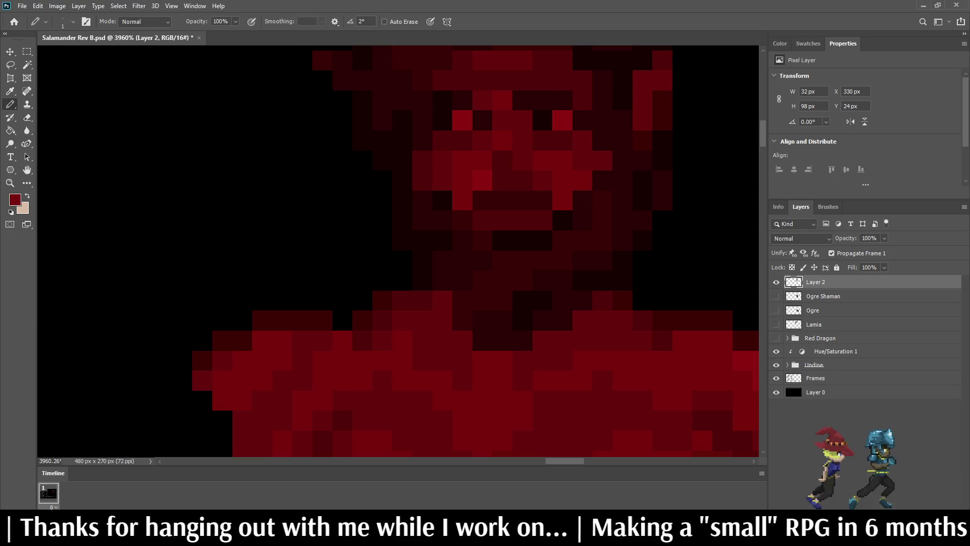
- Darken two mouth pixels and brighten the two adjacent mouth pixels to bright red
scroll(506, 152, down, 5)
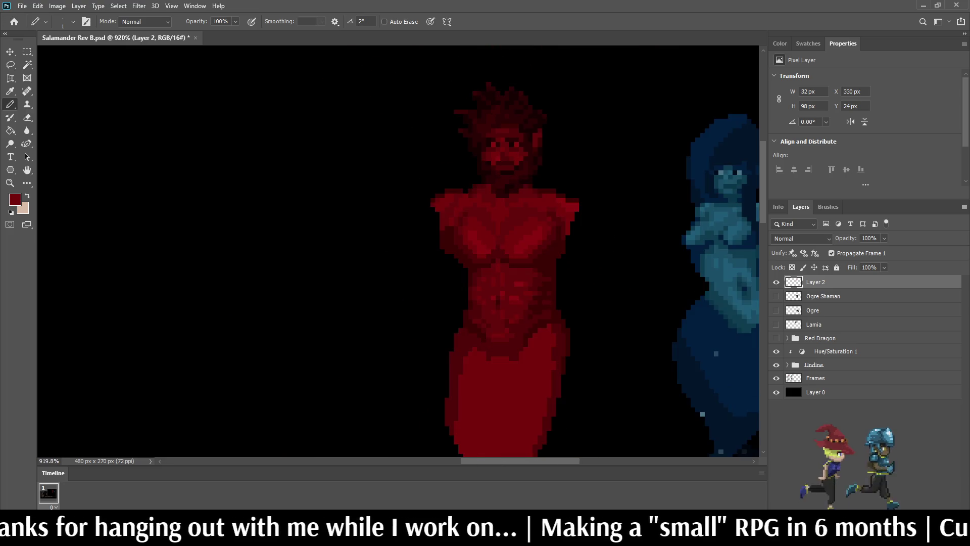
scroll(505, 152, up, 4)
scroll(526, 129, down, 5)
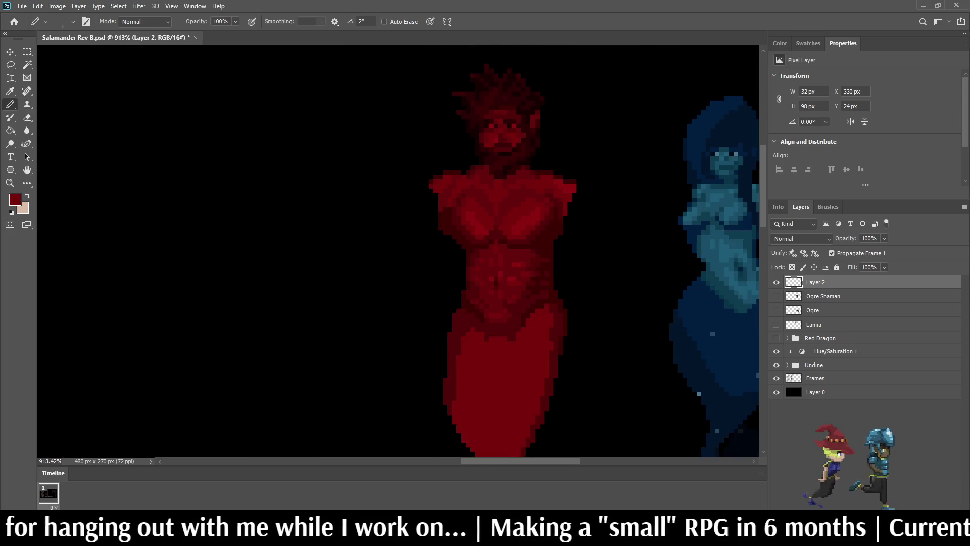
scroll(500, 111, down, 3)
scroll(500, 112, up, 5)
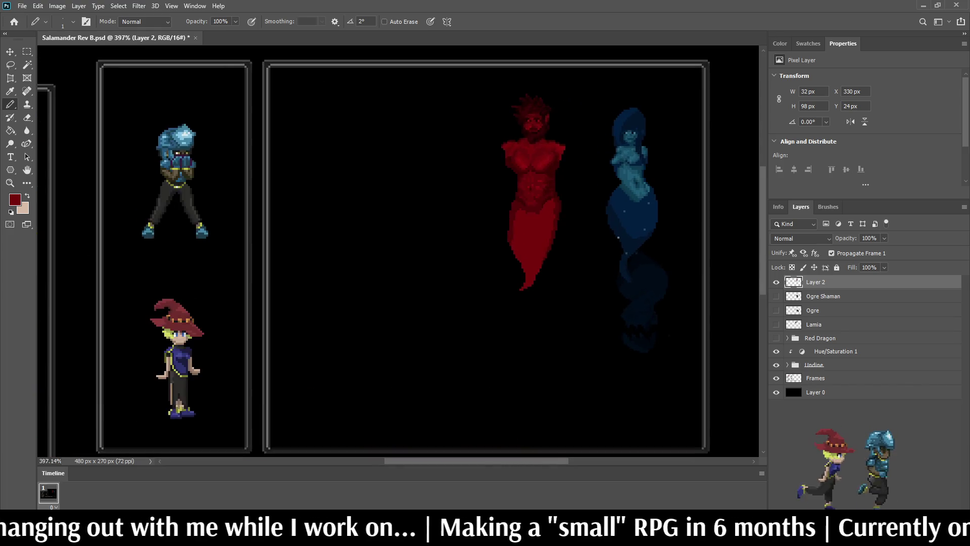
scroll(531, 115, up, 3)
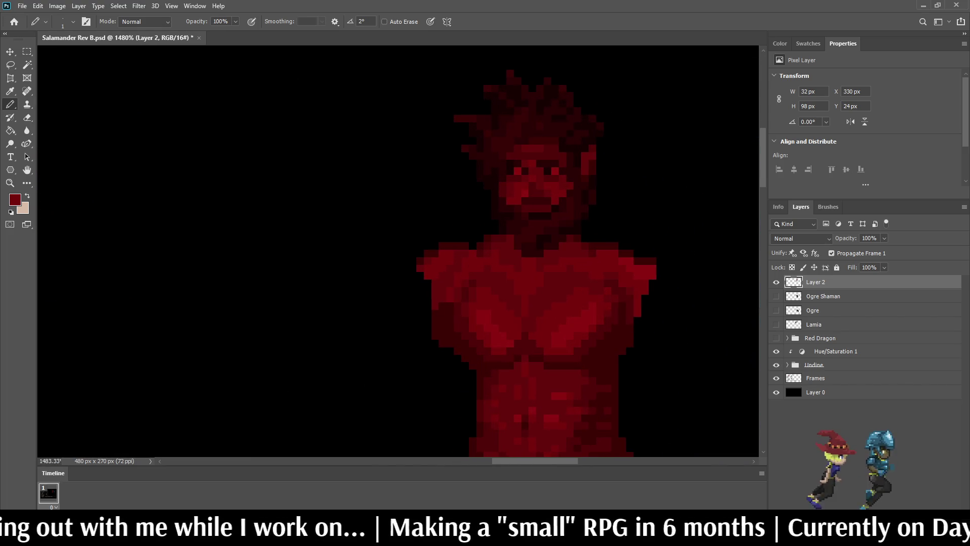
click(555, 201)
click(544, 201)
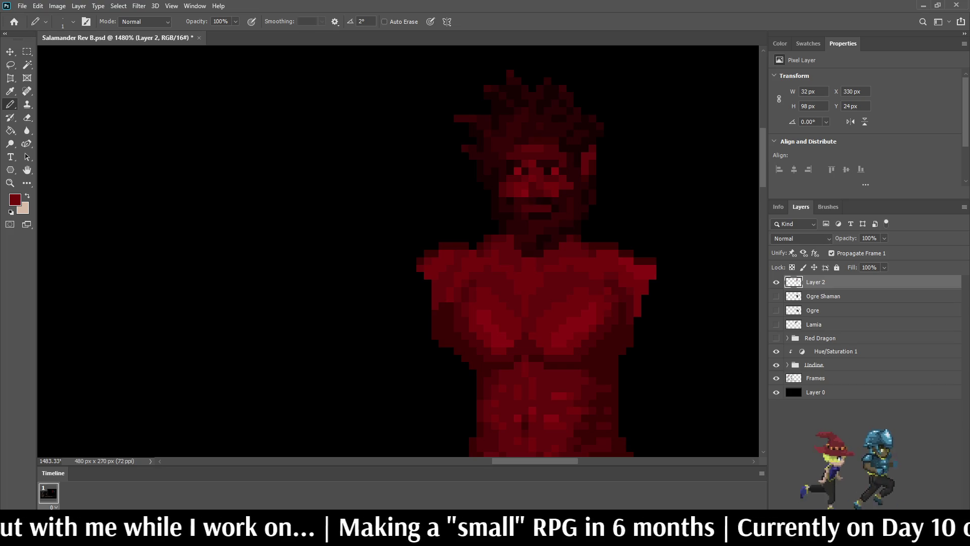
click(518, 200)
click(510, 200)
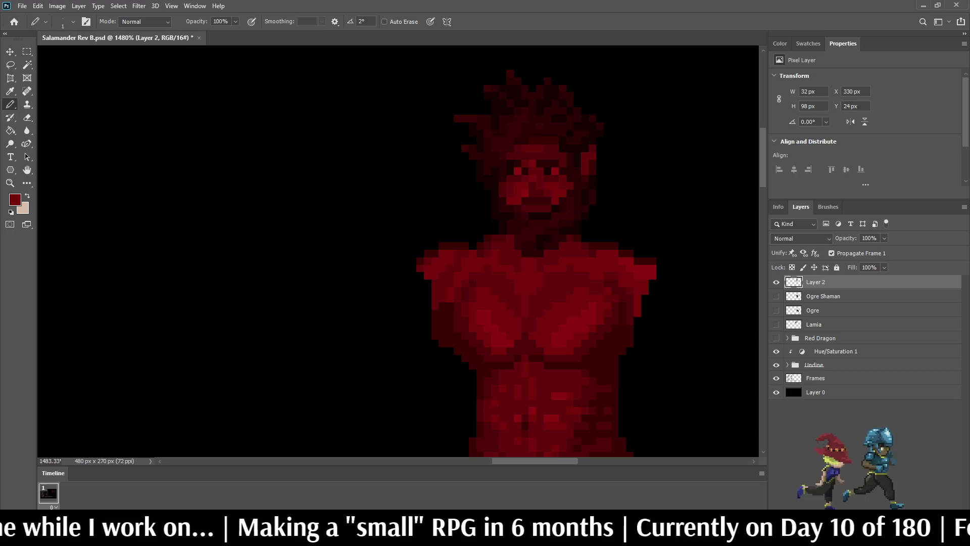
- Sample the very dark red and paint a line across the mouth, below it and at the corner
scroll(526, 193, up, 5)
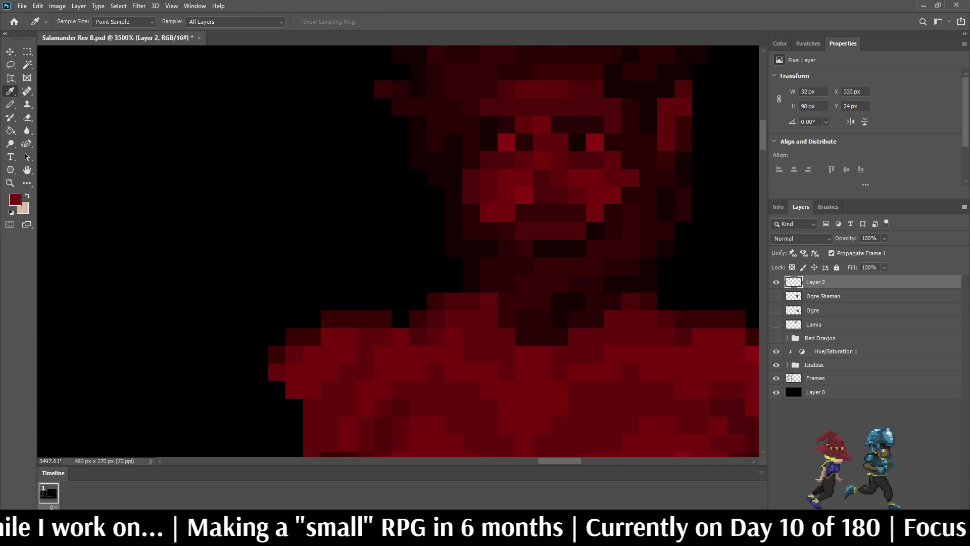
click(555, 247)
click(506, 213)
drag(525, 195, 578, 195)
click(595, 213)
scroll(626, 213, down, 10)
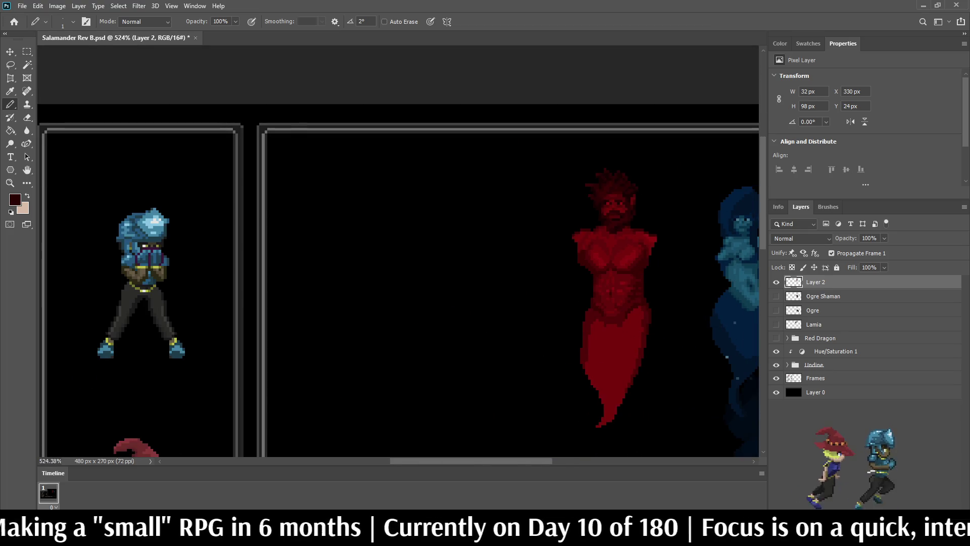
- Zoom out to check the retouched sprite and save Salamander Rev B.psd
scroll(639, 210, down, 2)
scroll(639, 210, down, 2)
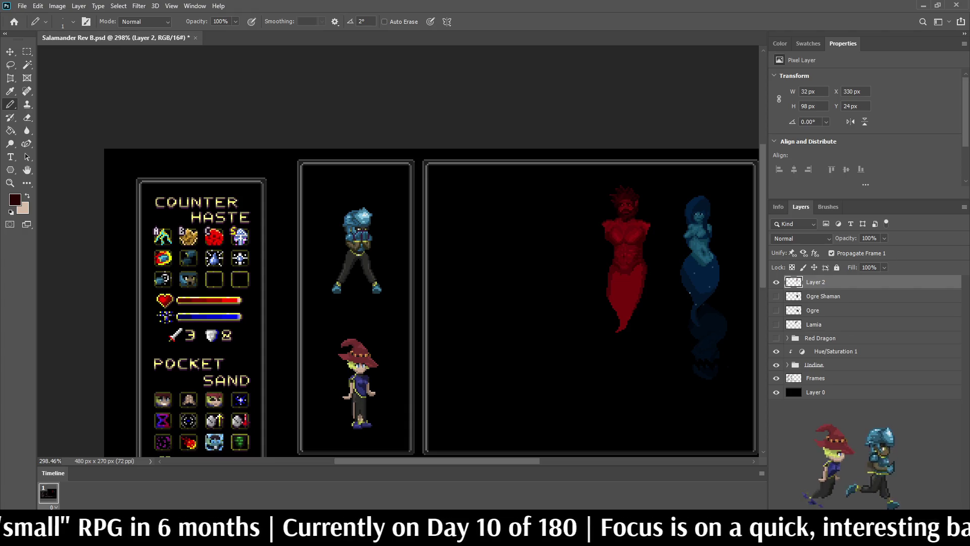
scroll(649, 209, up, 5)
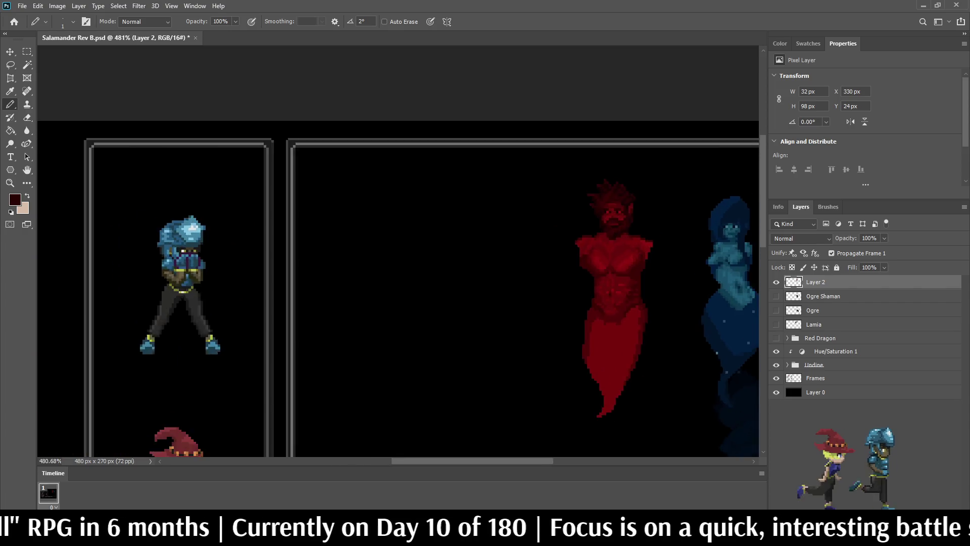
key(ctrl+s)
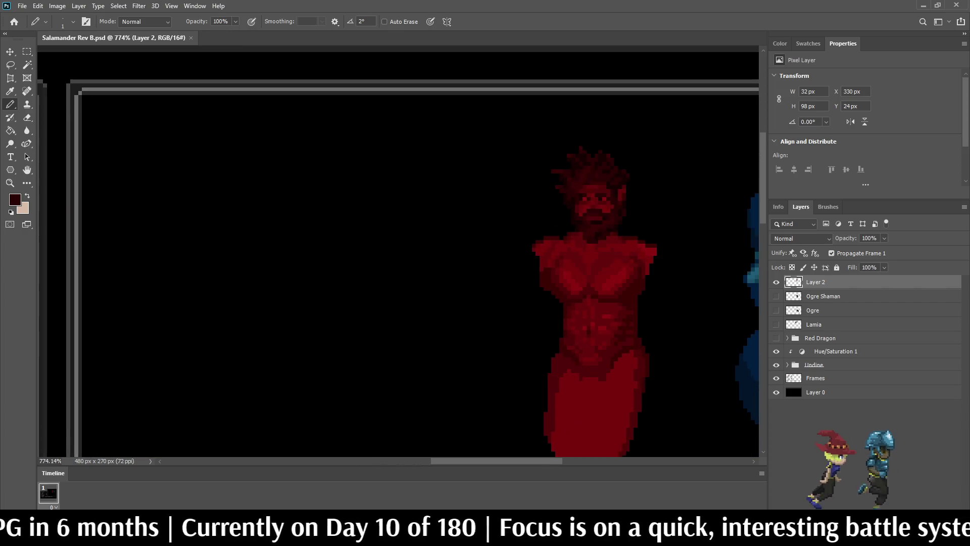
scroll(652, 212, down, 4)
scroll(651, 212, up, 3)
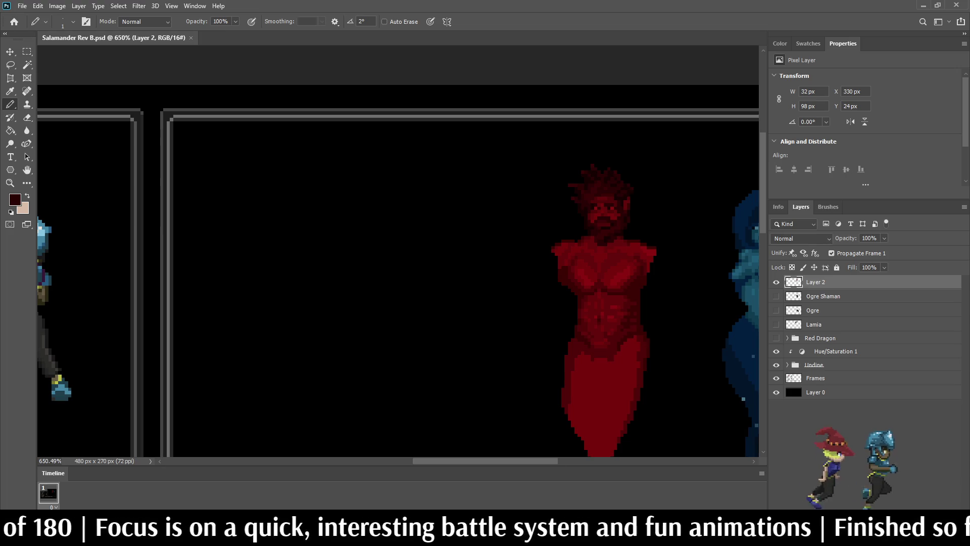
scroll(397, 255, right, 3)
scroll(398, 255, down, 2)
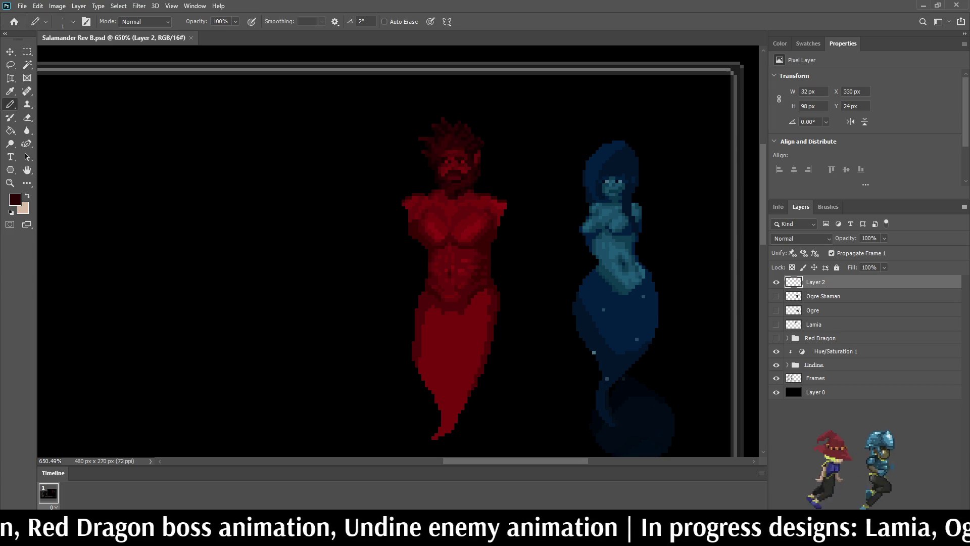
- Fit the whole battle-screen mockup on screen
key(ctrl+0)
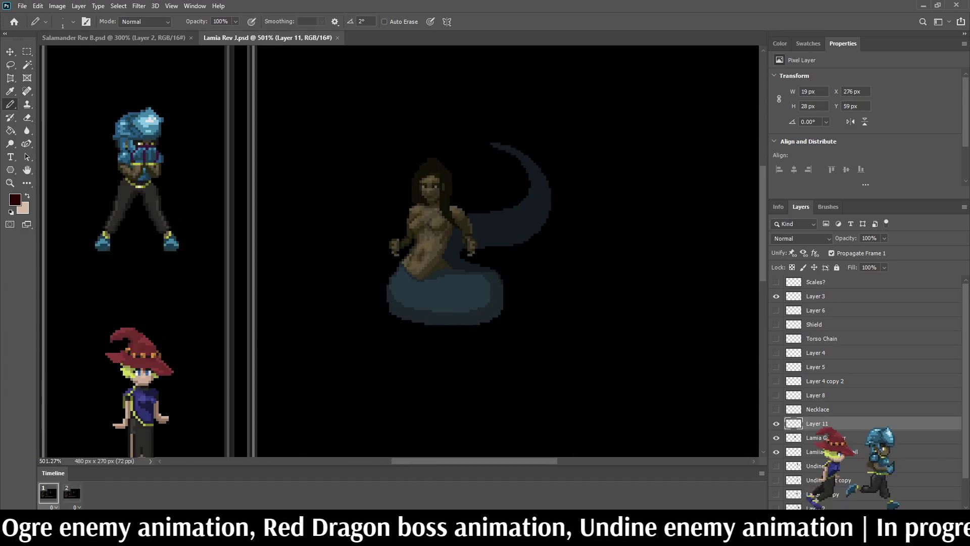
- Play and stop the Lamia animation, rewind to frame 1, and return to Salamander Rev B
scroll(479, 182, up, 1)
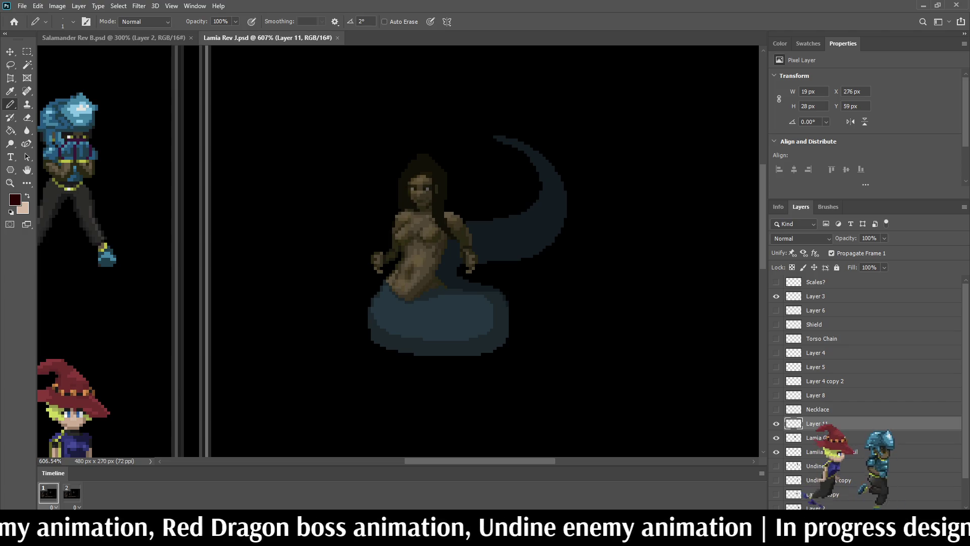
key(space)
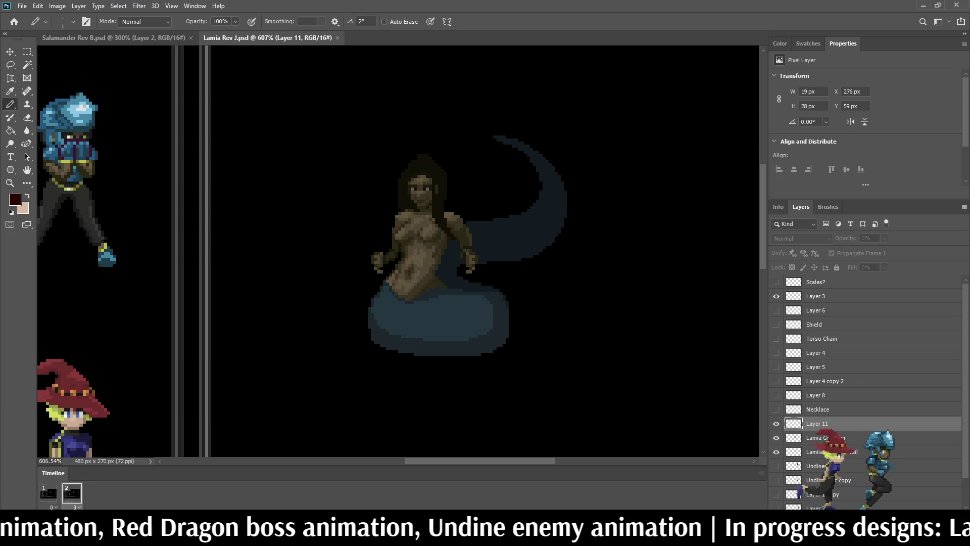
key(space)
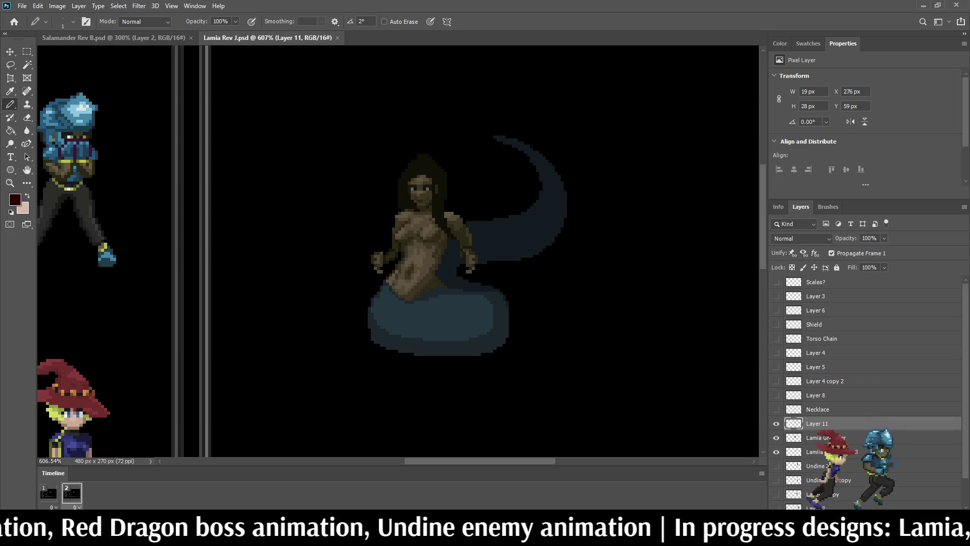
click(49, 493)
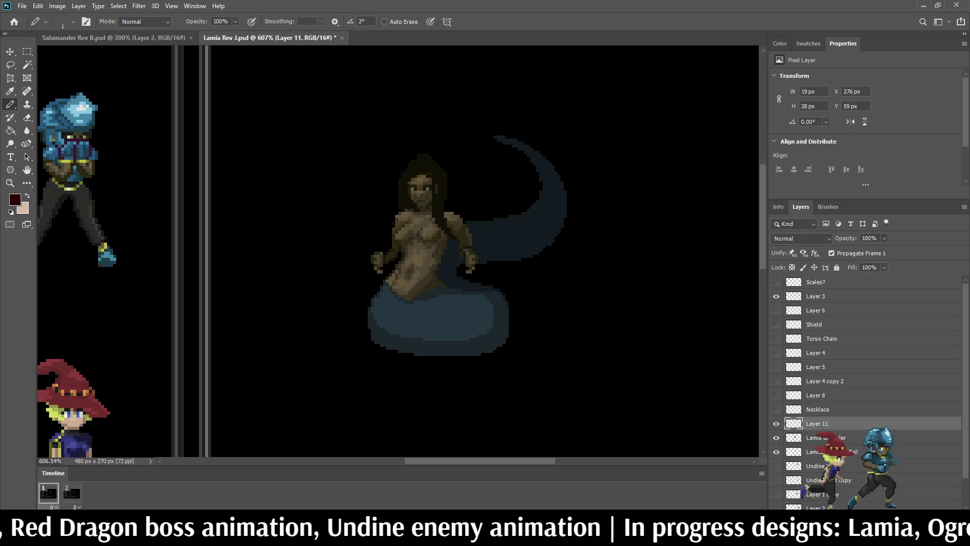
key(ctrl+Tab)
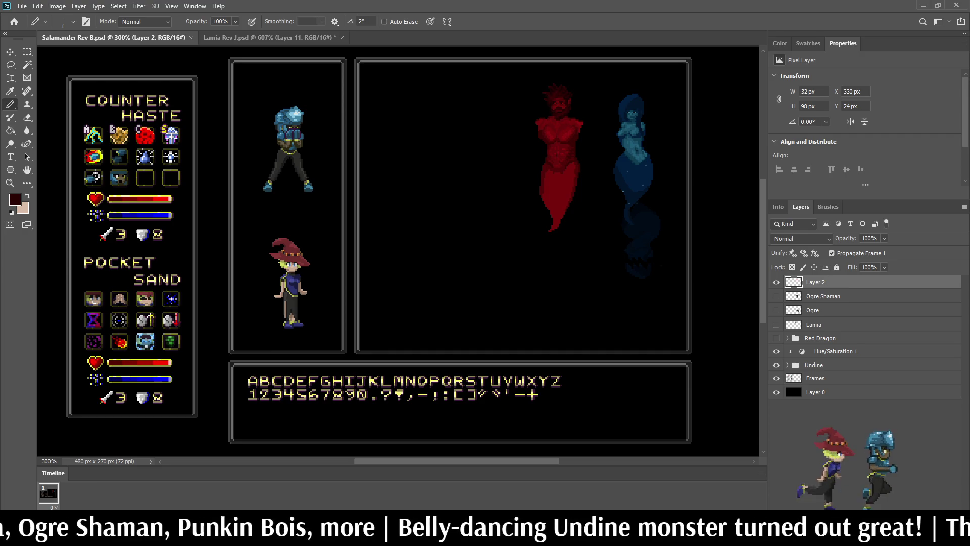
- View the mockup full screen, exit, and zoom back in on the red and blue spirits
key(ctrl+1)
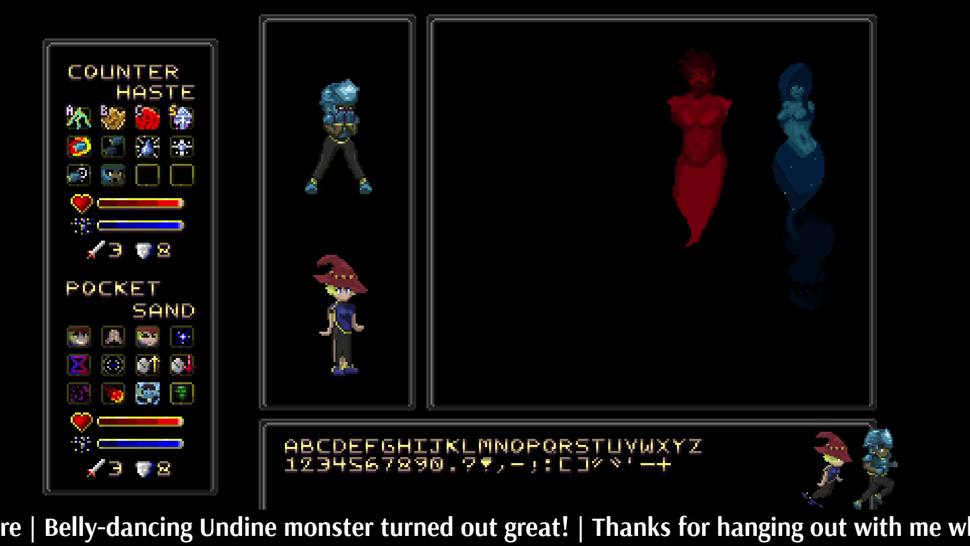
key(f)
key(ctrl+0)
scroll(546, 202, up, 3)
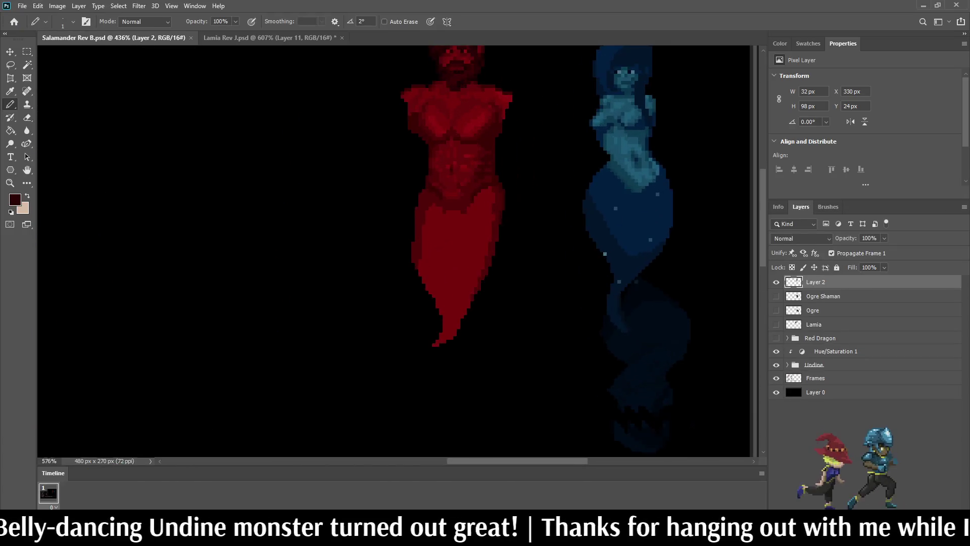
- Zoom in on the red figure and sample a brighter red from its body
scroll(455, 227, up, 5)
scroll(455, 227, down, 3)
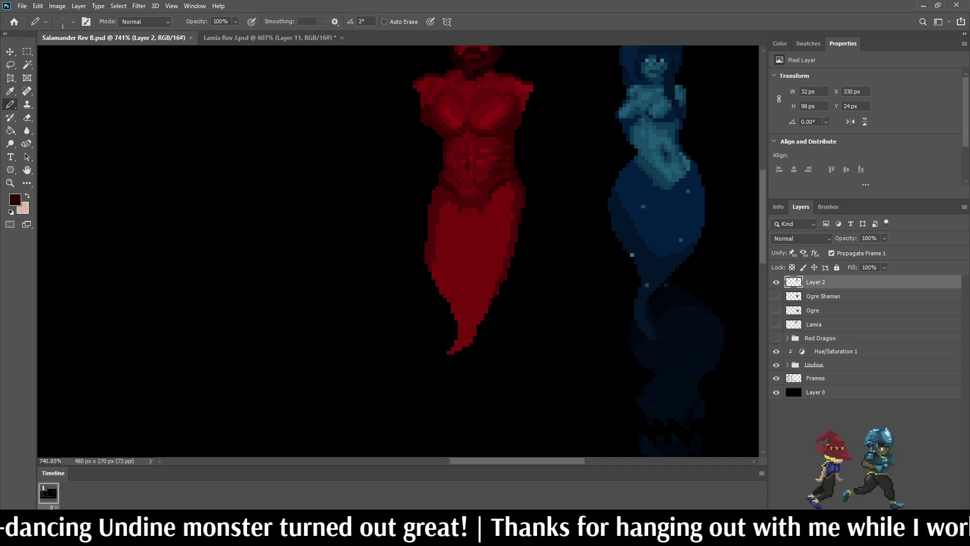
scroll(505, 202, down, 5)
scroll(505, 202, up, 7)
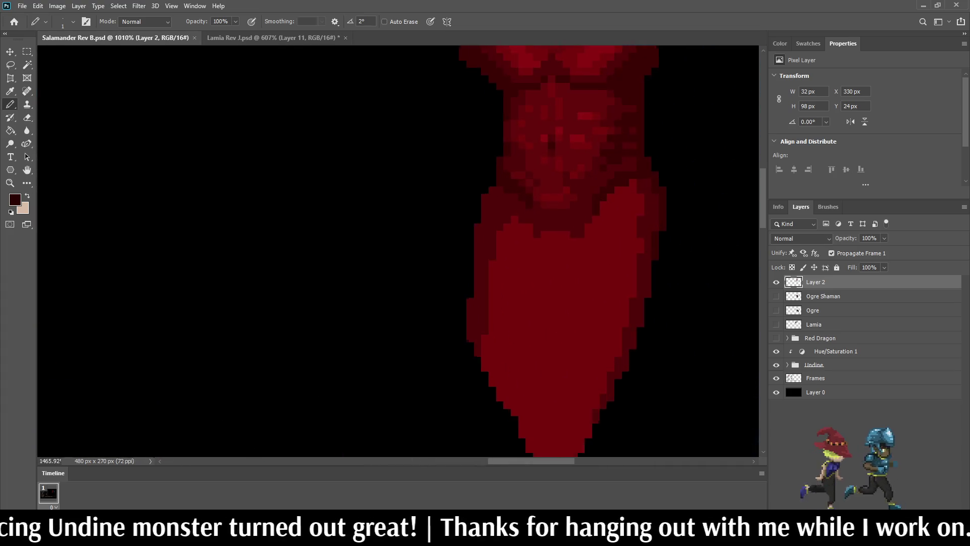
scroll(653, 147, up, 5)
alt+click(653, 147)
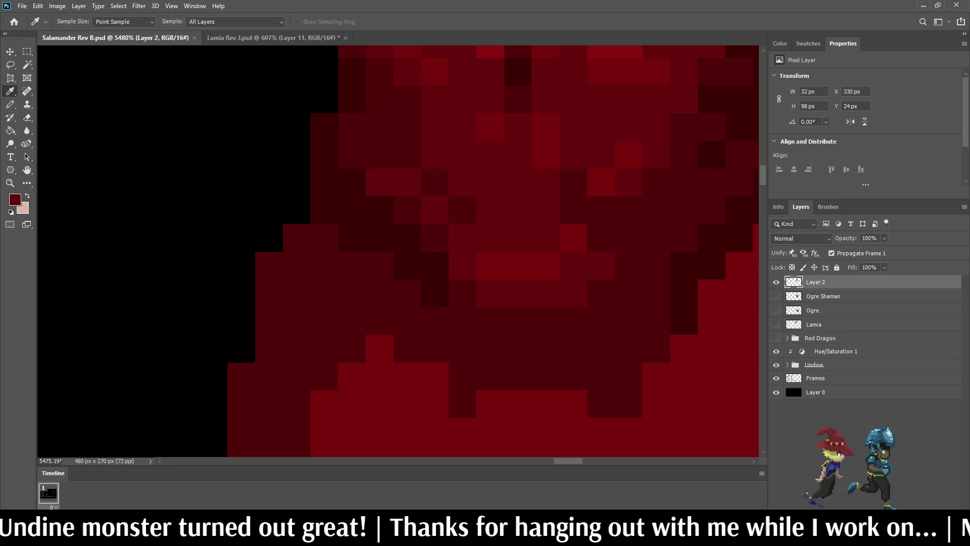
scroll(596, 162, down, 10)
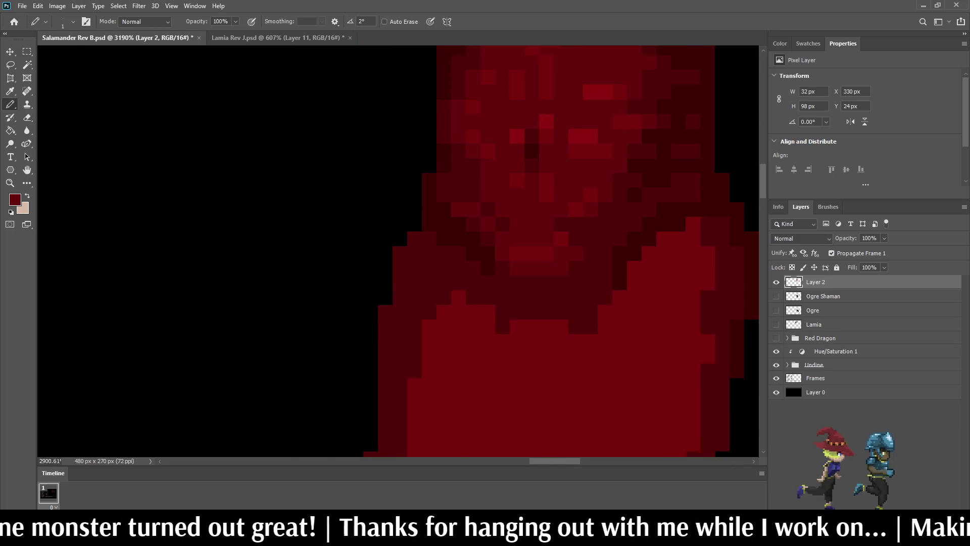
scroll(601, 135, up, 5)
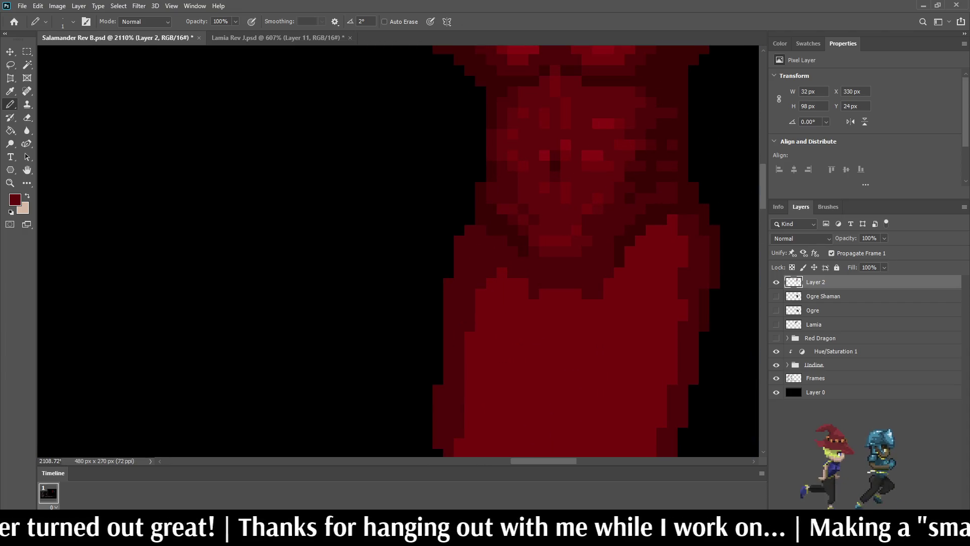
scroll(601, 229, down, 3)
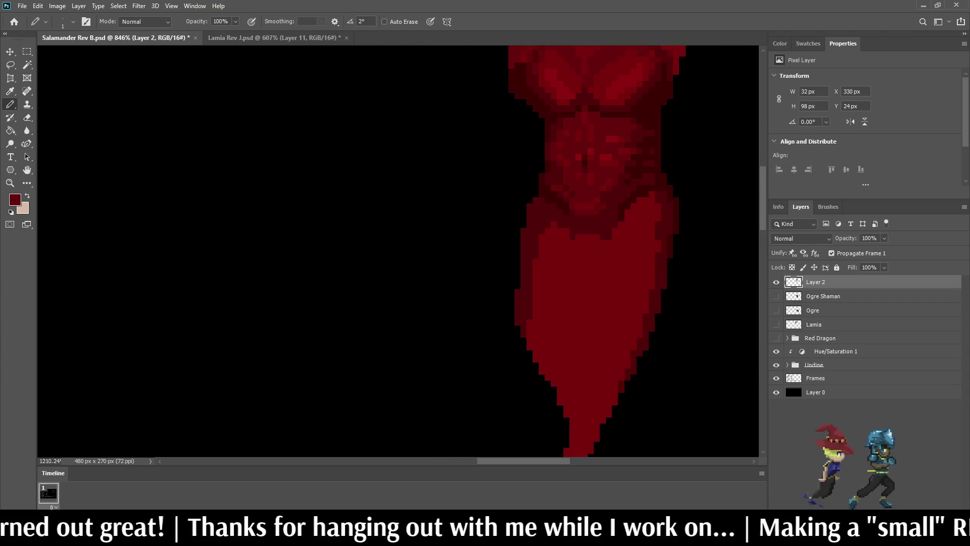
scroll(601, 230, up, 5)
- Repaint shoulder and waist pixels with reds sampled from the salamander's body
key(i)
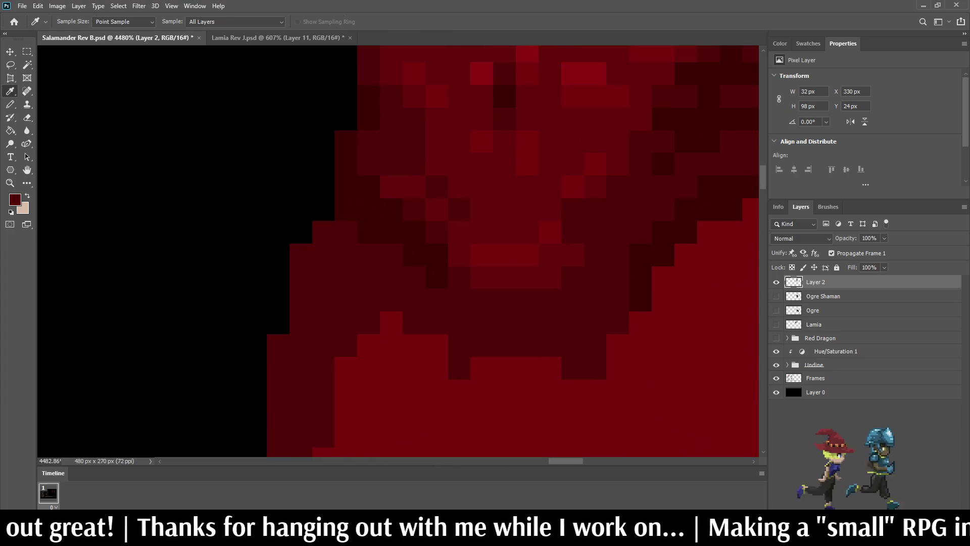
key(b)
scroll(601, 229, down, 10)
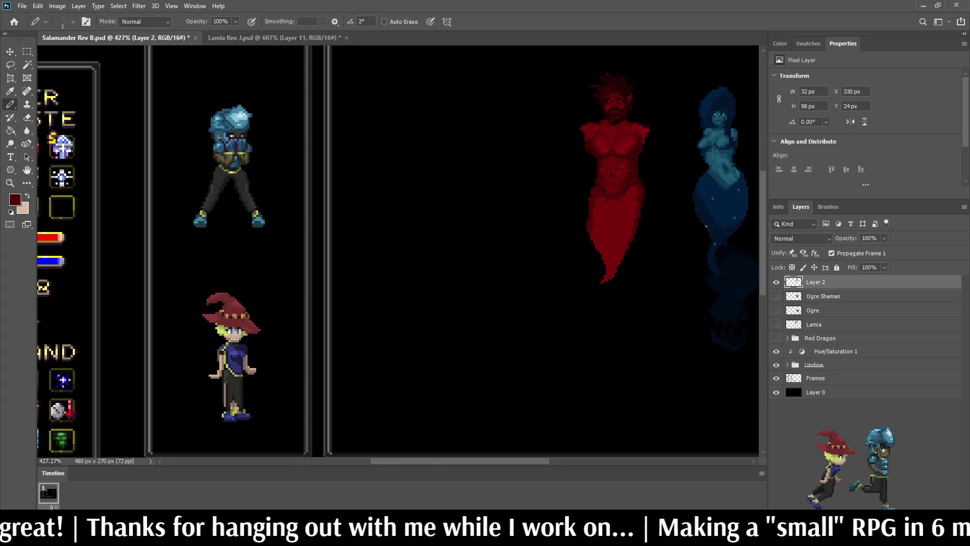
scroll(628, 202, down, 1)
scroll(616, 197, up, 10)
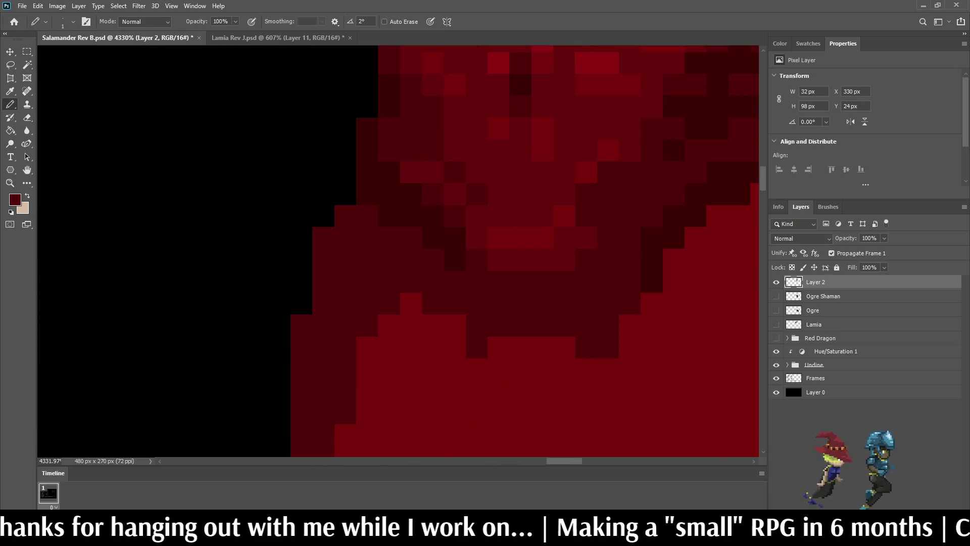
key(i)
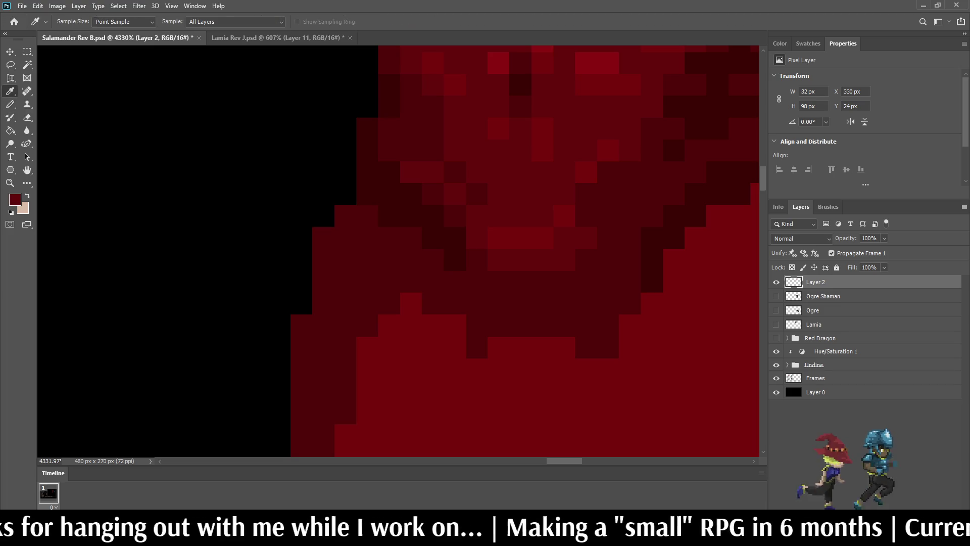
key(b)
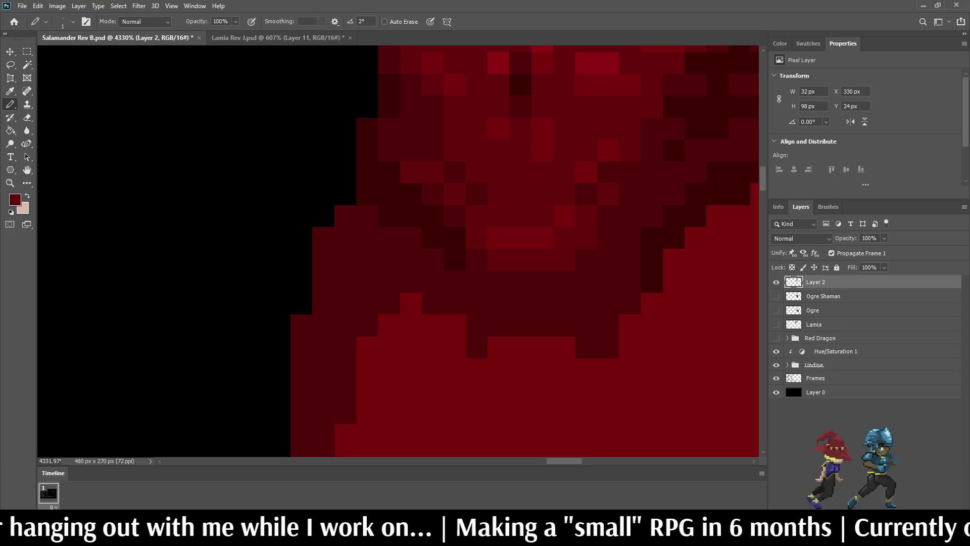
scroll(651, 147, down, 10)
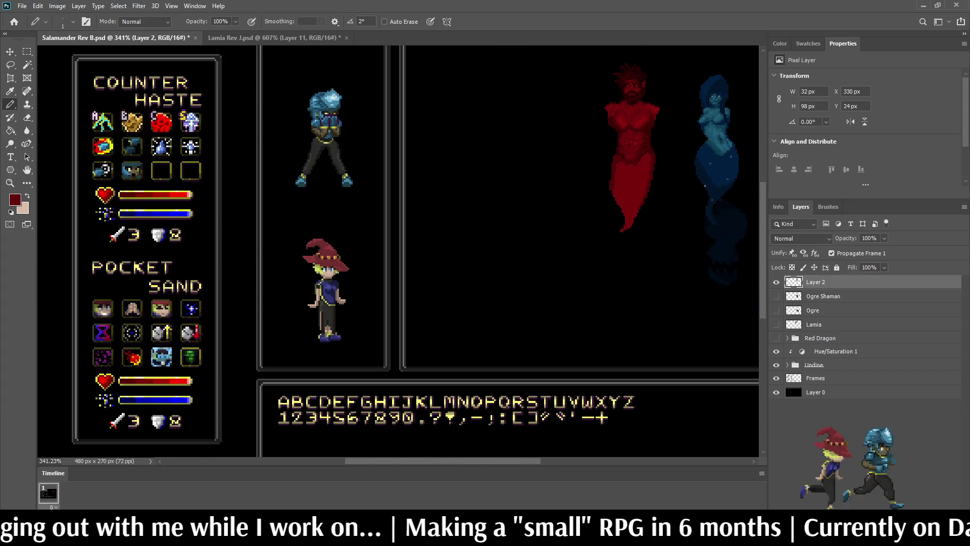
- Save Salamander Rev B.psd with the shoulder and waist touch-ups
scroll(399, 253, down, 1)
scroll(399, 252, up, 4)
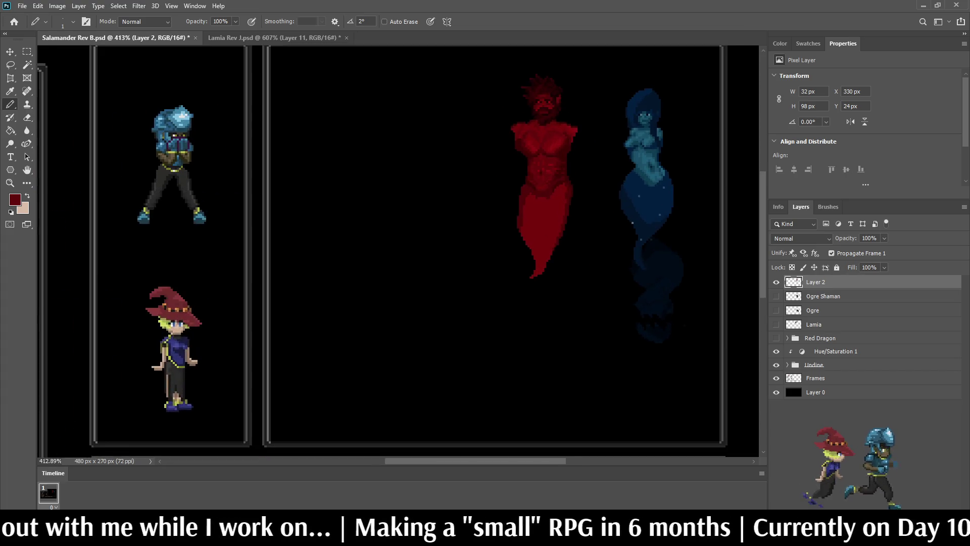
scroll(569, 119, up, 1)
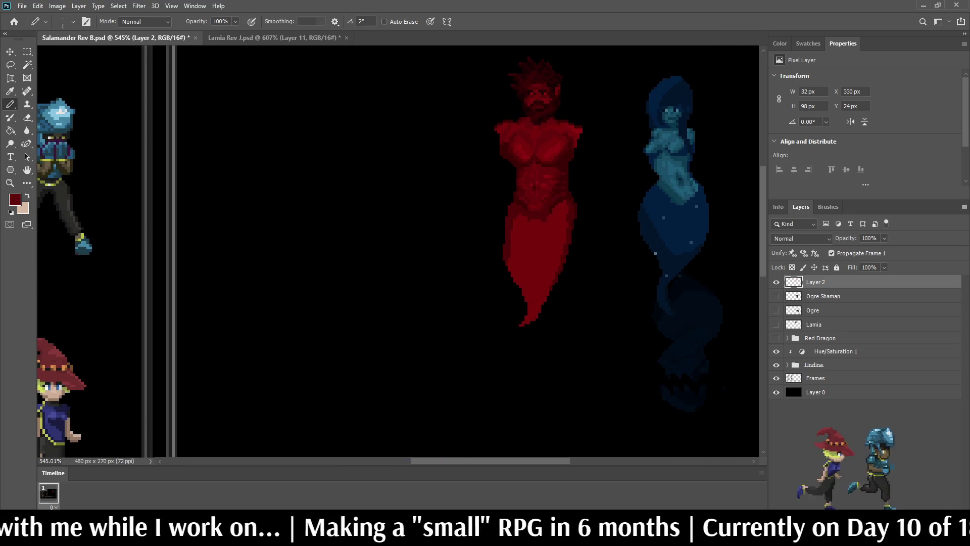
key(ctrl+s)
scroll(399, 253, down, 5)
scroll(399, 253, up, 3)
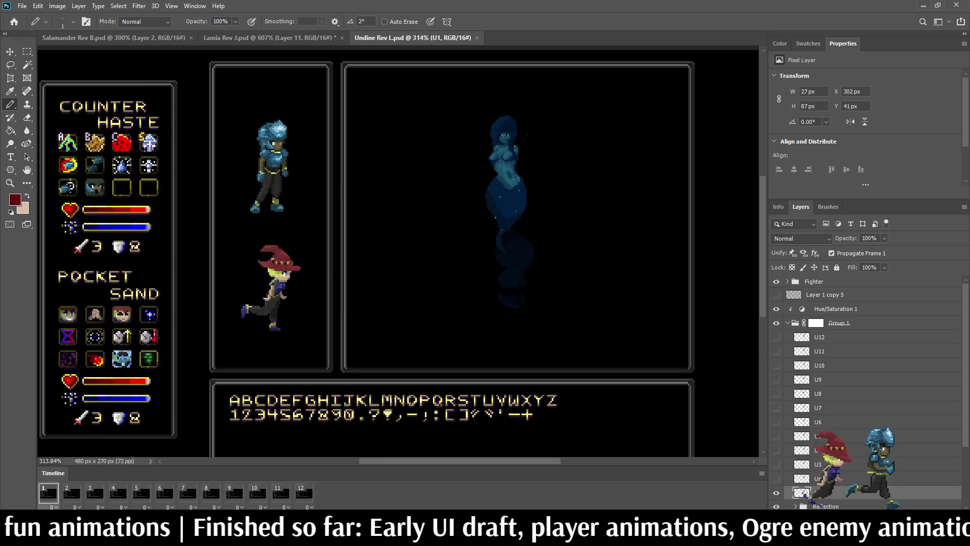
- Play the Undine Rev L animation through its 12 frames
key(space)
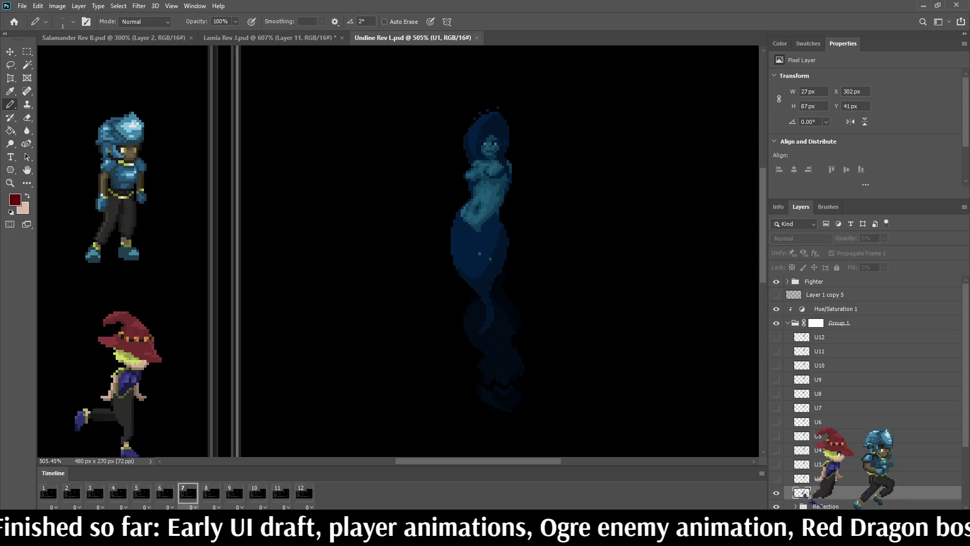
- Close Undine Rev L.psd and Lamia Rev J.psd, leaving Salamander Rev B.psd open
key(ctrl+w)
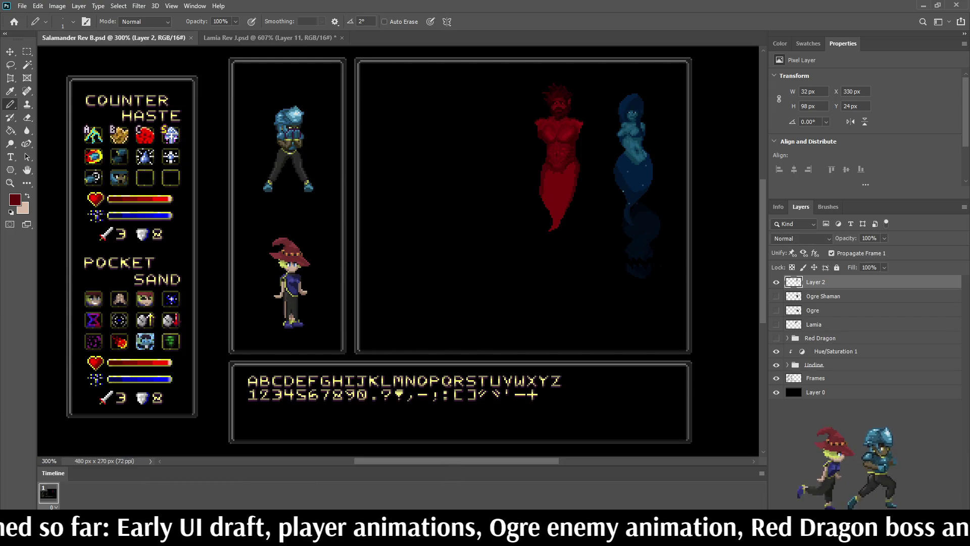
key(ctrl+Tab)
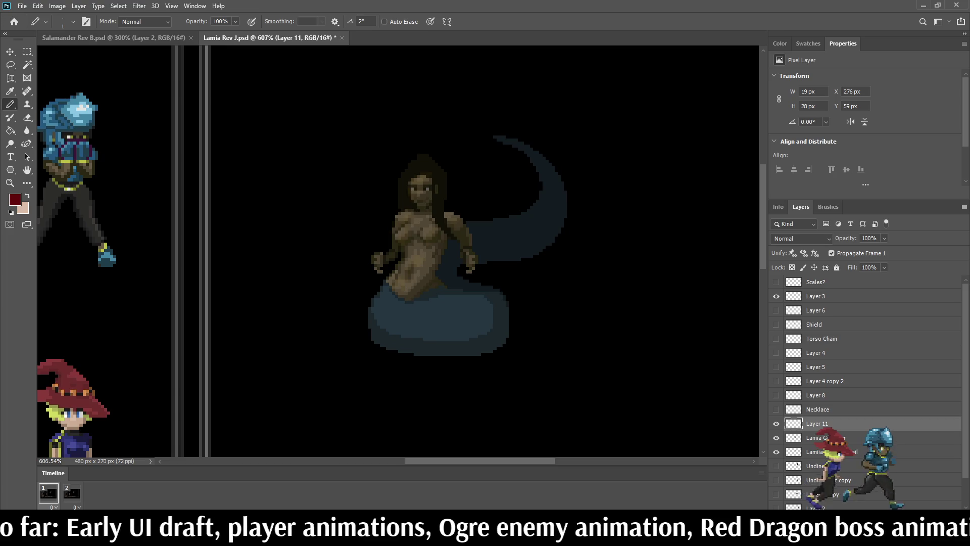
key(ctrl+w)
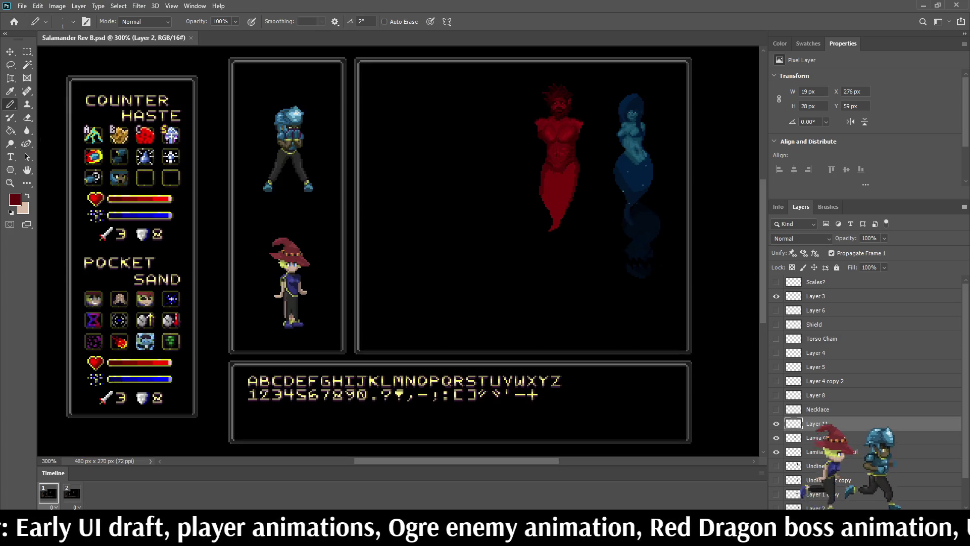
scroll(601, 126, up, 3)
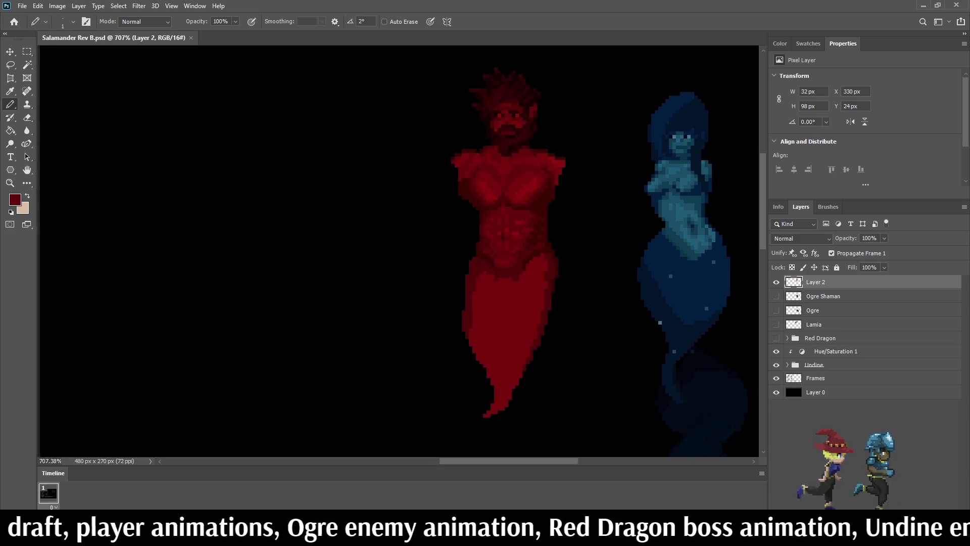
- Scroll the view right to look over the Salamander and Undine artwork
scroll(397, 252, right, 2)
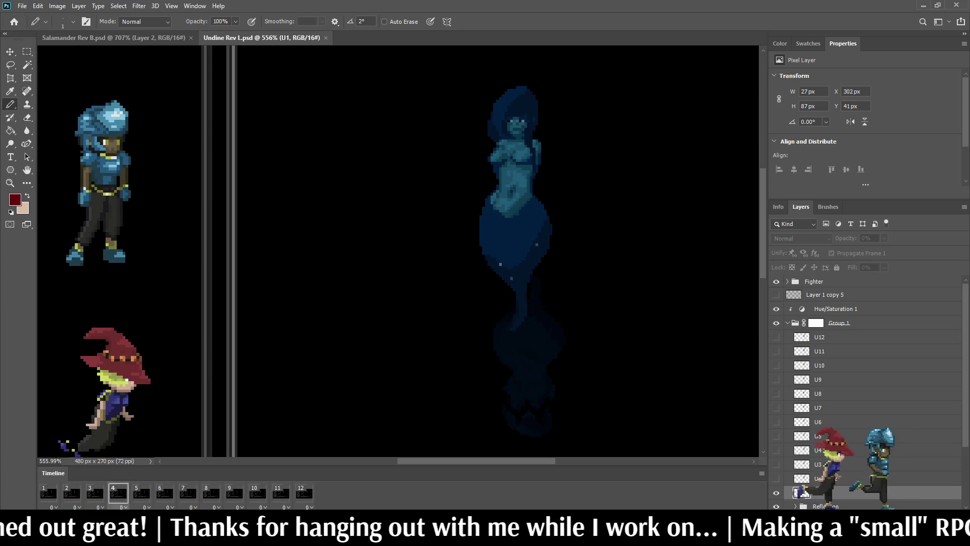
- Open the Red Dragon Idle document and play its idle animation
key(ctrl+Tab)
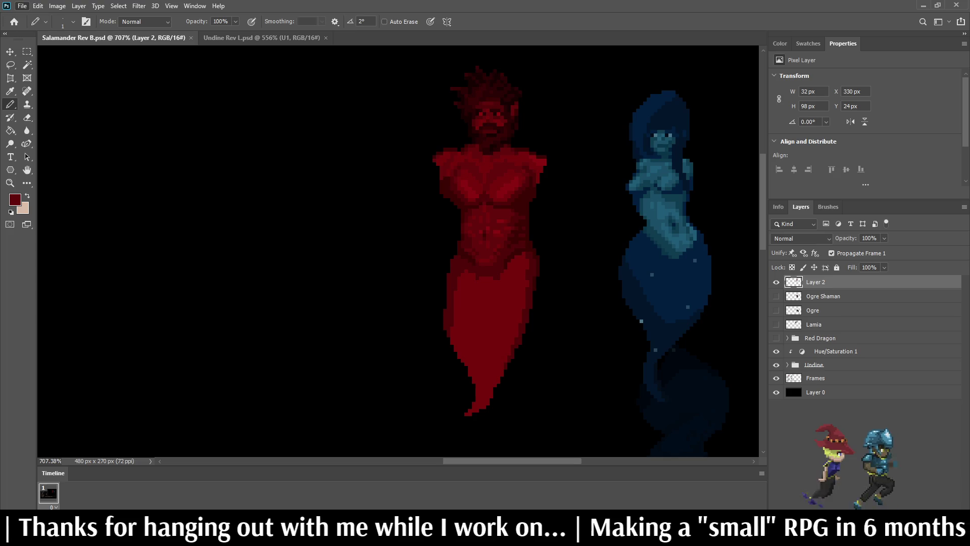
key(ctrl+0)
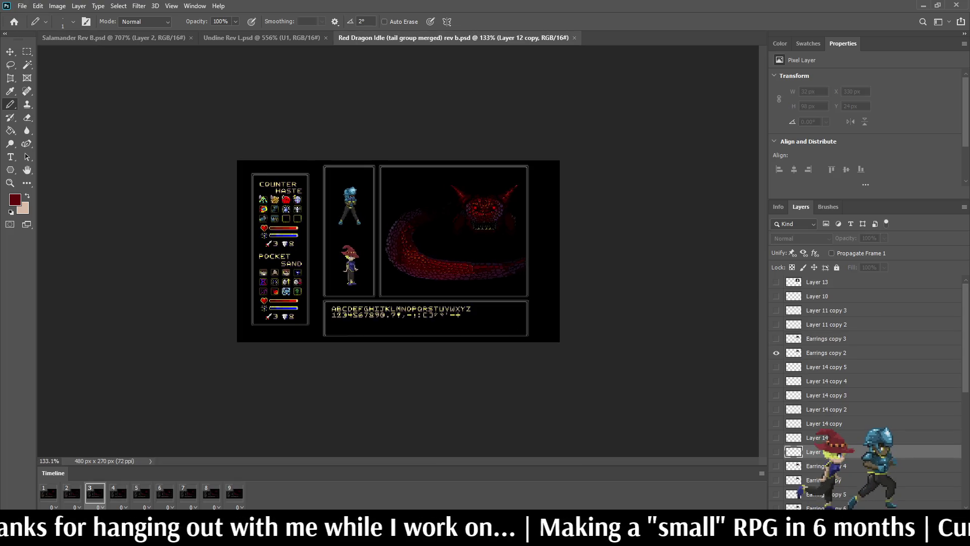
key(space)
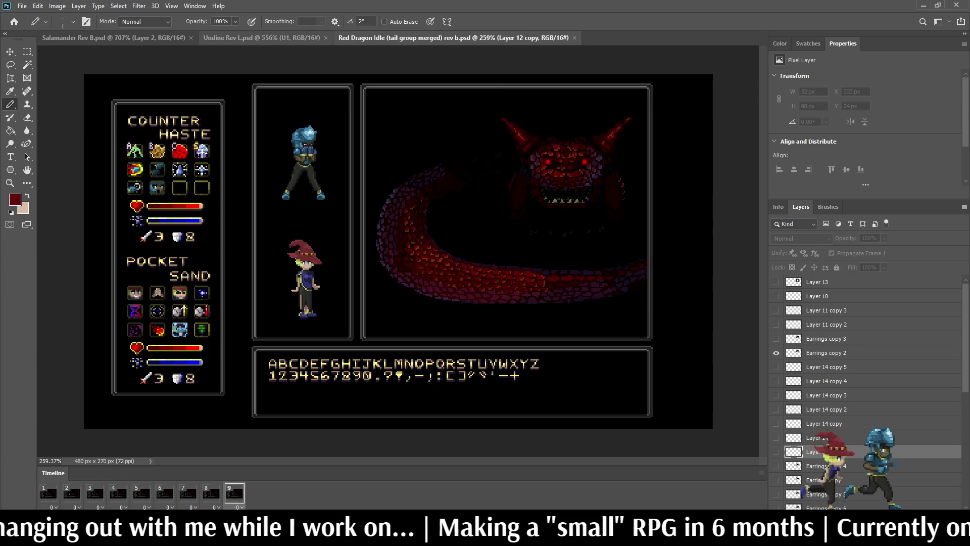
- Play the Undine animation, then preview the Salamander battle mockup in full-screen mode
key(ctrl+shift+Tab)
key(space)
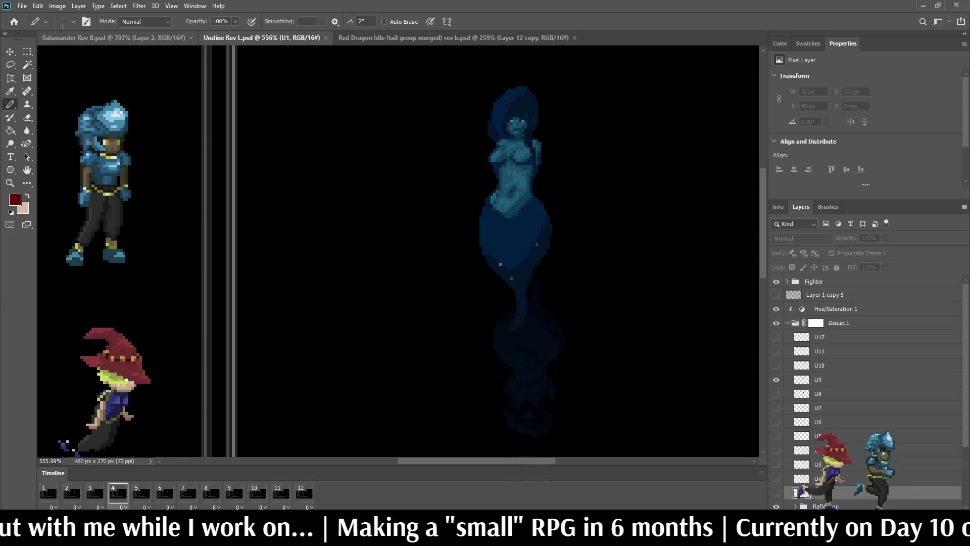
key(ctrl+shift+Tab)
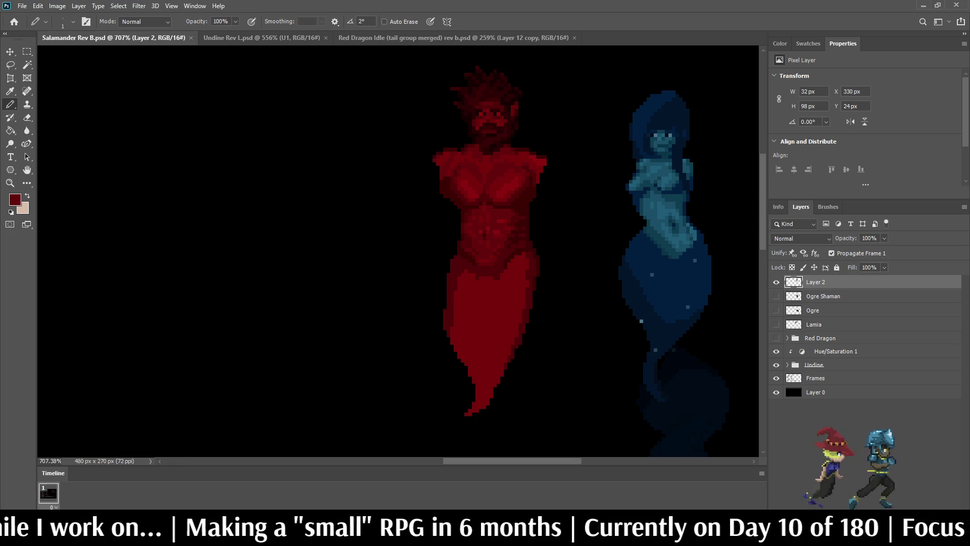
key(f)
key(f)
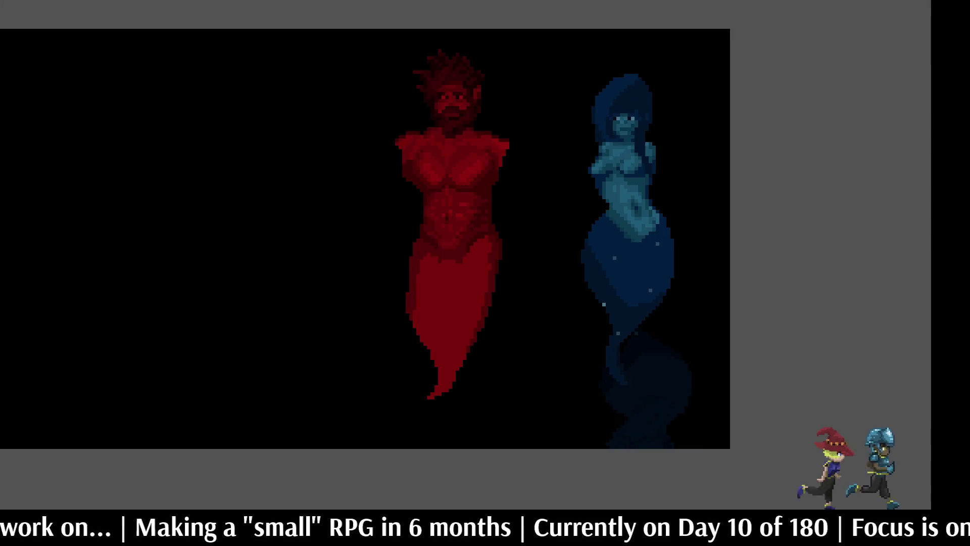
scroll(485, 242, left, 5)
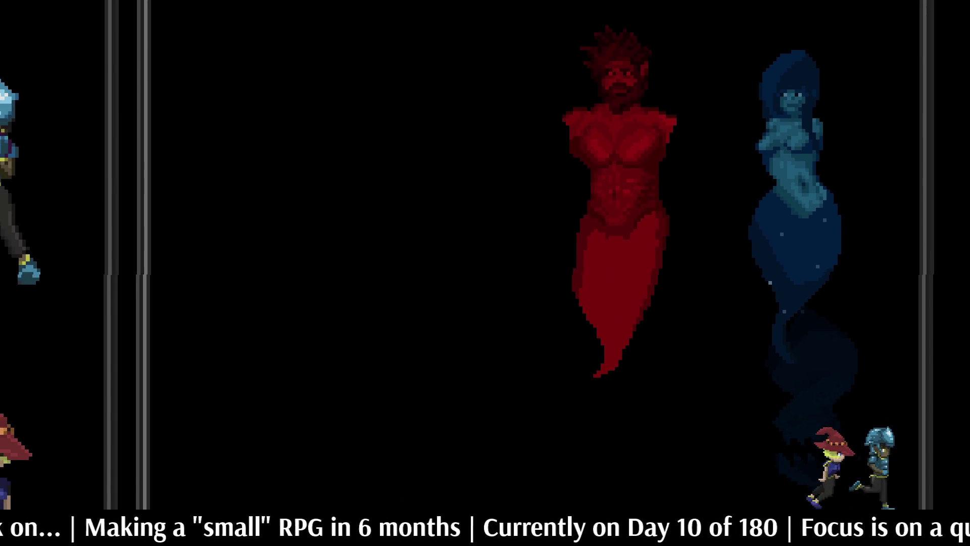
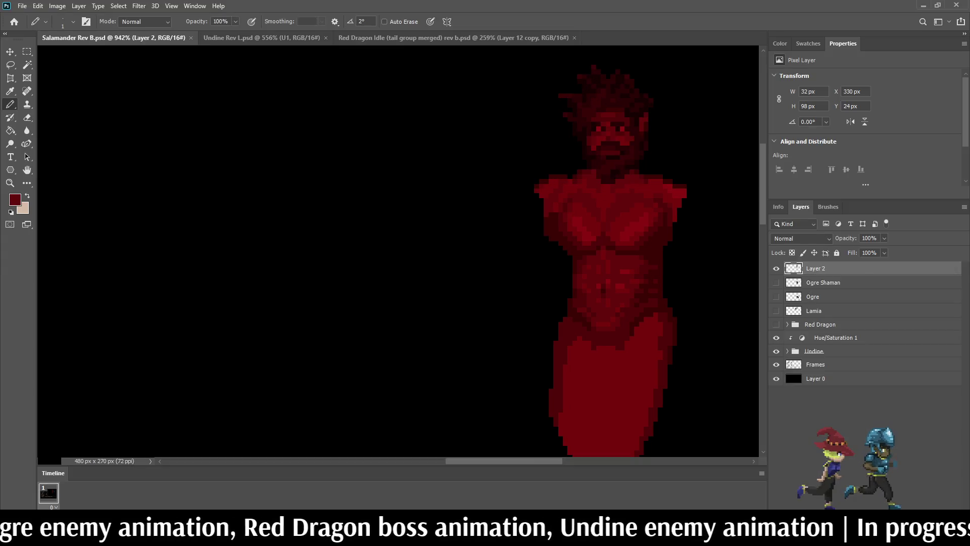
- Preview the Red Dragon Idle animation full-screen from the Timeline
key(ctrl+shift+Tab)
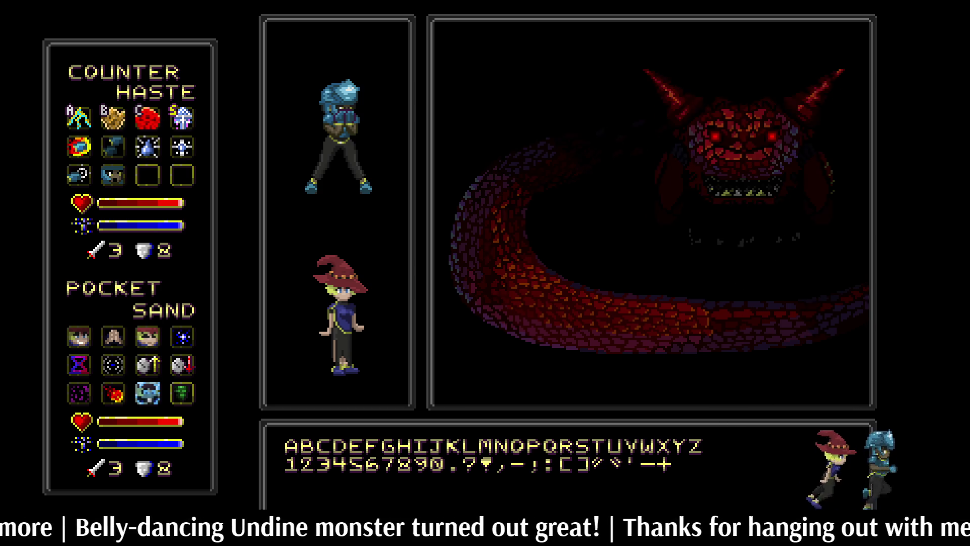
- Exit full screen and close Red Dragon Idle and Undine, leaving Enemy Drafting.psd showing
key(f)
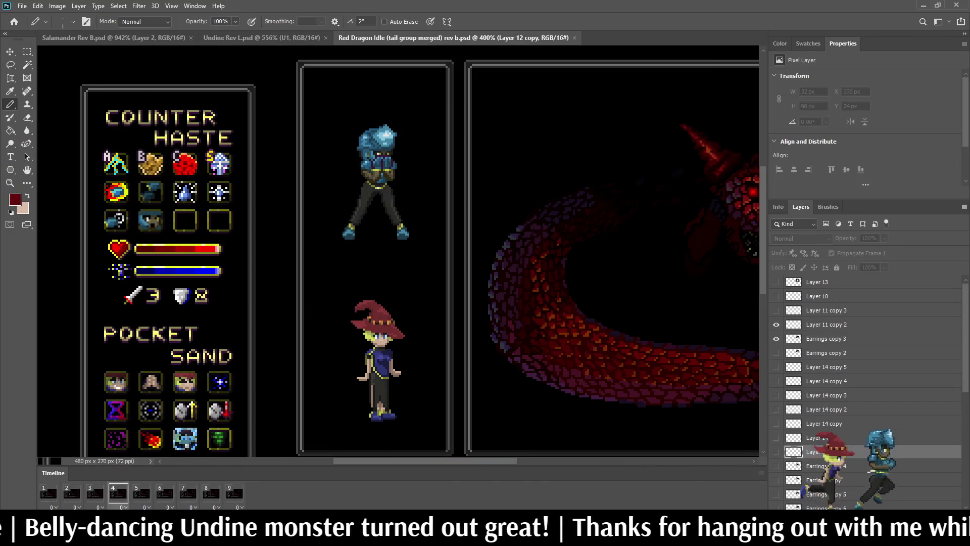
key(ctrl+w)
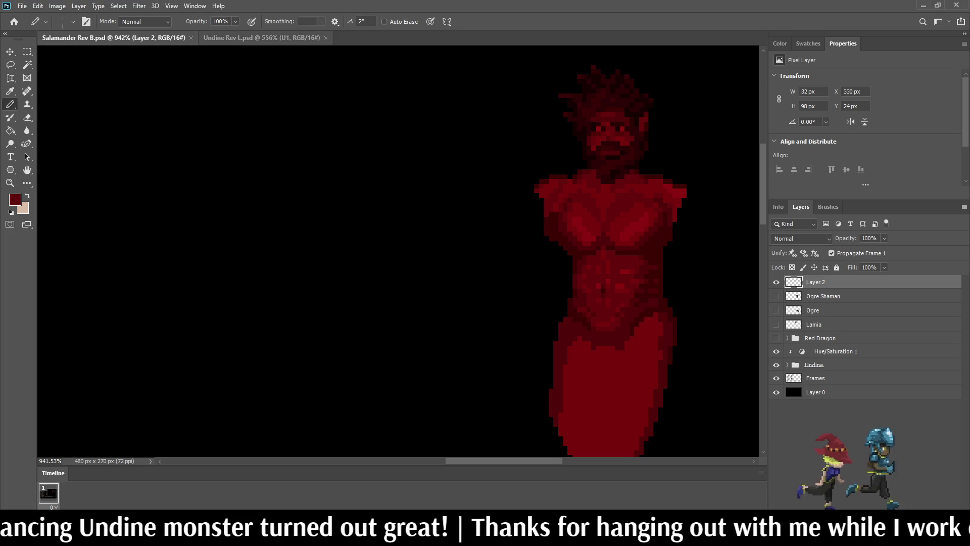
key(ctrl+Tab)
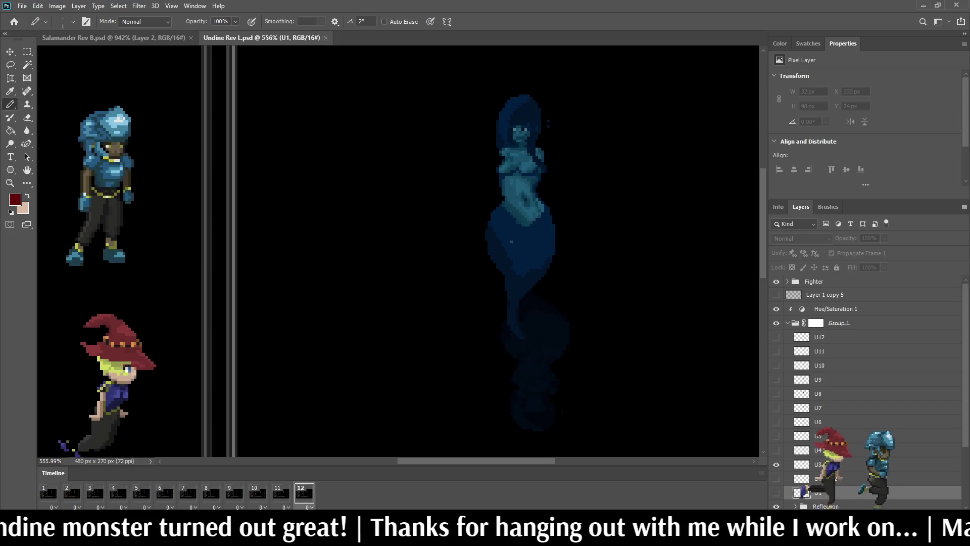
key(ctrl+w)
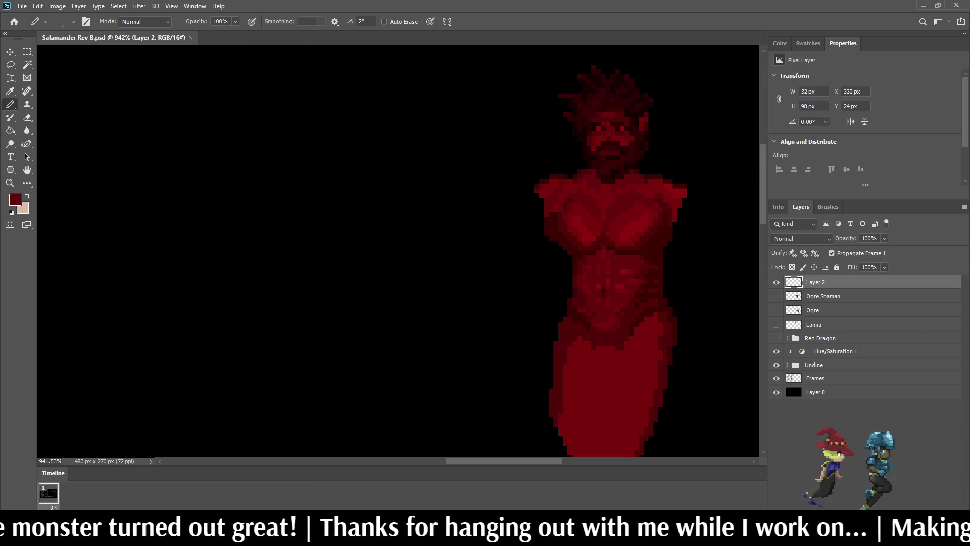
scroll(462, 101, down, 5)
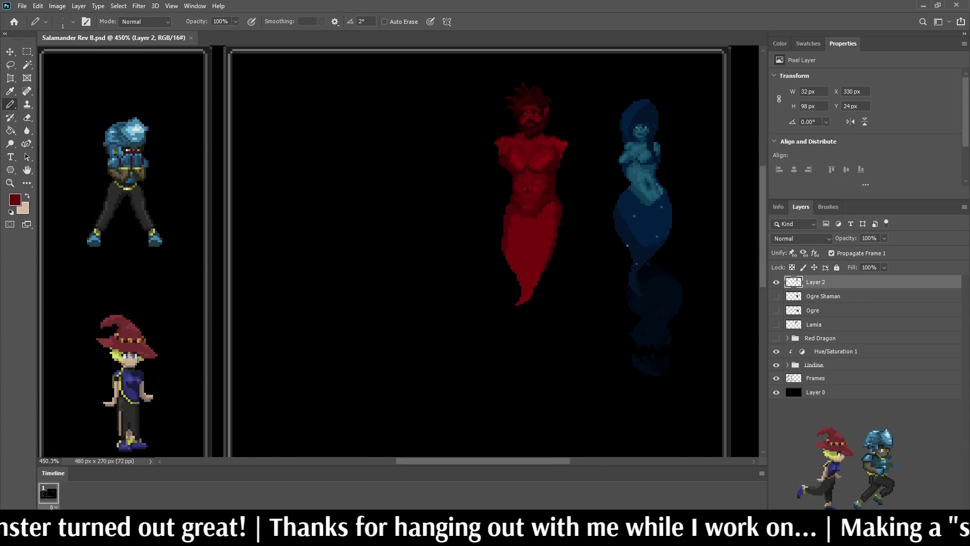
scroll(591, 109, up, 2)
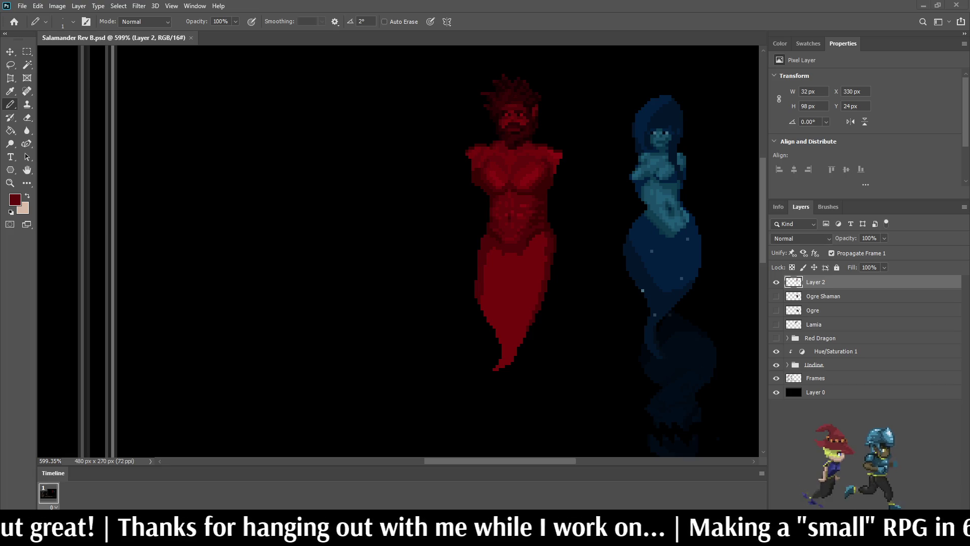
scroll(411, 243, up, 5)
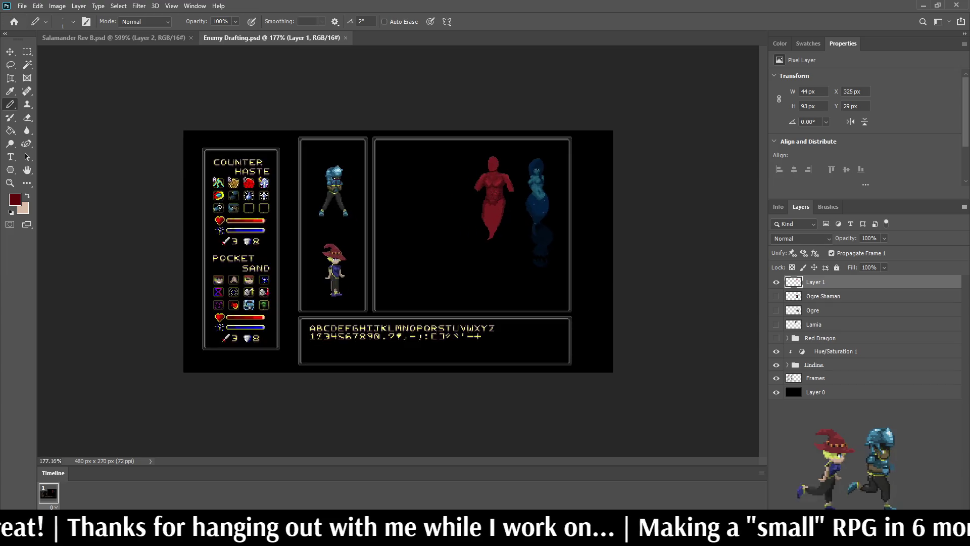
- Copy Layer 2's Salamander sprite from Salamander Rev B and paste it into Enemy Drafting
scroll(578, 98, up, 3)
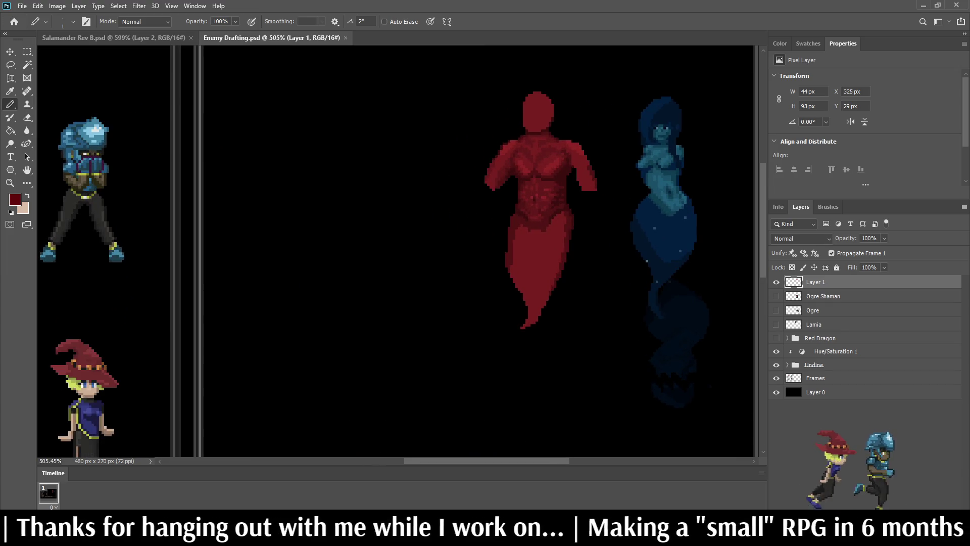
click(777, 282)
click(777, 282)
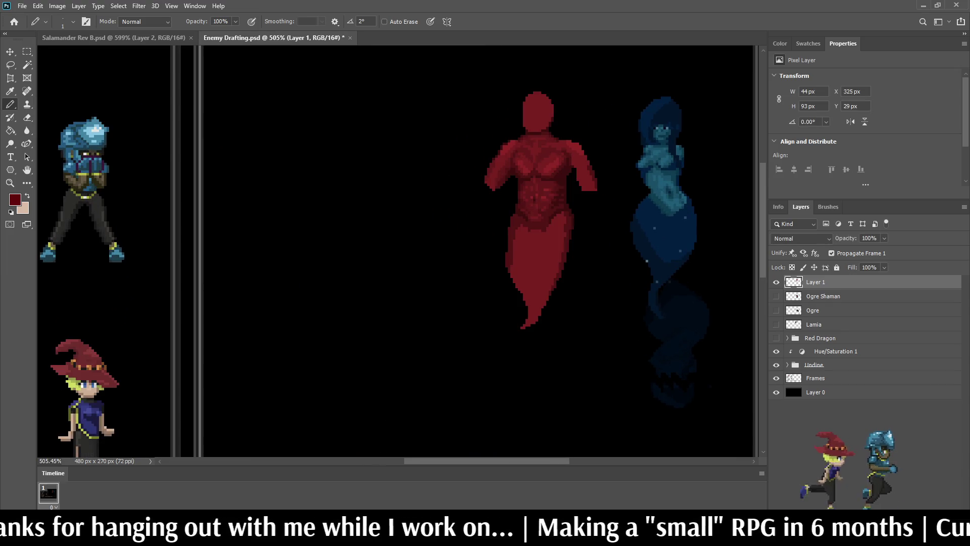
key(ctrl+Tab)
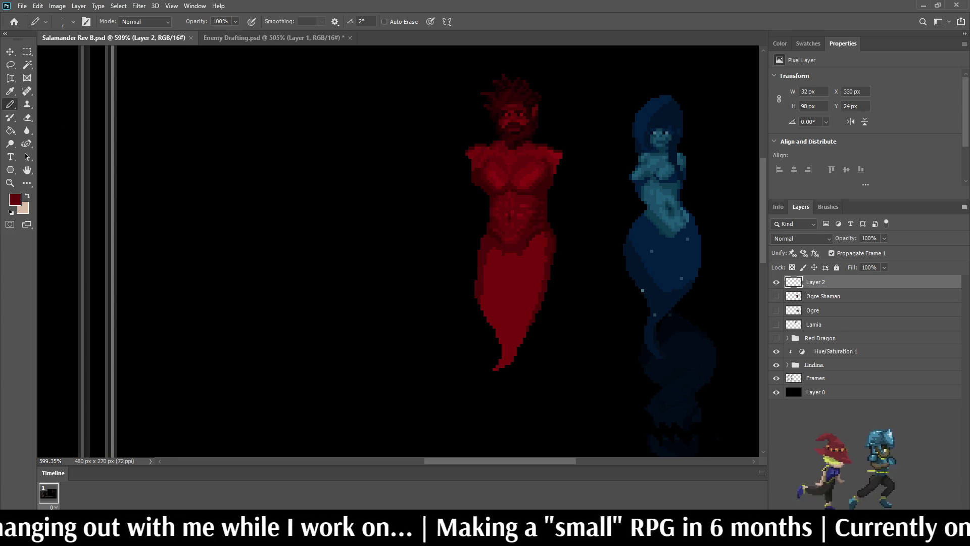
key(alt+Tab)
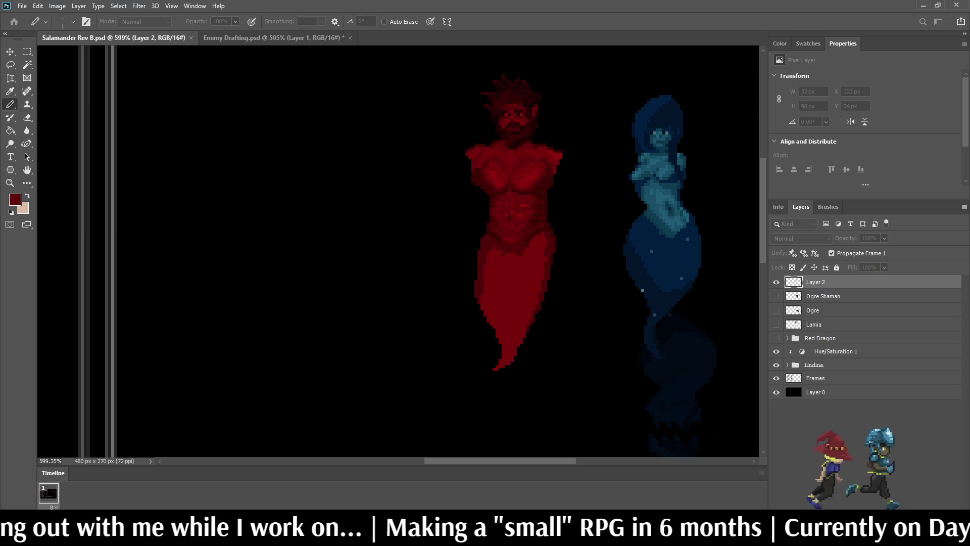
key(alt+Tab)
key(ctrl+Tab)
- Compare the pasted sprite with the red placeholder, then start transforming the placeholder's Layer 1
scroll(480, 252, down, 3)
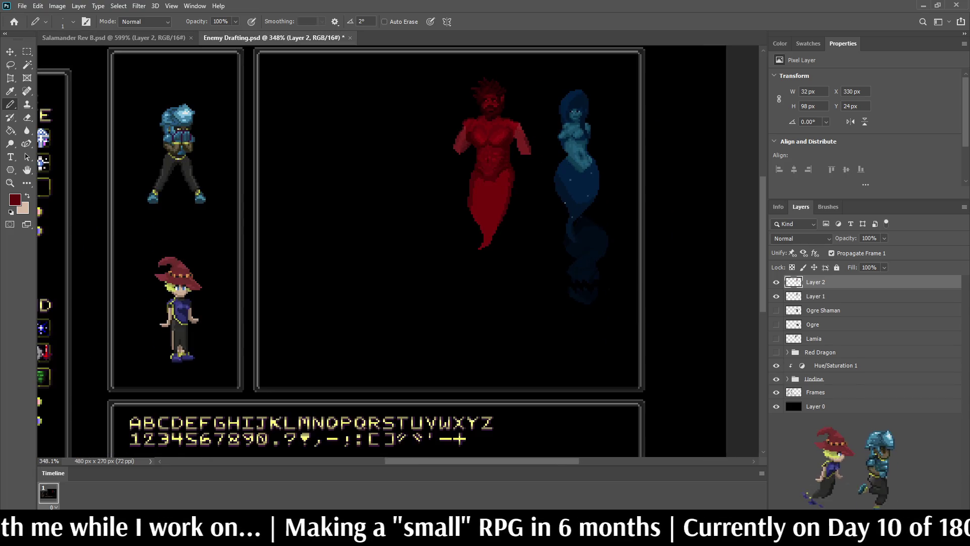
scroll(480, 253, up, 3)
key(ctrl+comma)
key(ctrl+comma)
key(ctrl+comma)
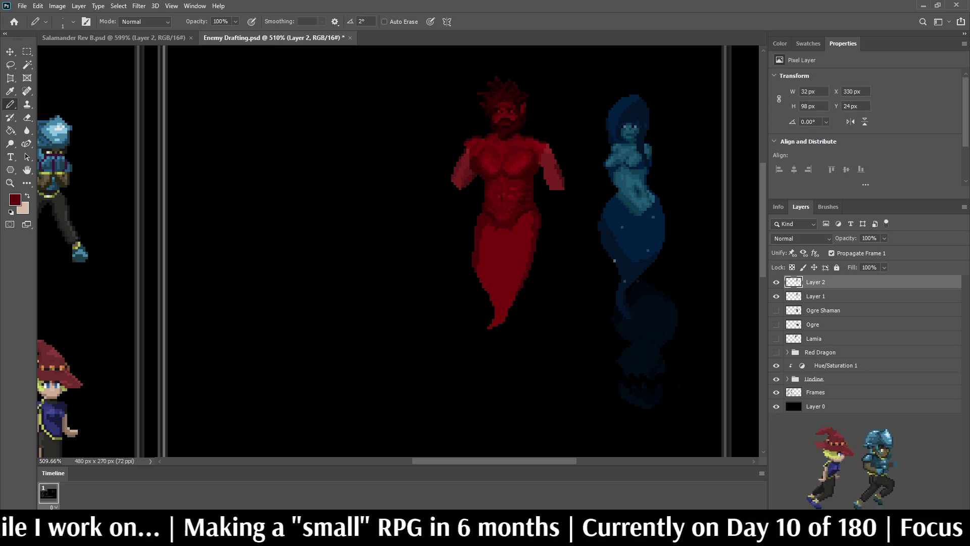
click(816, 296)
key(ctrl+t)
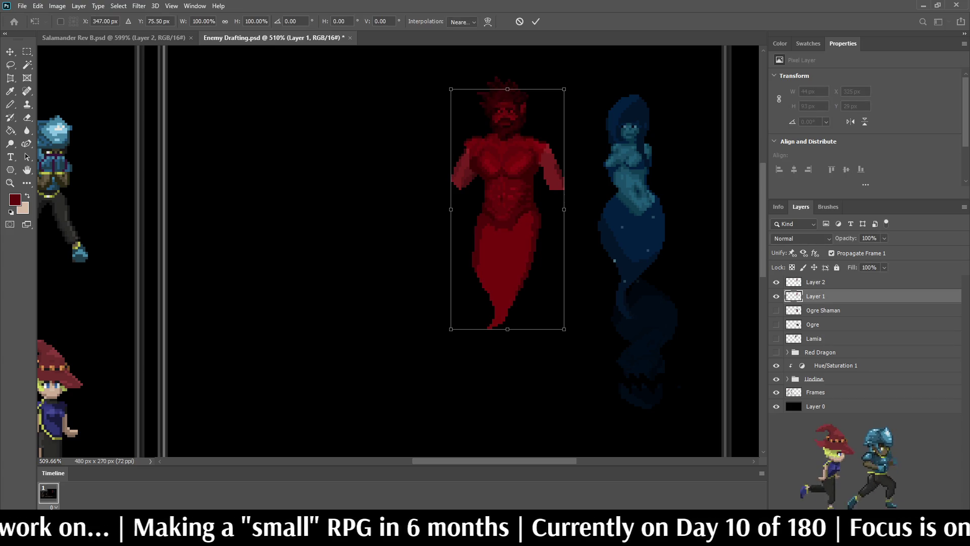
- Shift the red placeholder about 60 px left, commit it, and save Enemy Drafting
key(shift+Left)
key(shift+Left)
key(shift+Left)
key(Return)
key(b)
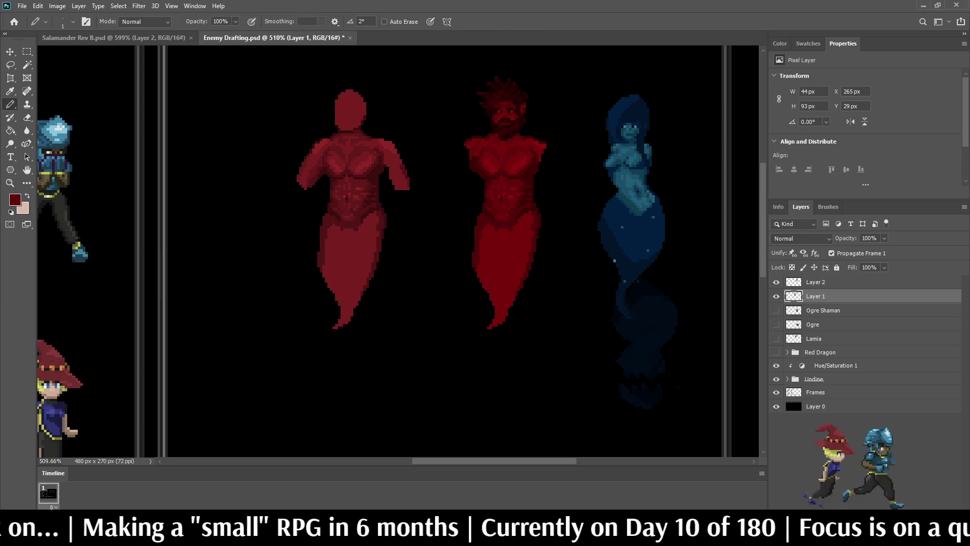
key(ctrl+s)
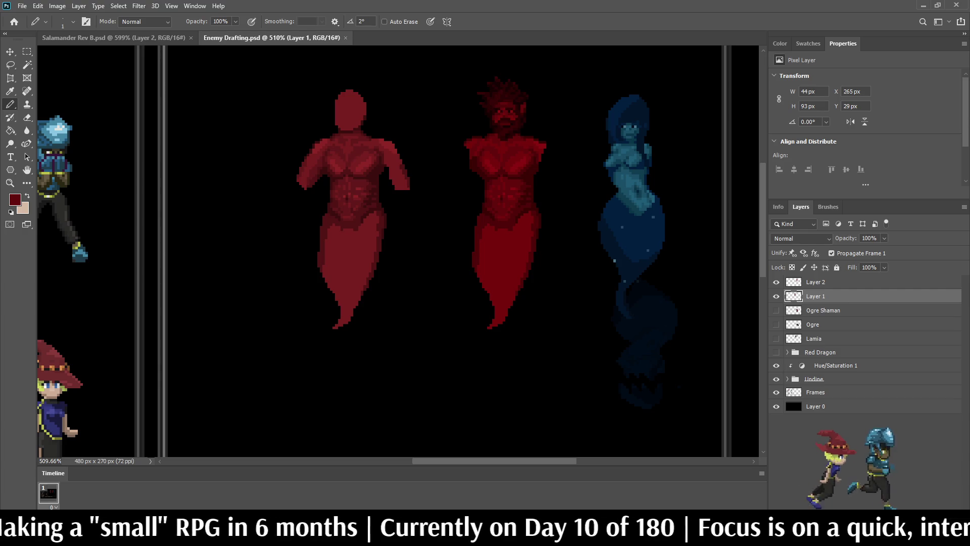
- Rename Layer 2 to 'Salamander', hide the placeholder, and show the Ogre Shaman
key(ctrl+comma)
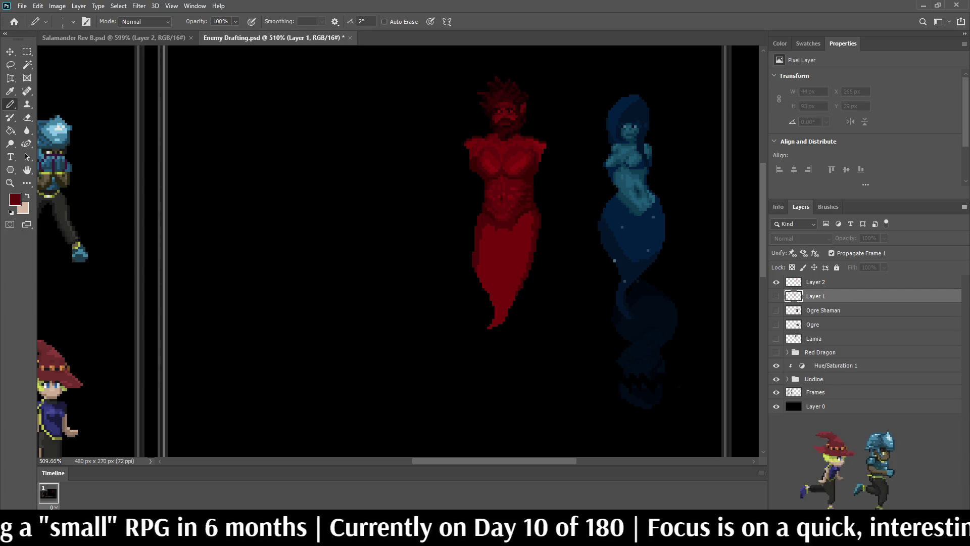
double_click(815, 282)
text(Salamander)
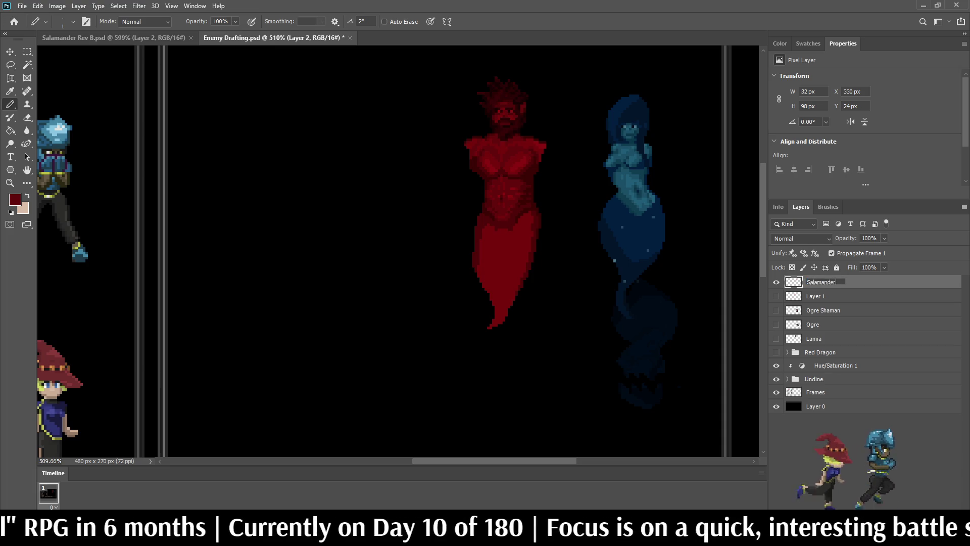
key(Return)
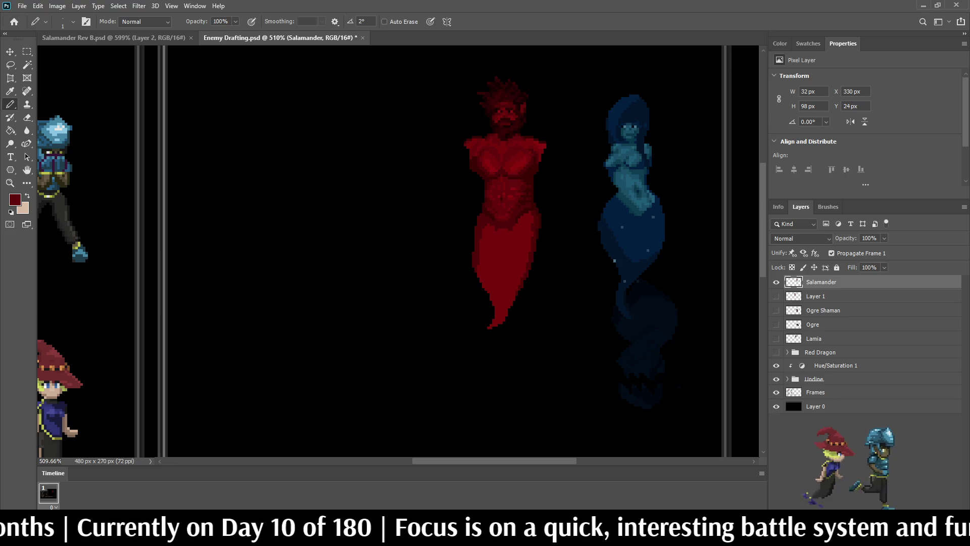
click(776, 296)
click(776, 310)
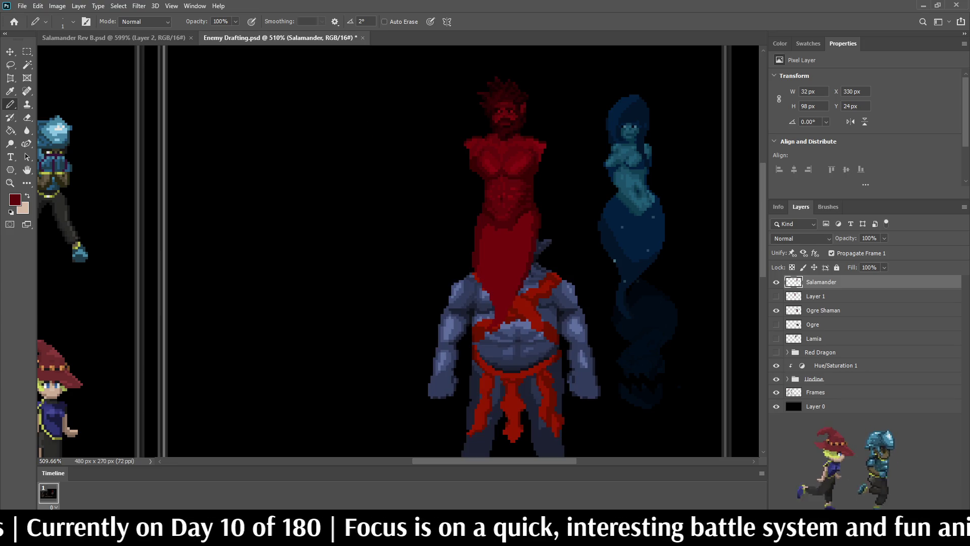